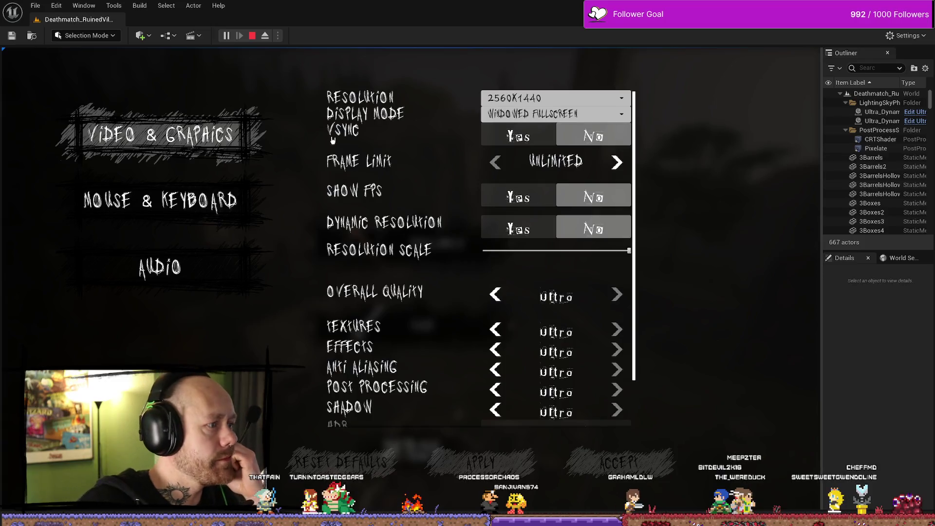
Switch between the Video & Graphics and Mouse & Keyboard settings pages in the running game.
{"action": "left_click", "coordinate": [209, 140]}
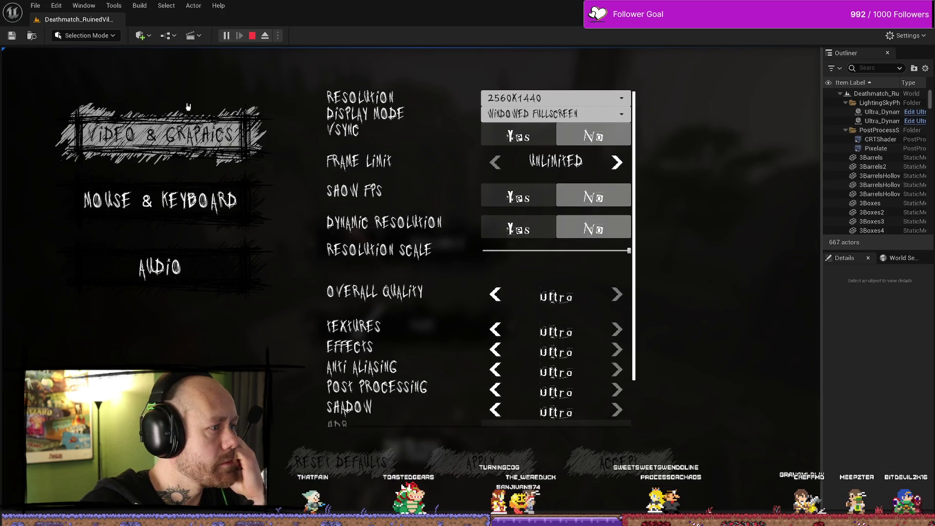
{"action": "left_click", "coordinate": [204, 124]}
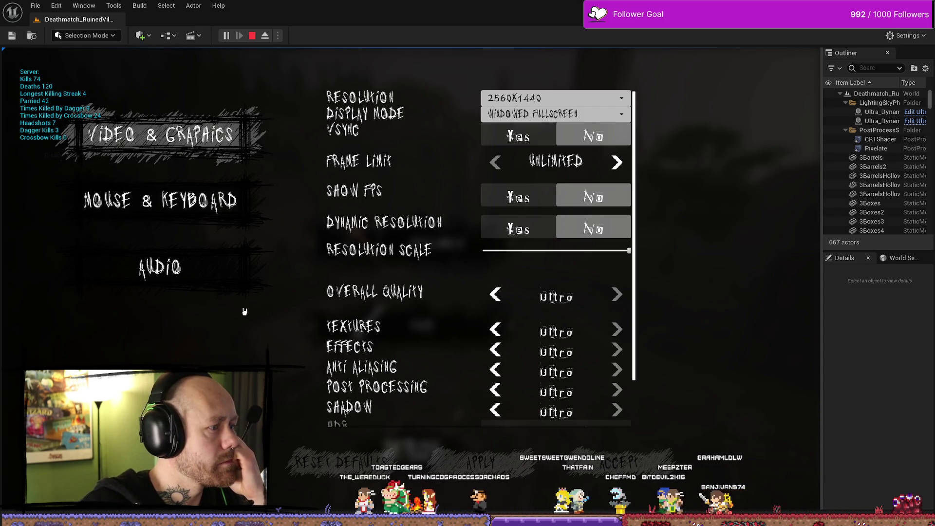
{"action": "left_click", "coordinate": [193, 201]}
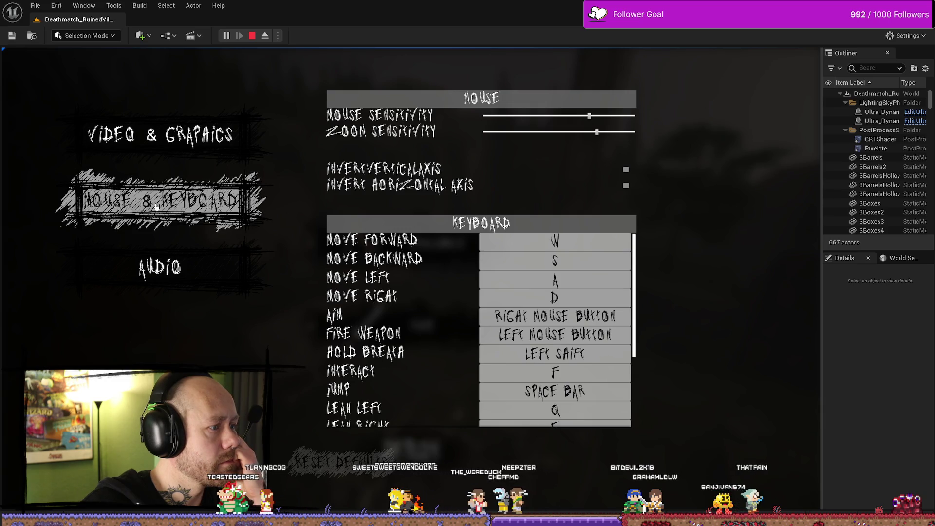
{"action": "left_click", "coordinate": [163, 136]}
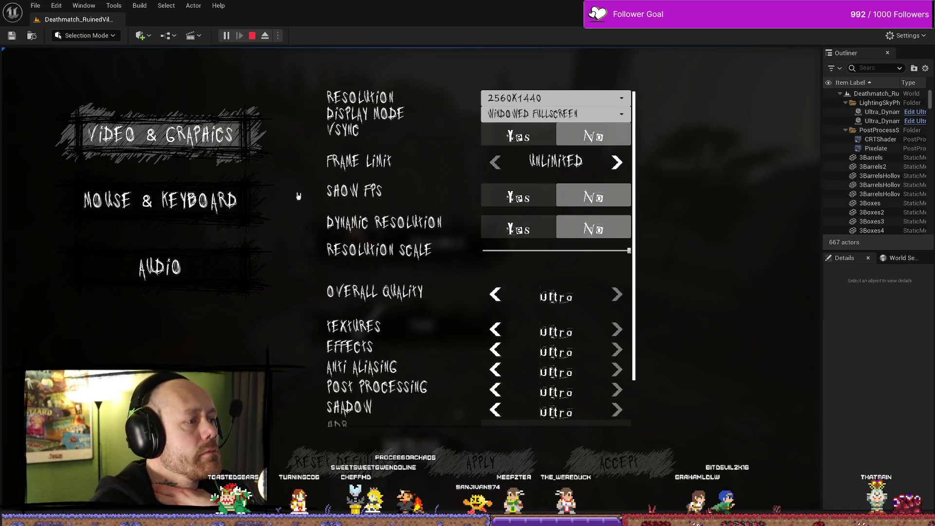
{"action": "left_click", "coordinate": [229, 198]}
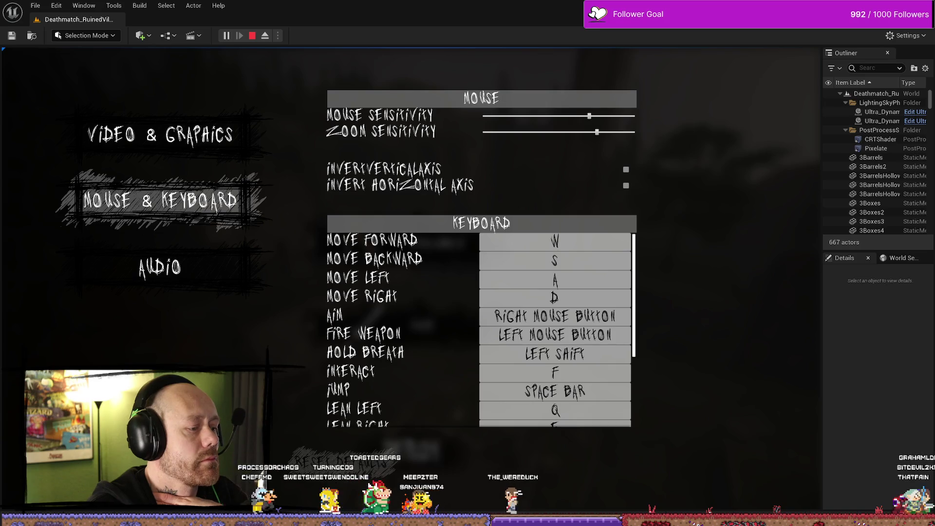
Close the in-game settings menu and return to the WB_SettingsMenu Event Graph.
{"action": "key", "text": "Escape"}
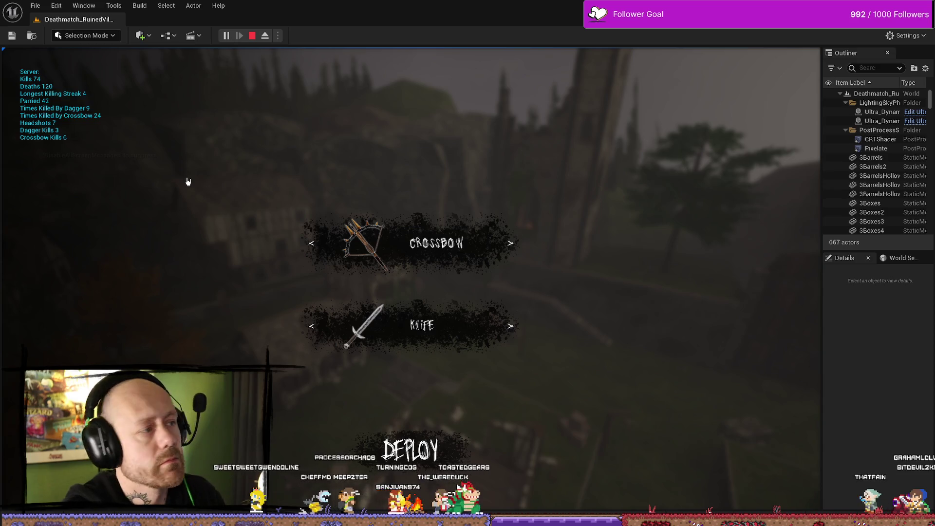
{"action": "key", "text": "alt+Tab"}
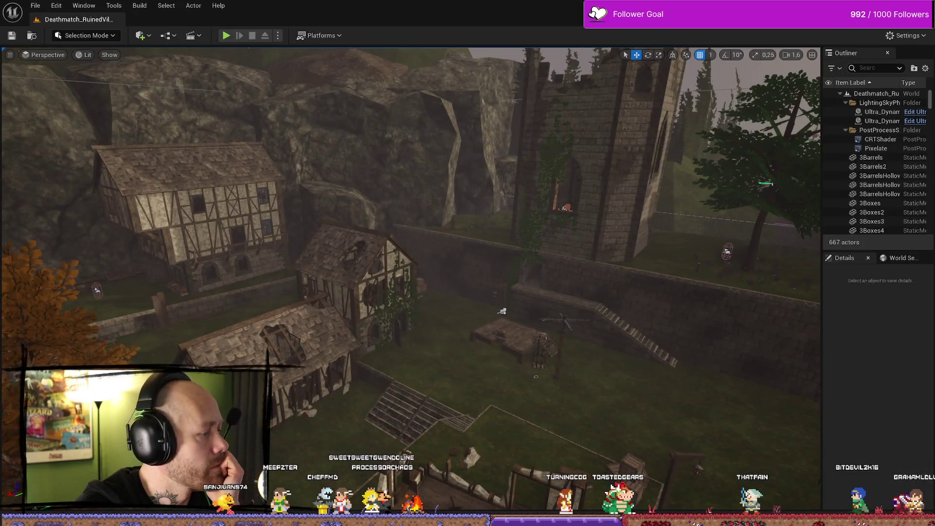
{"action": "key", "text": "alt+Tab"}
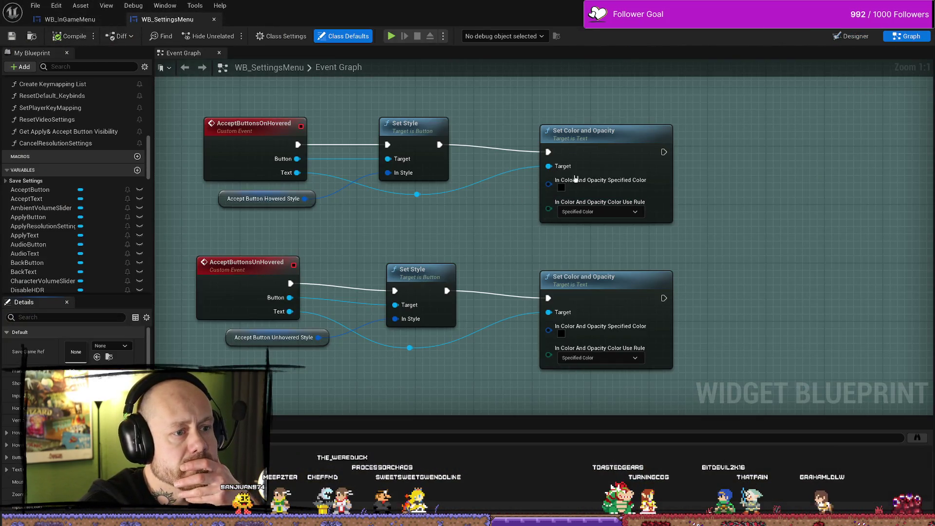
Make the hovered Accept text colour near-white (0.955), save the blueprint, and start Play.
{"action": "left_click", "coordinate": [562, 187]}
{"action": "left_click_drag", "start_coordinate": [698, 299], "coordinate": [696, 221]}
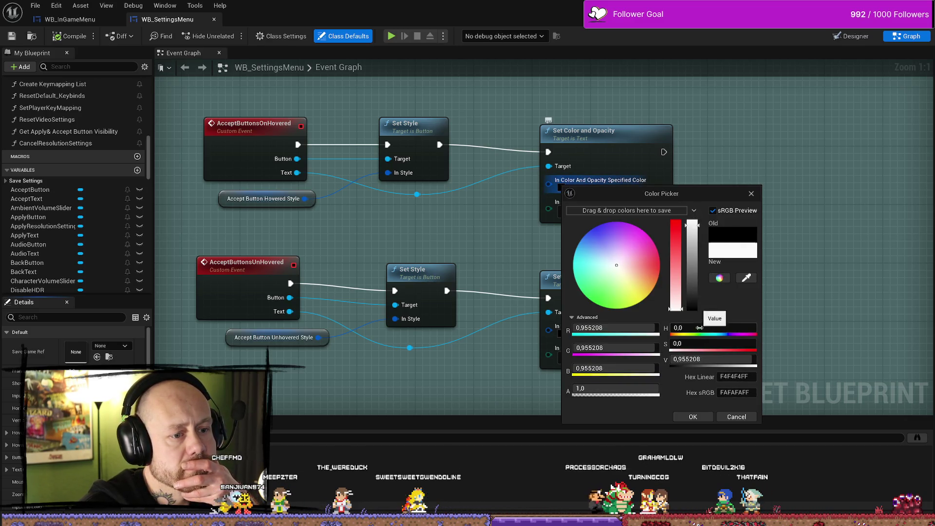
{"action": "left_click", "coordinate": [692, 416]}
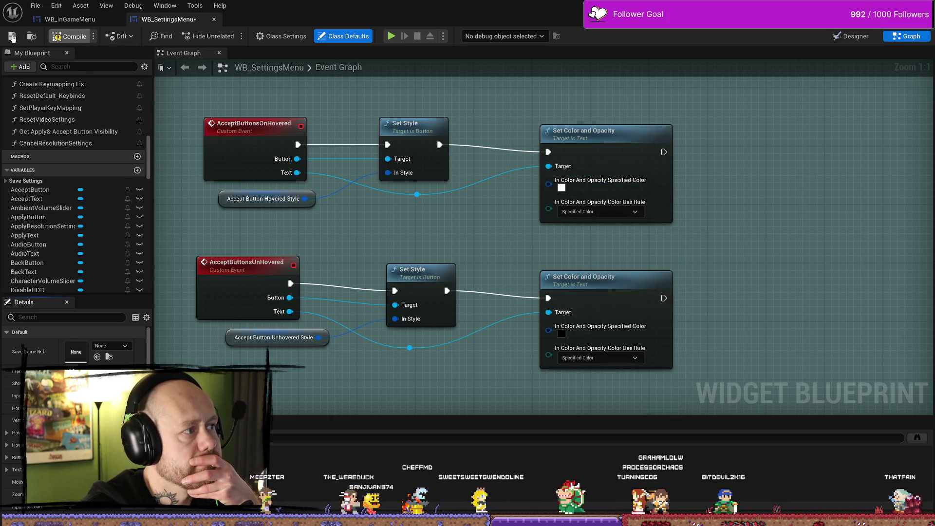
{"action": "left_click", "coordinate": [12, 37]}
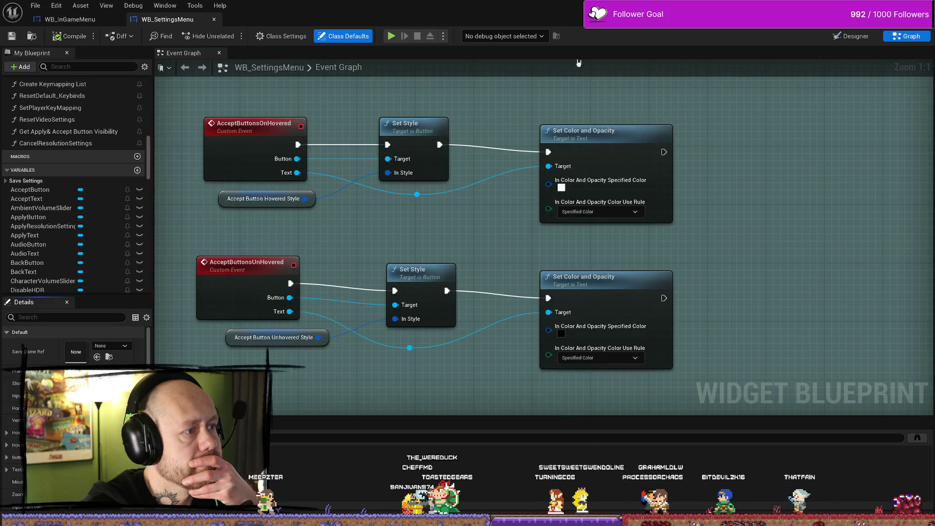
{"action": "key", "text": "alt+p"}
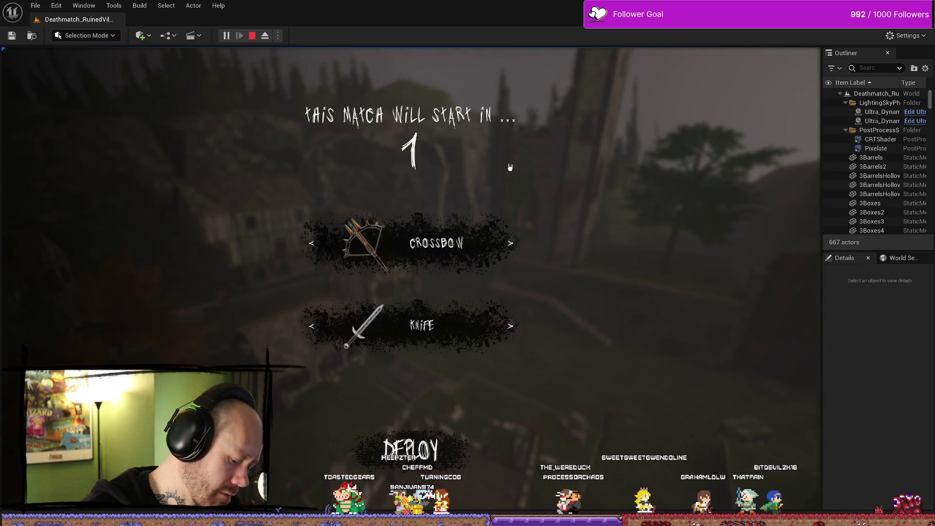
Open the in-game Video & Graphics settings and test the APPLY button.
{"action": "key", "text": "Escape"}
{"action": "left_click", "coordinate": [141, 169]}
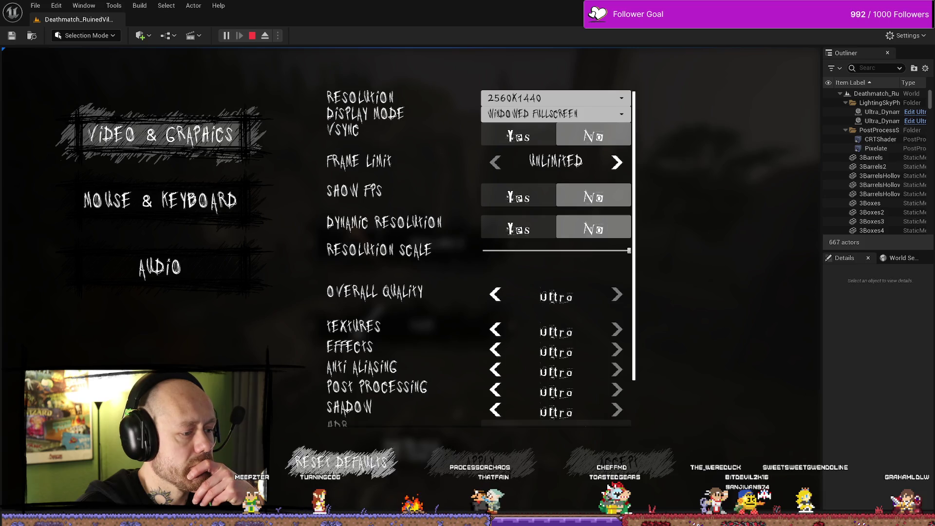
{"action": "left_click", "coordinate": [484, 467]}
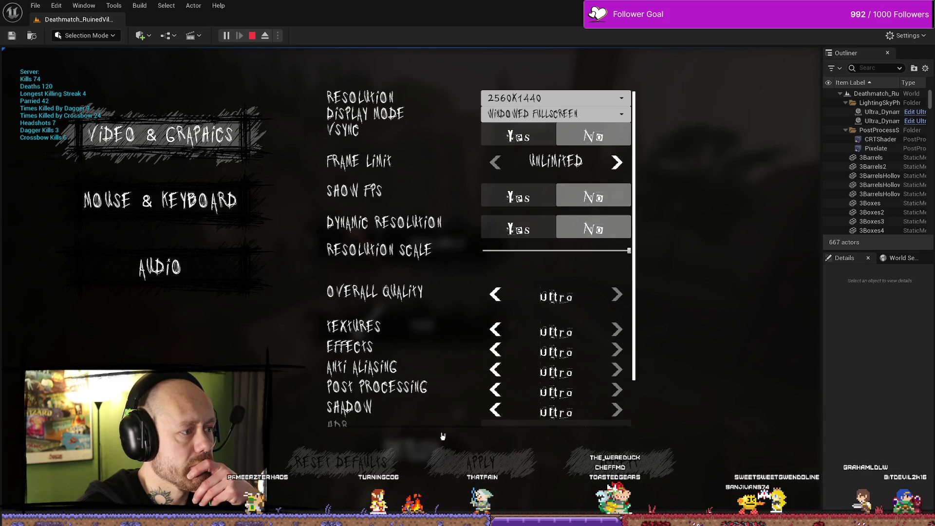
Stop the play session and show the MyStuff/UI assets in the Content Drawer.
{"action": "left_click", "coordinate": [252, 36]}
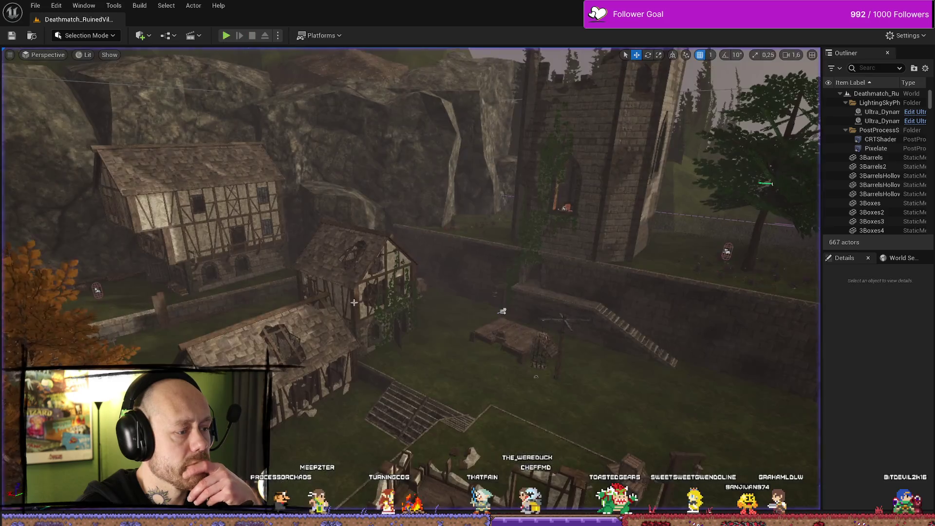
{"action": "scroll", "coordinate": [749, 122], "scroll_direction": "up", "scroll_amount": 3}
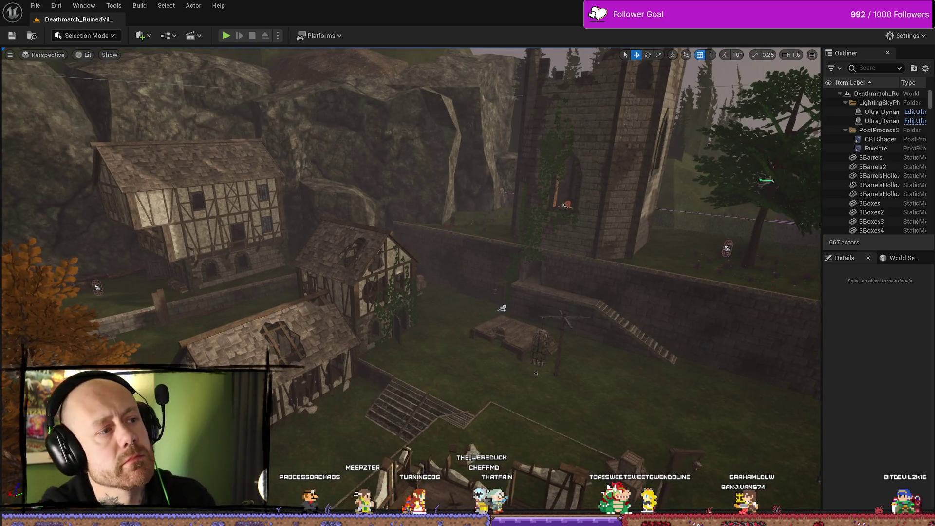
{"action": "key", "text": "ctrl+space"}
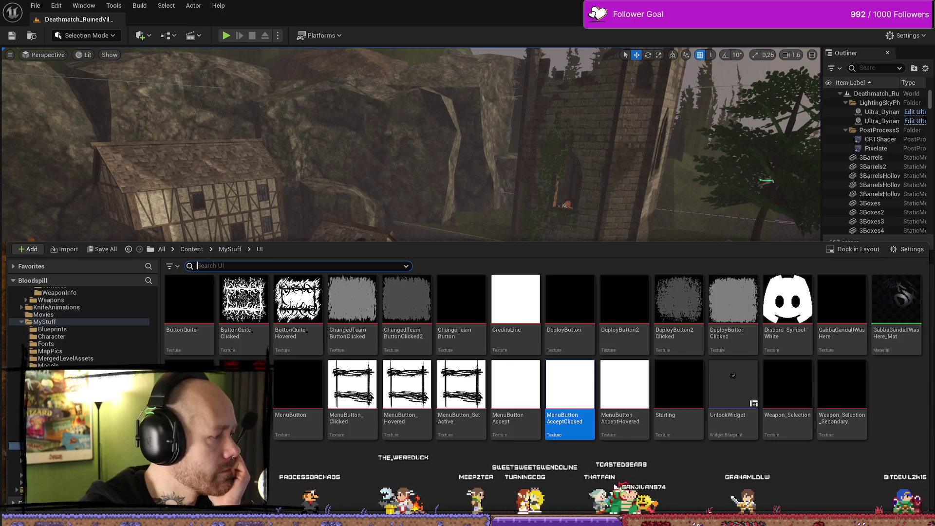
Add a Set Font Outline Material node from the hovered text reference, then delete it.
{"action": "key", "text": "alt+Tab"}
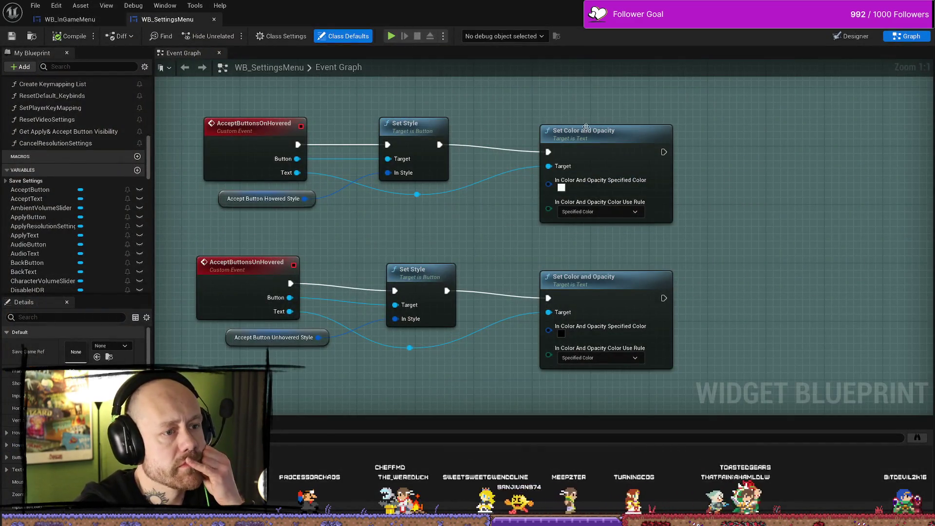
{"action": "left_click_drag", "start_coordinate": [743, 212], "coordinate": [707, 210]}
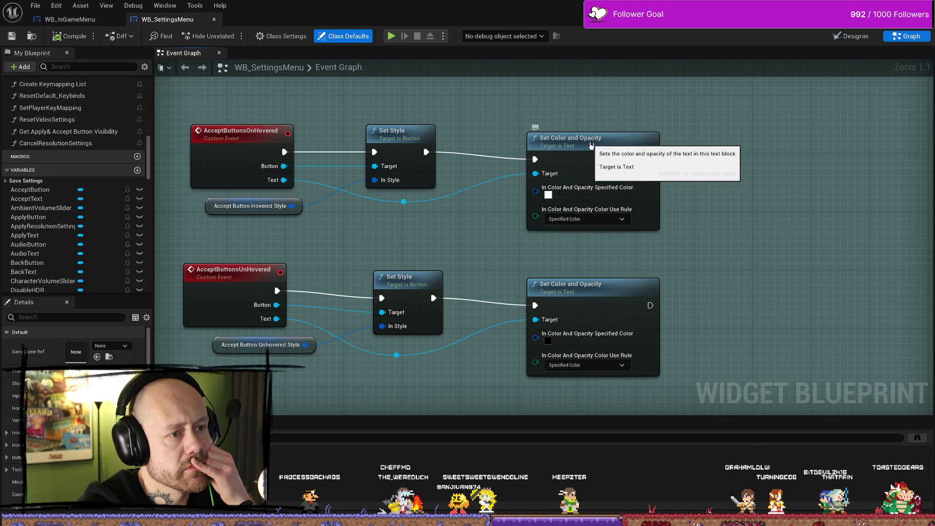
{"action": "left_click", "coordinate": [571, 165]}
{"action": "left_click_drag", "start_coordinate": [448, 240], "coordinate": [440, 232]}
{"action": "left_click_drag", "start_coordinate": [394, 193], "coordinate": [421, 216]}
{"action": "type", "text": "set outline"}
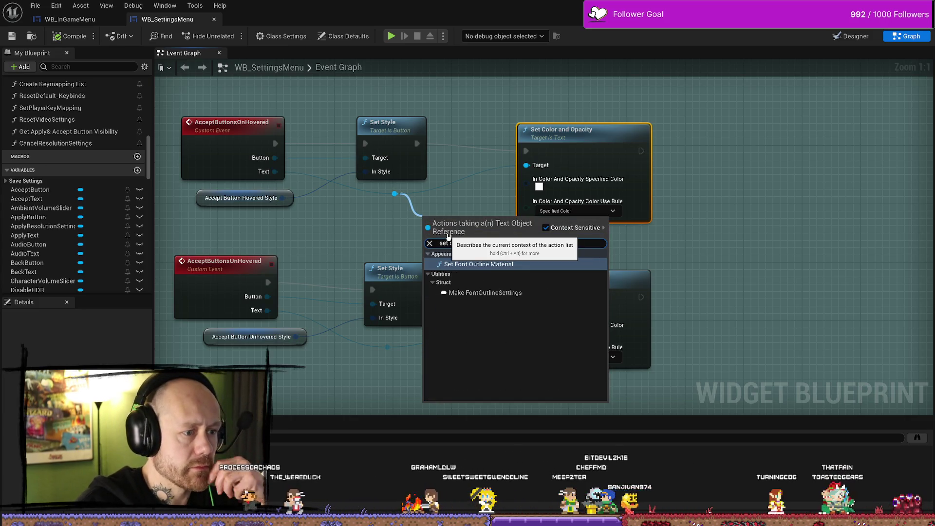
{"action": "key", "text": "Return"}
{"action": "mouse_move", "coordinate": [447, 234]}
{"action": "left_mouse_down"}
{"action": "mouse_move", "coordinate": [533, 232]}
{"action": "mouse_move", "coordinate": [776, 181]}
{"action": "left_mouse_up"}
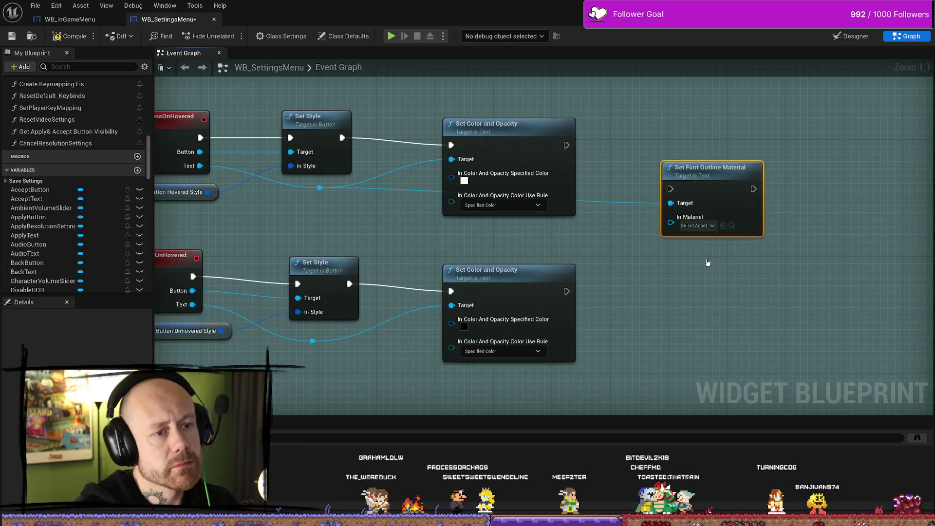
{"action": "key", "text": "Delete"}
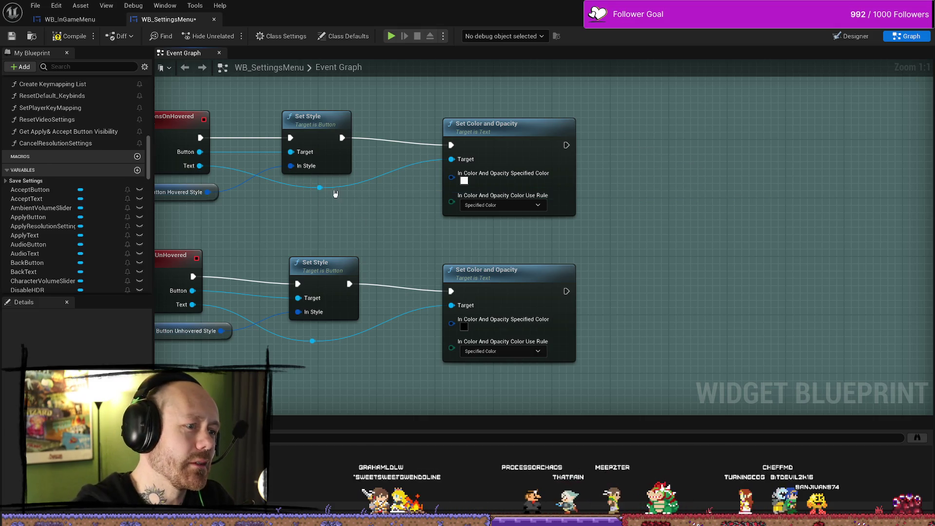
Add another Set Font Outline Material node after Set Color and Opacity, then delete it.
{"action": "left_click_drag", "start_coordinate": [320, 187], "coordinate": [449, 244]}
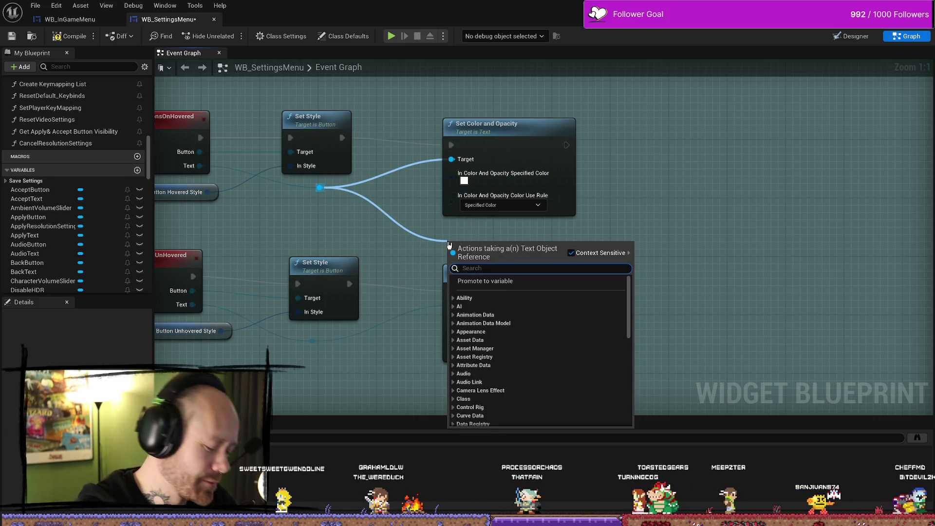
{"action": "type", "text": "set out"}
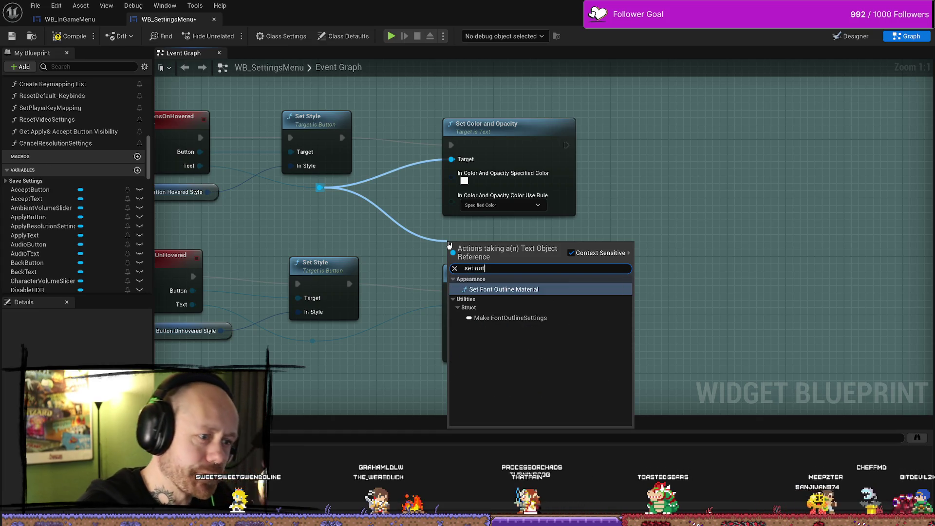
{"action": "key", "text": "Return"}
{"action": "mouse_move", "coordinate": [472, 264]}
{"action": "left_mouse_down"}
{"action": "mouse_move", "coordinate": [689, 159]}
{"action": "mouse_move", "coordinate": [668, 181]}
{"action": "left_mouse_up"}
{"action": "left_click_drag", "start_coordinate": [565, 145], "coordinate": [648, 181]}
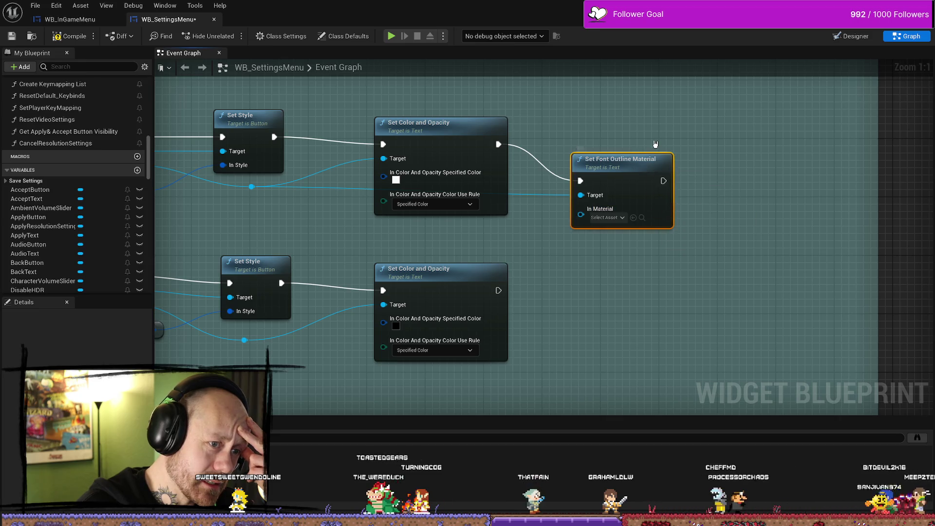
{"action": "key", "text": "Delete"}
Cancel a 'style' node search from the text reference and recentre the hover logic.
{"action": "mouse_move", "coordinate": [355, 196]}
{"action": "left_mouse_down"}
{"action": "mouse_move", "coordinate": [411, 224]}
{"action": "mouse_move", "coordinate": [413, 240]}
{"action": "left_mouse_up"}
{"action": "type", "text": "style"}
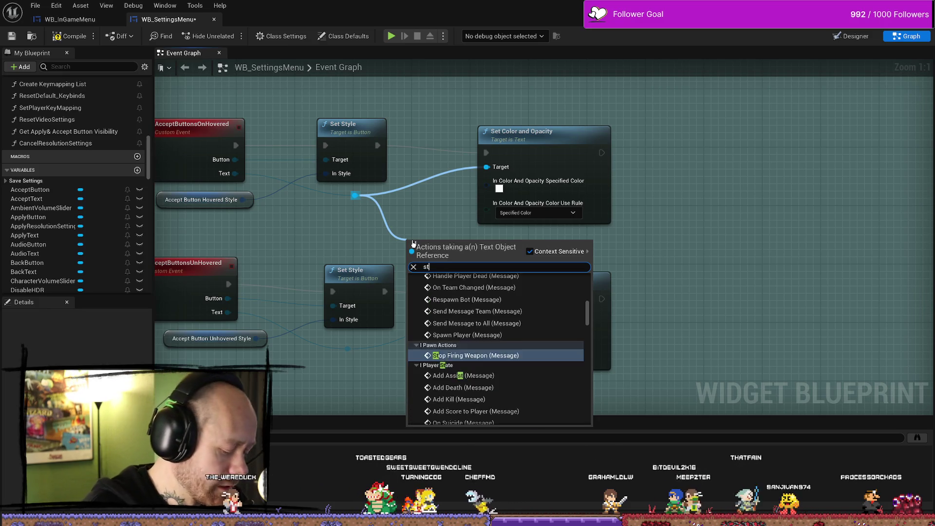
{"action": "key", "text": "BackSpace"}
{"action": "key", "text": "BackSpace"}
{"action": "key", "text": "BackSpace"}
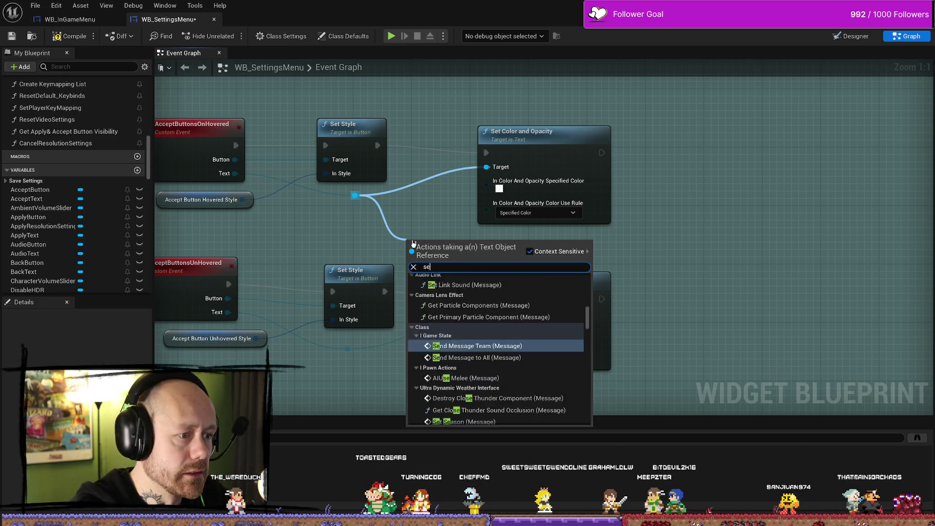
{"action": "key", "text": "Escape"}
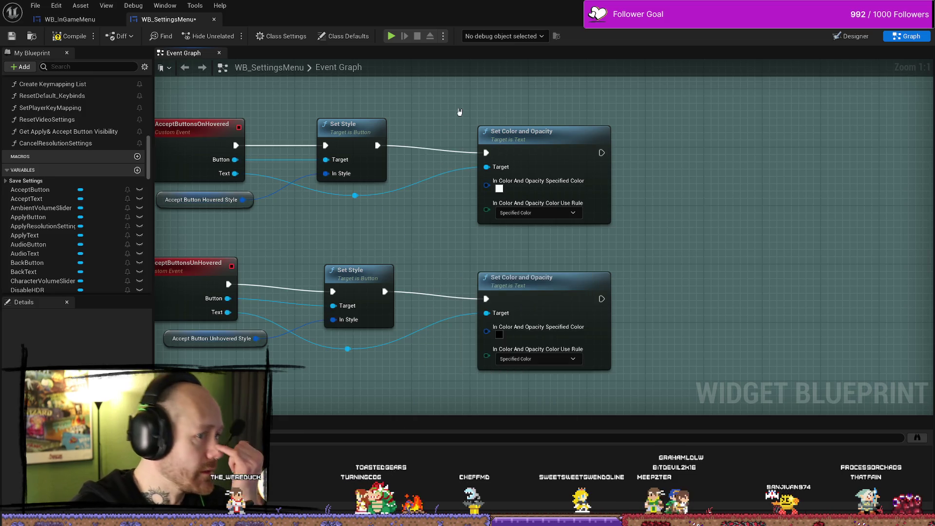
{"action": "left_click_drag", "start_coordinate": [452, 125], "coordinate": [508, 143]}
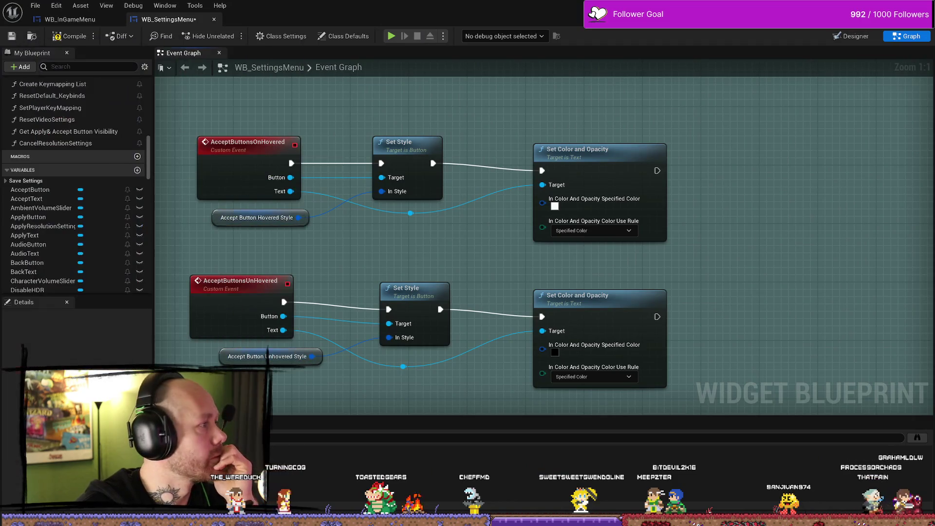
{"action": "key", "text": "alt+Tab"}
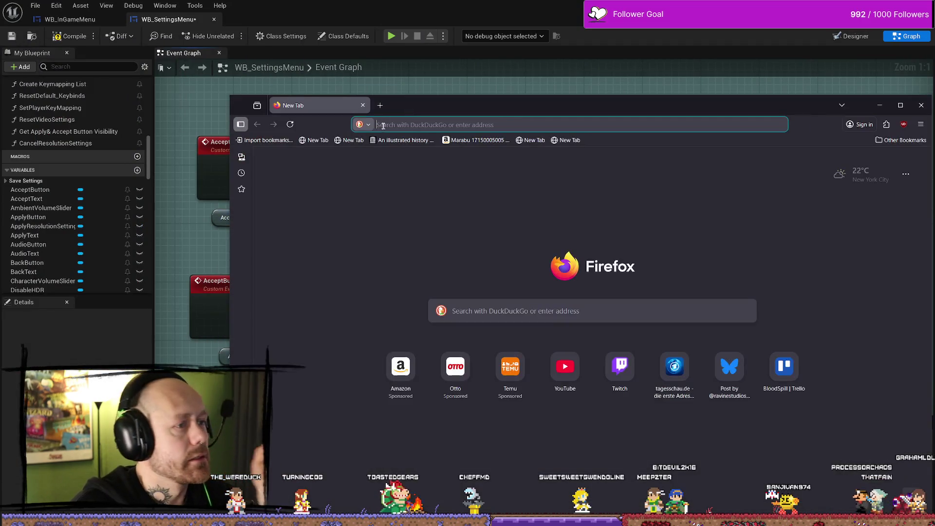
Search Google for 'unreal set font outline in blueprint'.
{"action": "type", "text": "unral"}
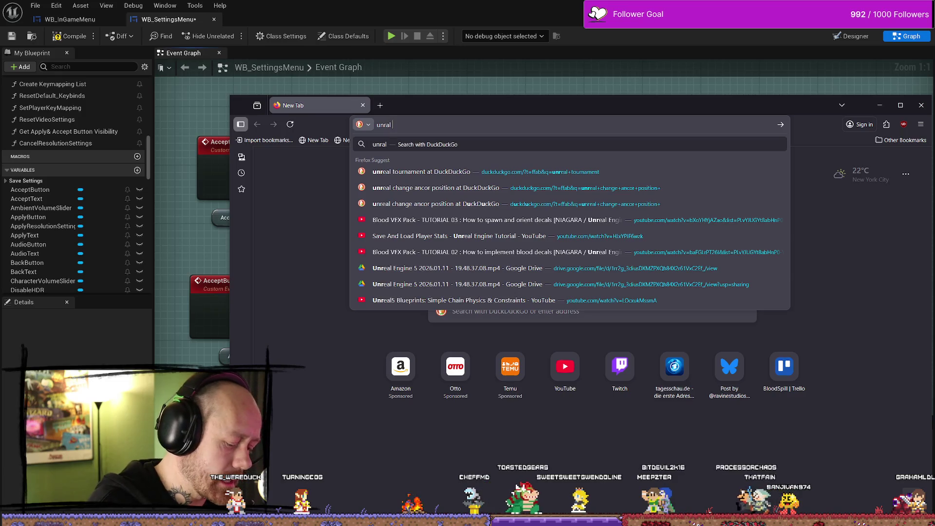
{"action": "type", "text": " set font"}
{"action": "key", "text": "BackSpace"}
{"action": "key", "text": "BackSpace"}
{"action": "key", "text": "BackSpace"}
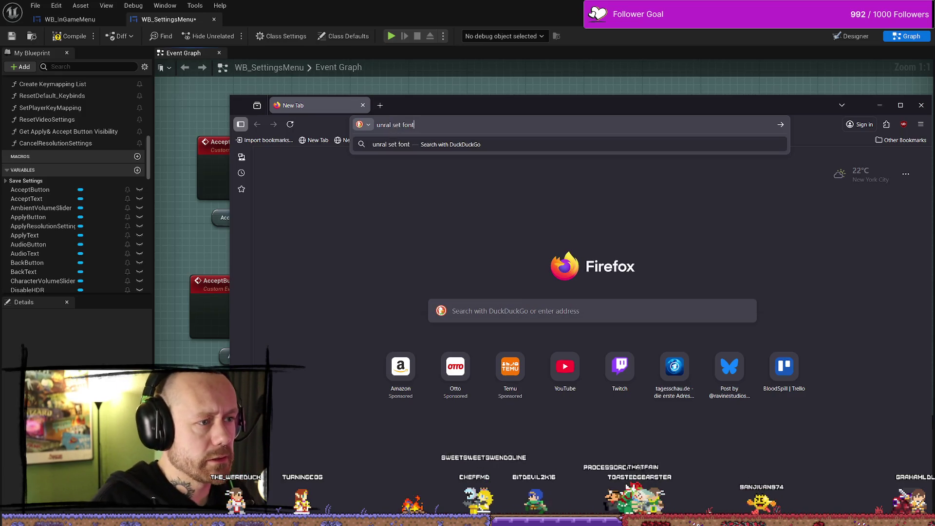
{"action": "type", "text": "e"}
{"action": "key", "text": "BackSpace"}
{"action": "key", "text": "BackSpace"}
{"action": "type", "text": "ea"}
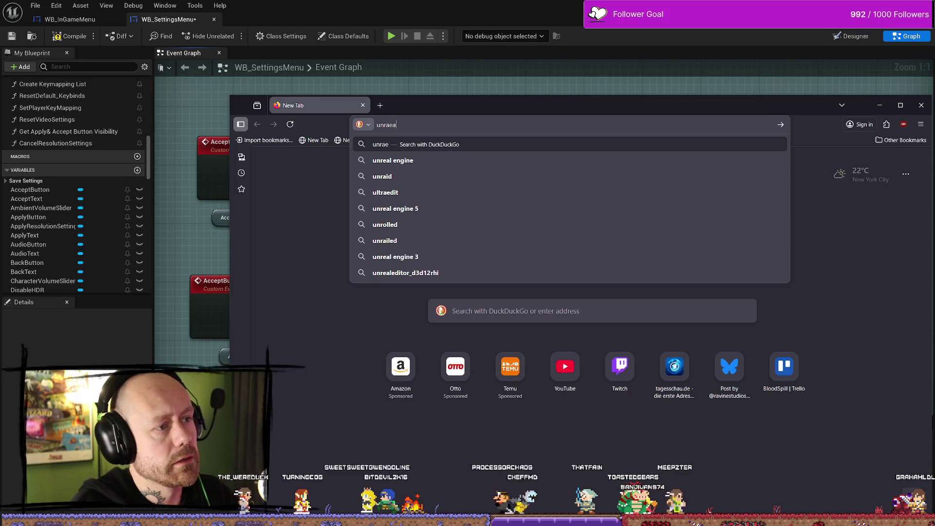
{"action": "type", "text": "l set fon"}
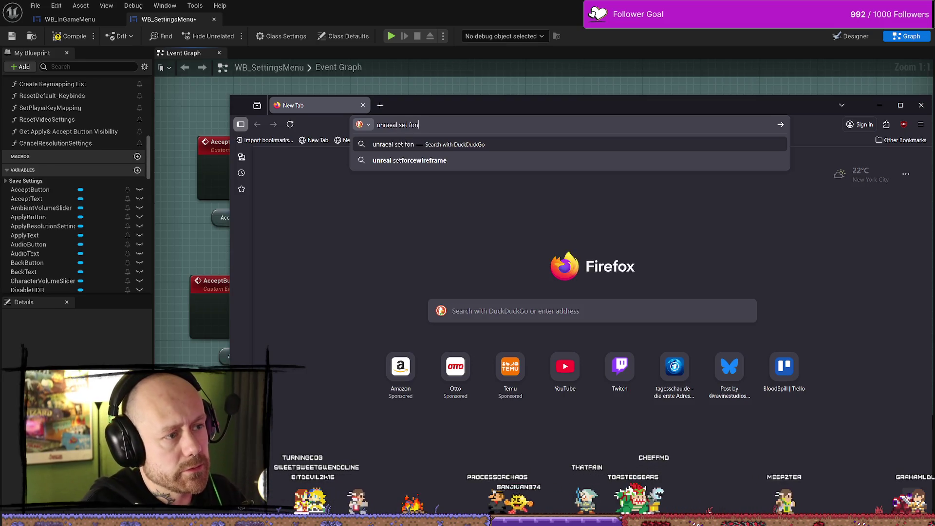
{"action": "type", "text": "t outline in "}
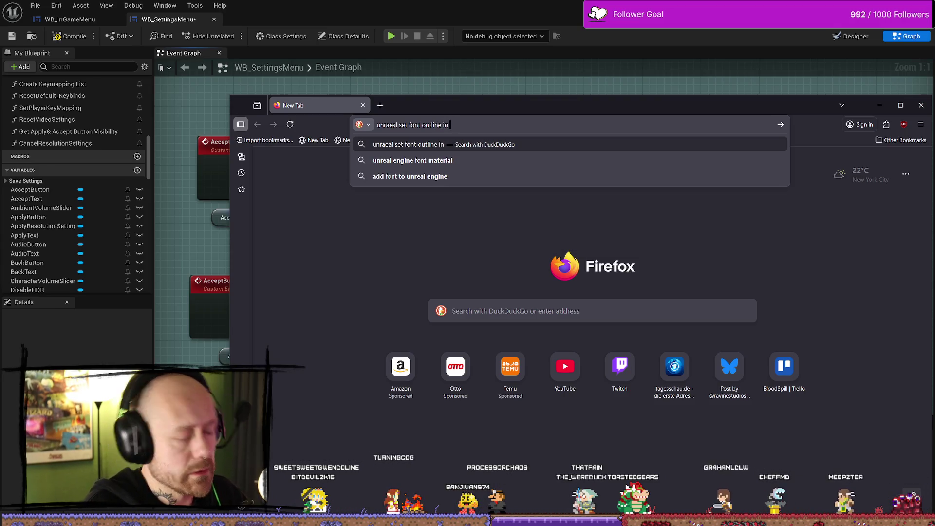
{"action": "type", "text": "blueprint"}
{"action": "key", "text": "ctrl+a"}
{"action": "key", "text": "ctrl+c"}
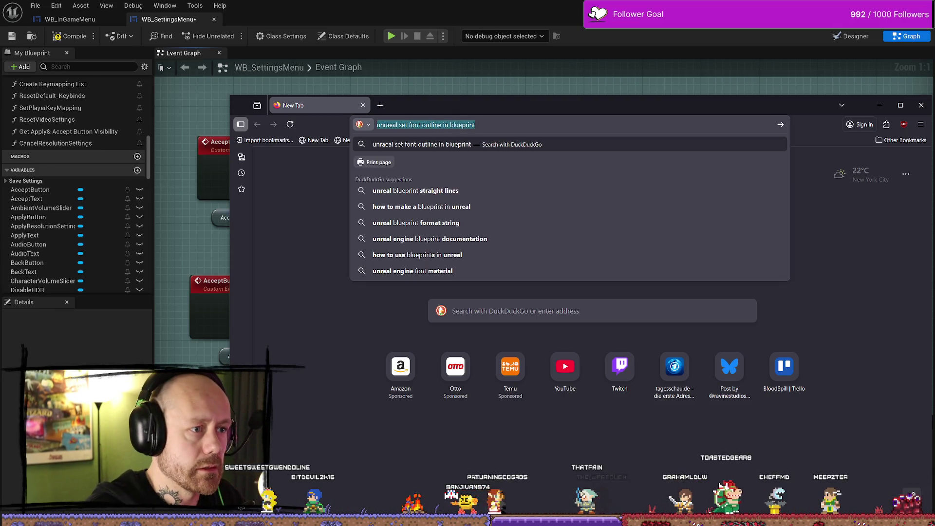
{"action": "key", "text": "ctrl+t"}
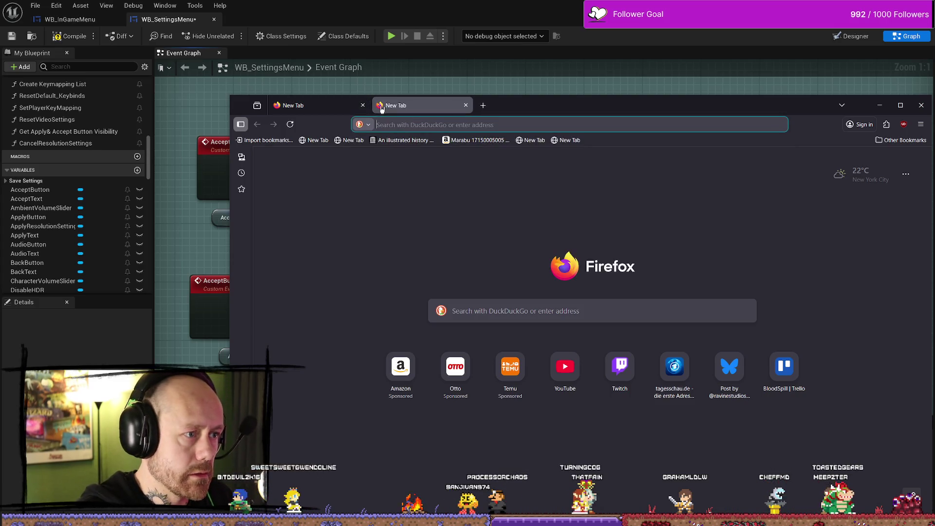
{"action": "type", "text": "google.com/"}
{"action": "key", "text": "Return"}
{"action": "key", "text": "ctrl+v"}
{"action": "key", "text": "Return"}
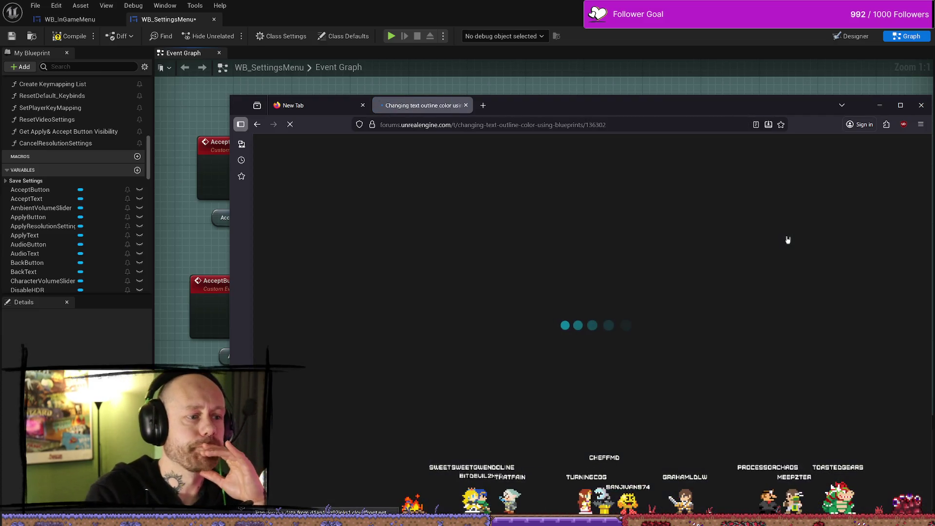
Read the 'Changing text outline color using blueprints' thread and enlarge its Set Font screenshot.
{"action": "double_click", "coordinate": [571, 117]}
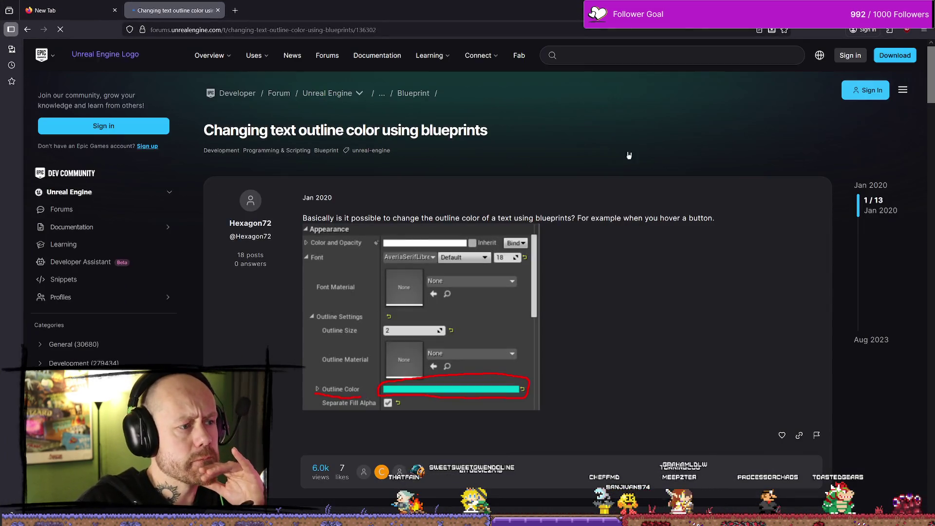
{"action": "scroll", "coordinate": [651, 117], "scroll_direction": "down", "scroll_amount": 5}
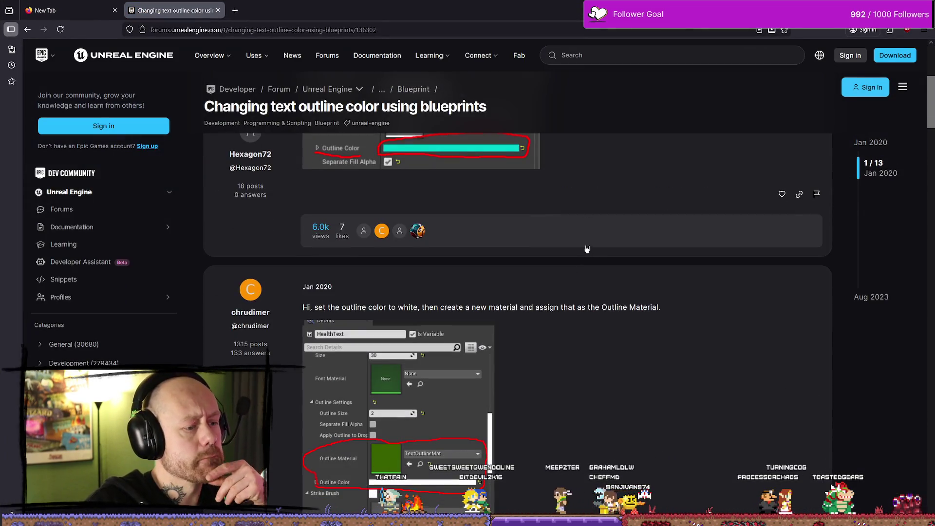
{"action": "scroll", "coordinate": [582, 235], "scroll_direction": "down", "scroll_amount": 4}
{"action": "scroll", "coordinate": [582, 235], "scroll_direction": "up", "scroll_amount": 4}
{"action": "scroll", "coordinate": [582, 234], "scroll_direction": "down", "scroll_amount": 6}
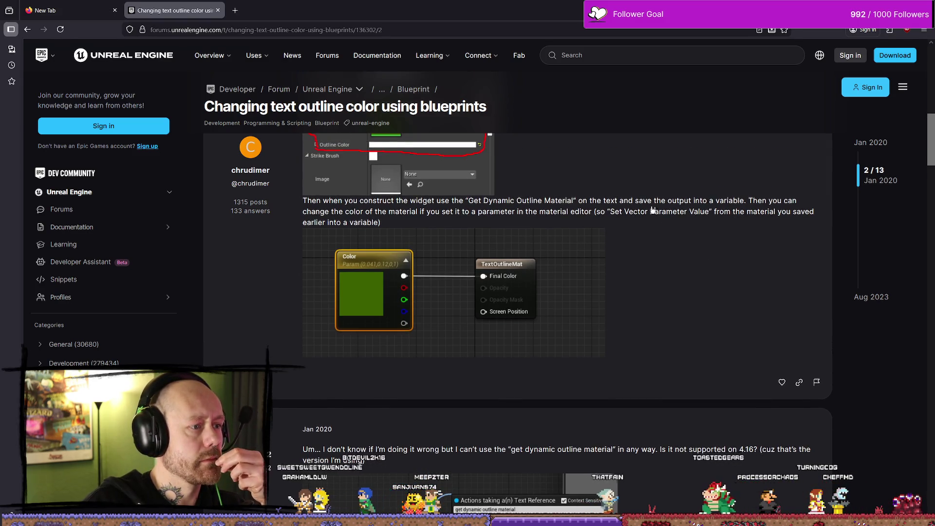
{"action": "scroll", "coordinate": [335, 308], "scroll_direction": "up", "scroll_amount": 3}
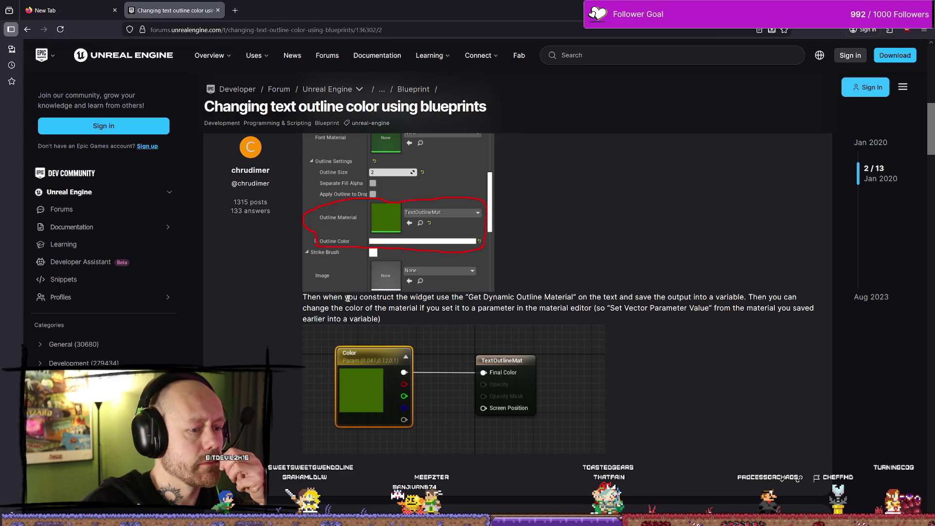
{"action": "scroll", "coordinate": [348, 298], "scroll_direction": "up", "scroll_amount": 2}
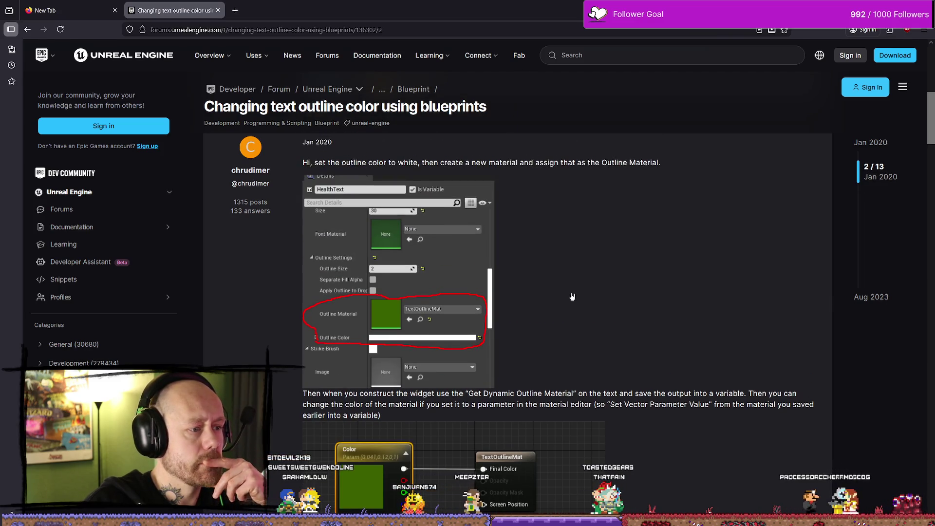
{"action": "scroll", "coordinate": [572, 297], "scroll_direction": "up", "scroll_amount": 2}
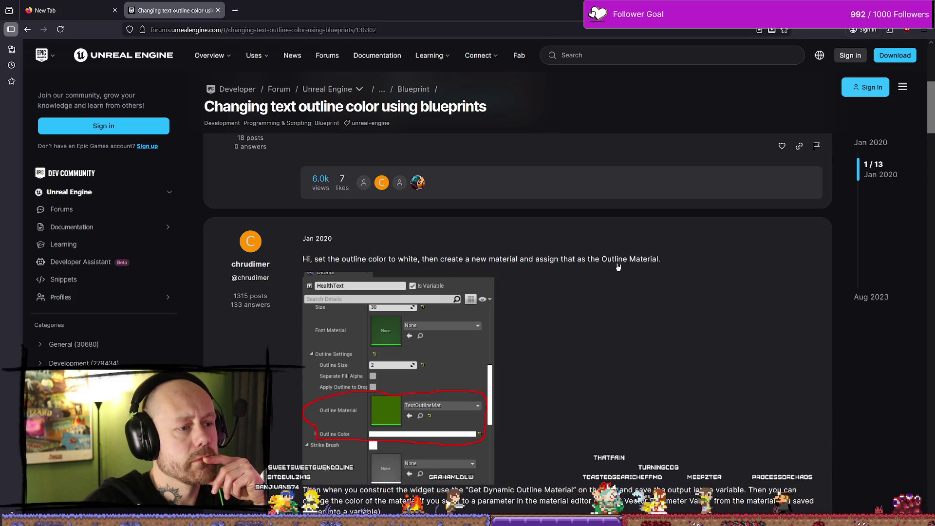
{"action": "scroll", "coordinate": [623, 268], "scroll_direction": "up", "scroll_amount": 6}
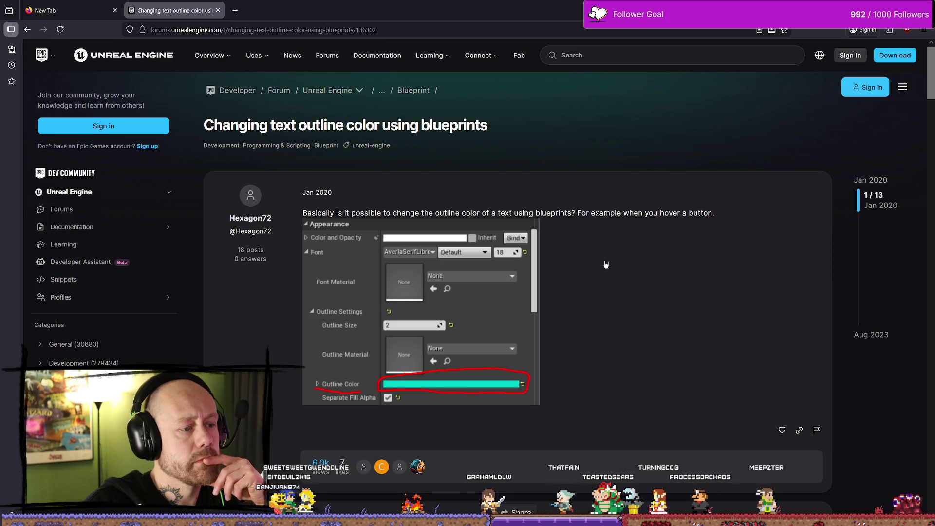
{"action": "scroll", "coordinate": [606, 265], "scroll_direction": "down", "scroll_amount": 8}
{"action": "scroll", "coordinate": [614, 246], "scroll_direction": "down", "scroll_amount": 6}
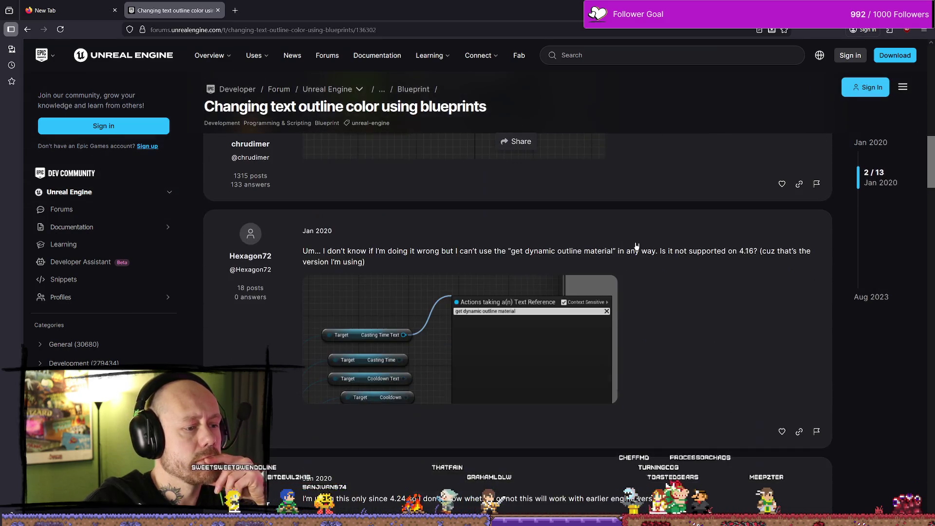
{"action": "scroll", "coordinate": [636, 245], "scroll_direction": "down", "scroll_amount": 3}
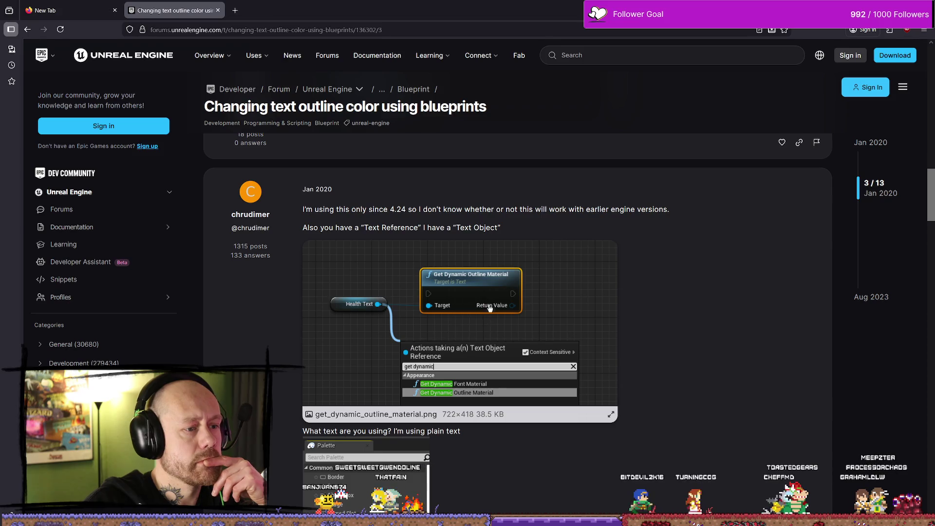
{"action": "scroll", "coordinate": [664, 292], "scroll_direction": "down", "scroll_amount": 6}
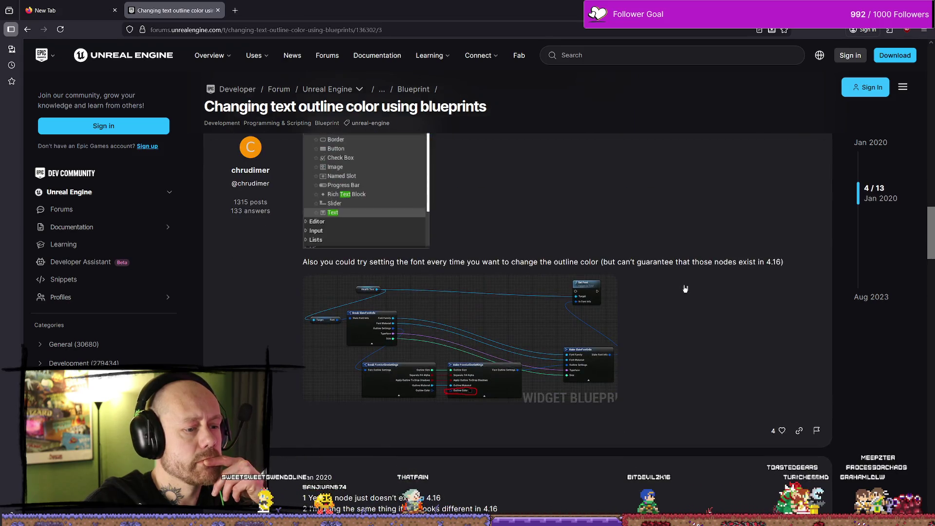
{"action": "left_click", "coordinate": [532, 318]}
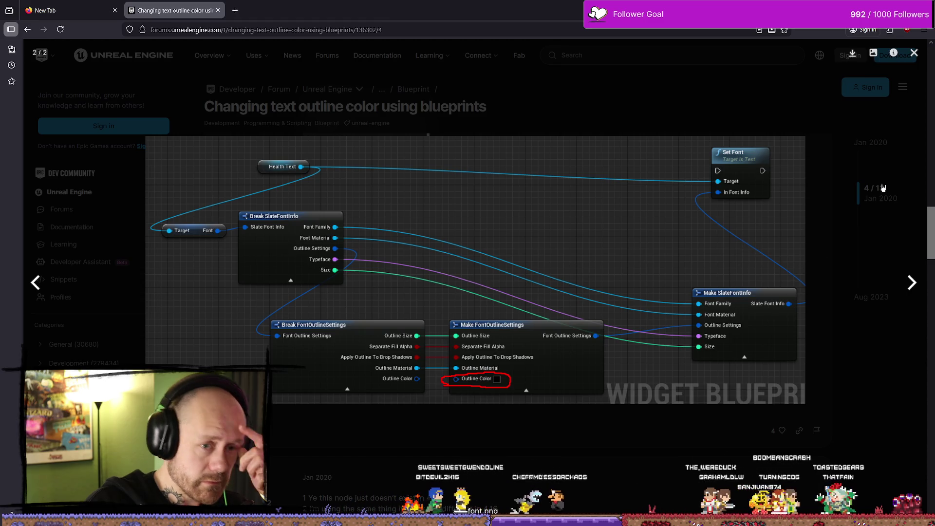
Close the set_font.png lightbox, scroll the replies, reopen the image, then return to Unreal.
{"action": "left_click", "coordinate": [795, 129]}
{"action": "scroll", "coordinate": [593, 287], "scroll_direction": "down", "scroll_amount": 3}
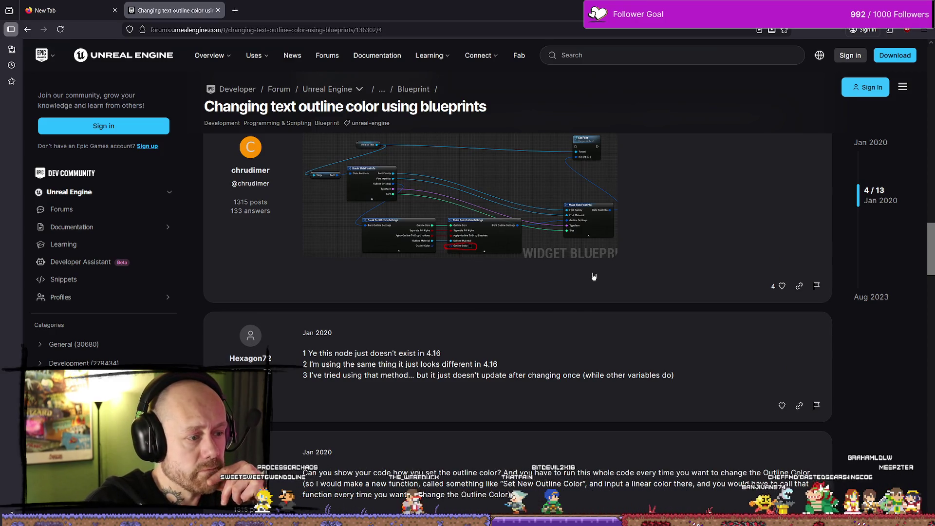
{"action": "scroll", "coordinate": [597, 270], "scroll_direction": "down", "scroll_amount": 8}
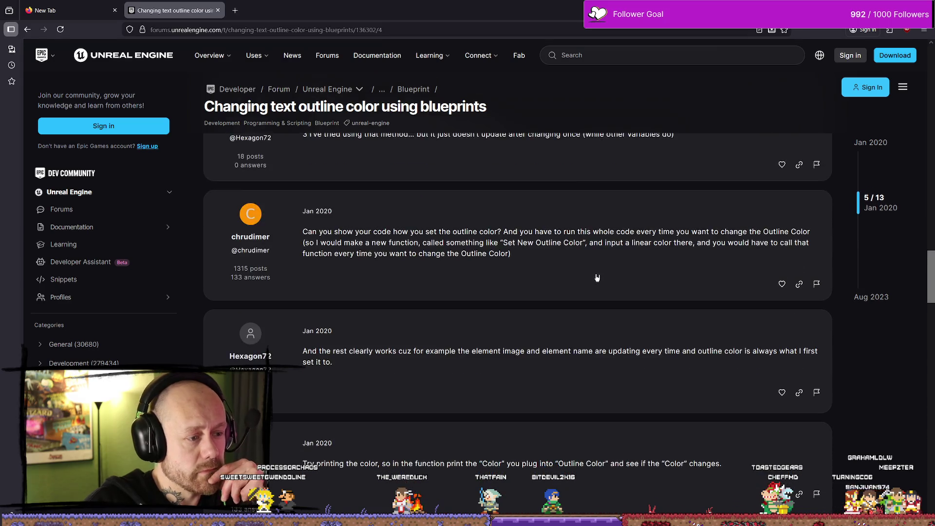
{"action": "scroll", "coordinate": [604, 259], "scroll_direction": "up", "scroll_amount": 8}
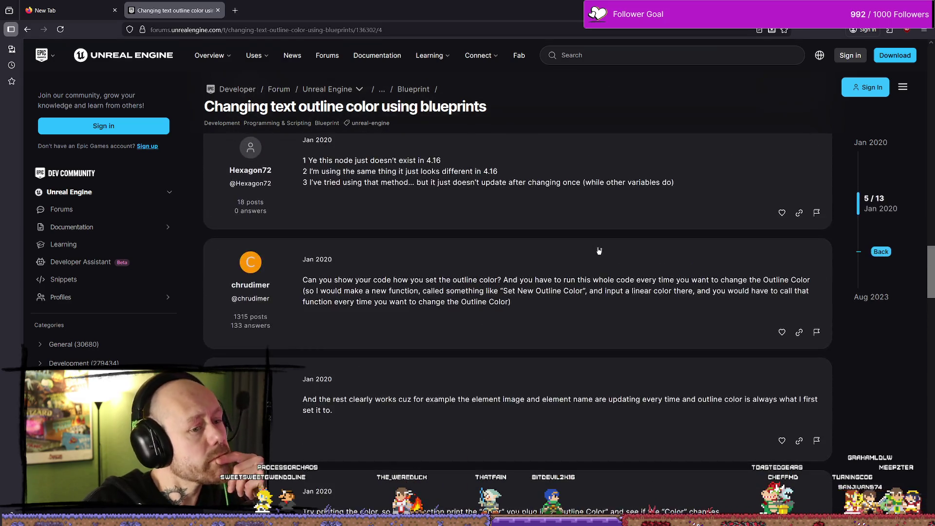
{"action": "scroll", "coordinate": [567, 215], "scroll_direction": "up", "scroll_amount": 6}
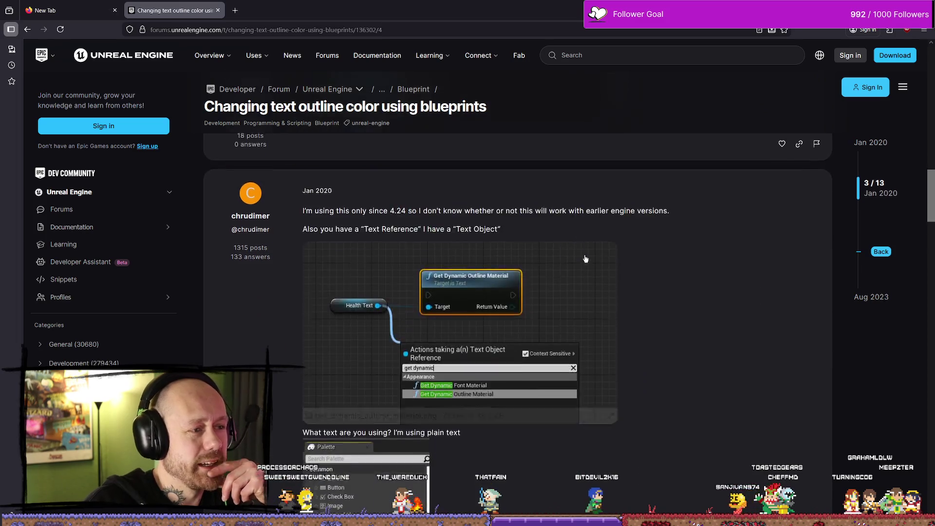
{"action": "scroll", "coordinate": [636, 253], "scroll_direction": "down", "scroll_amount": 10}
{"action": "scroll", "coordinate": [536, 273], "scroll_direction": "up", "scroll_amount": 2}
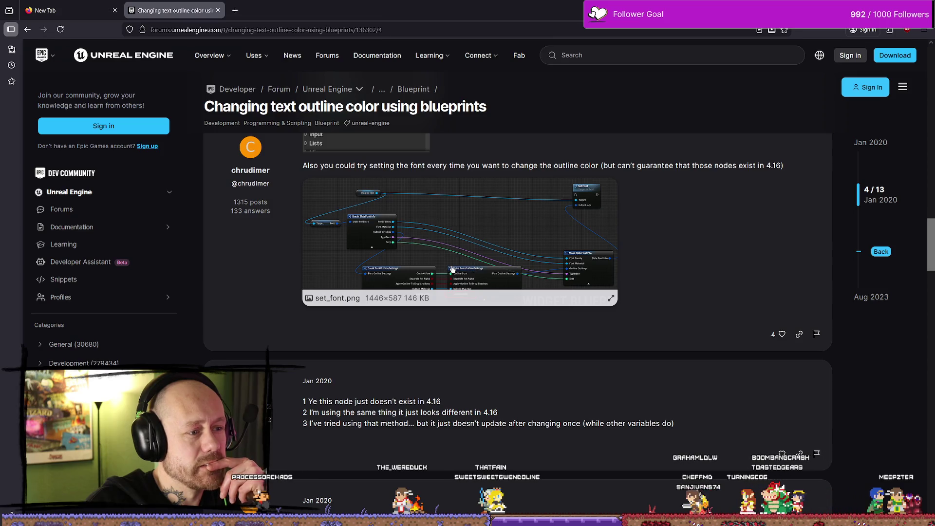
{"action": "left_click", "coordinate": [551, 232]}
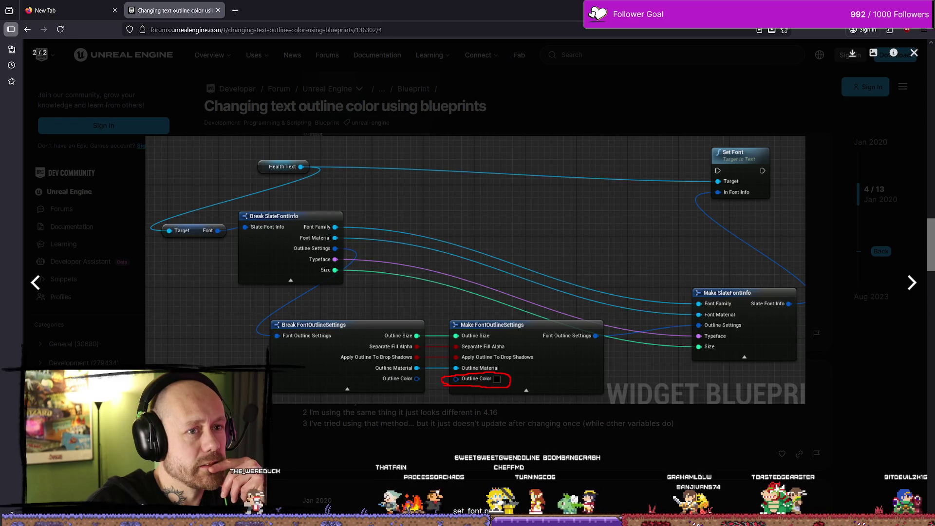
{"action": "key", "text": "alt+Tab"}
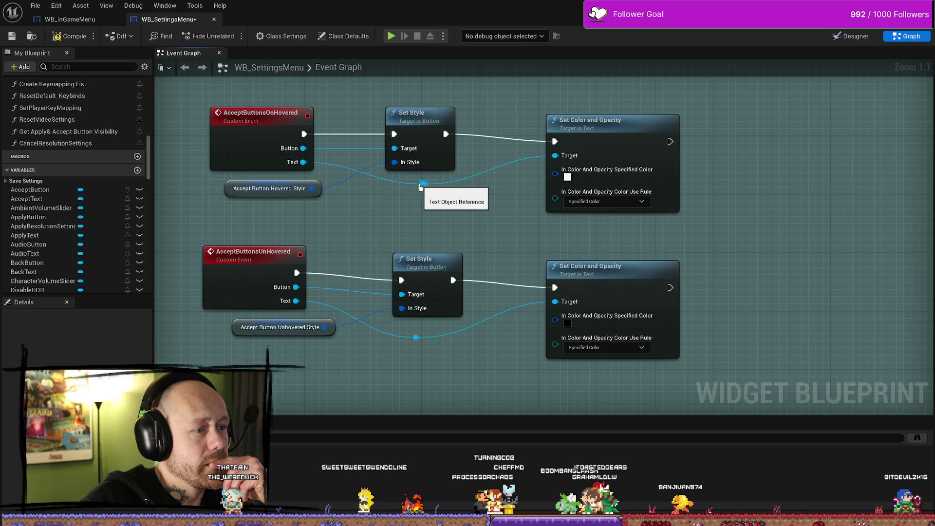
Add a Get Font node for the hovered text and an expanded Break SlateFontInfo node.
{"action": "mouse_move", "coordinate": [423, 185]}
{"action": "left_mouse_down"}
{"action": "mouse_move", "coordinate": [480, 250]}
{"action": "mouse_move", "coordinate": [468, 241]}
{"action": "left_mouse_up"}
{"action": "type", "text": "break"}
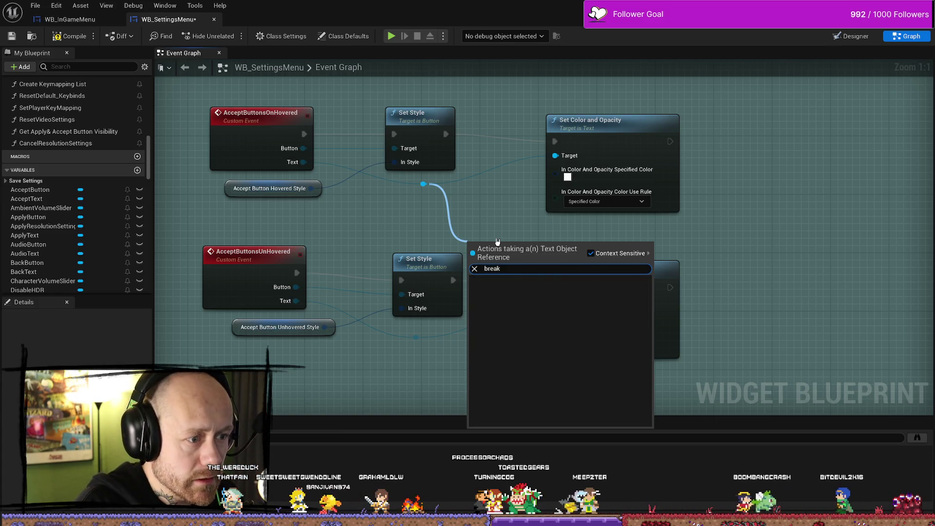
{"action": "key", "text": "BackSpace"}
{"action": "key", "text": "BackSpace"}
{"action": "key", "text": "BackSpace"}
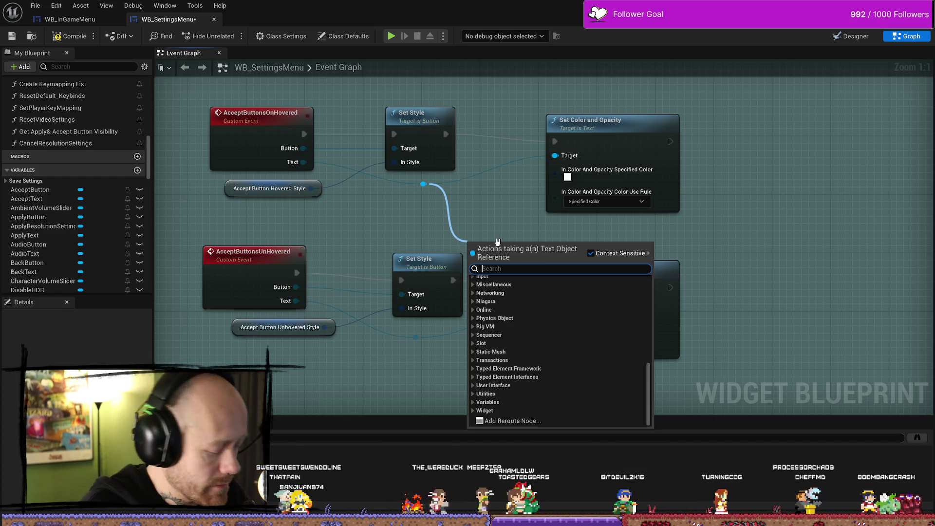
{"action": "type", "text": "font"}
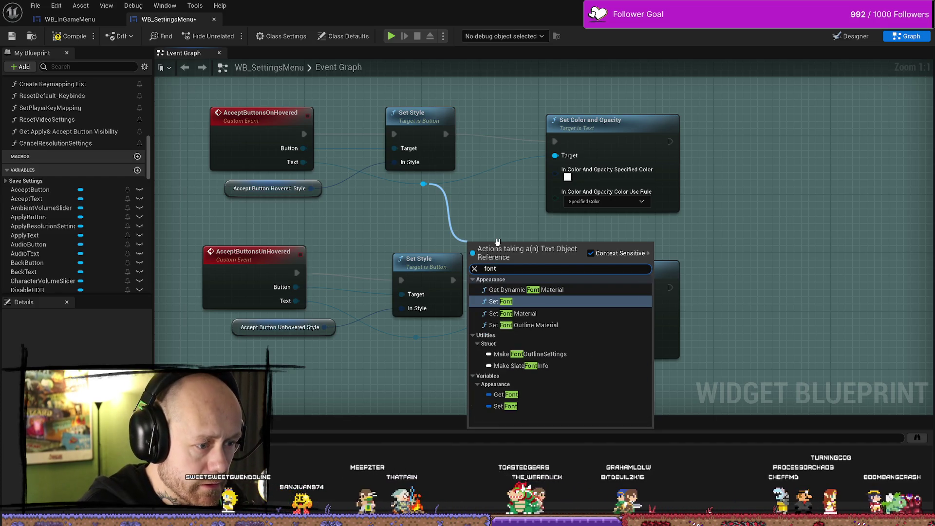
{"action": "left_click", "coordinate": [507, 394]}
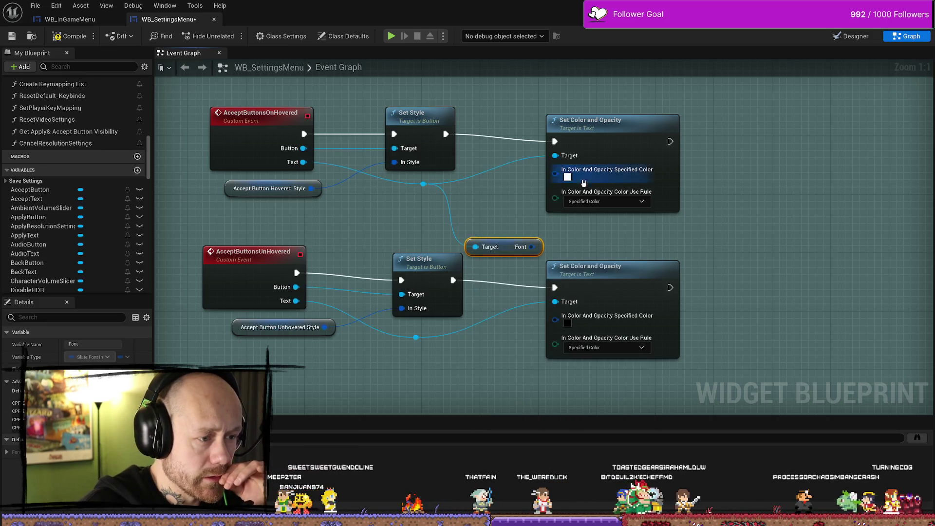
{"action": "left_click_drag", "start_coordinate": [436, 251], "coordinate": [558, 253]}
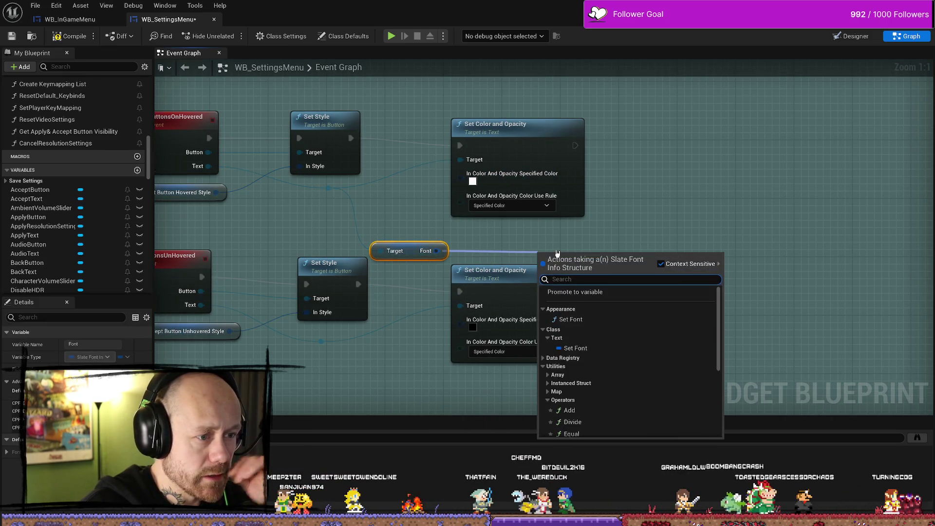
{"action": "type", "text": "break"}
{"action": "key", "text": "Return"}
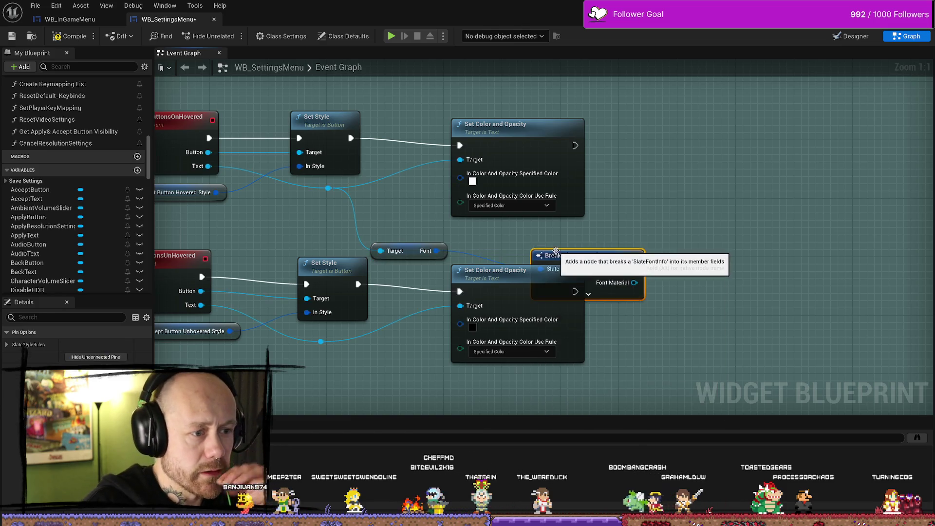
{"action": "left_click_drag", "start_coordinate": [560, 258], "coordinate": [622, 225]}
{"action": "left_click_drag", "start_coordinate": [655, 282], "coordinate": [574, 267]}
{"action": "left_click", "coordinate": [567, 249]}
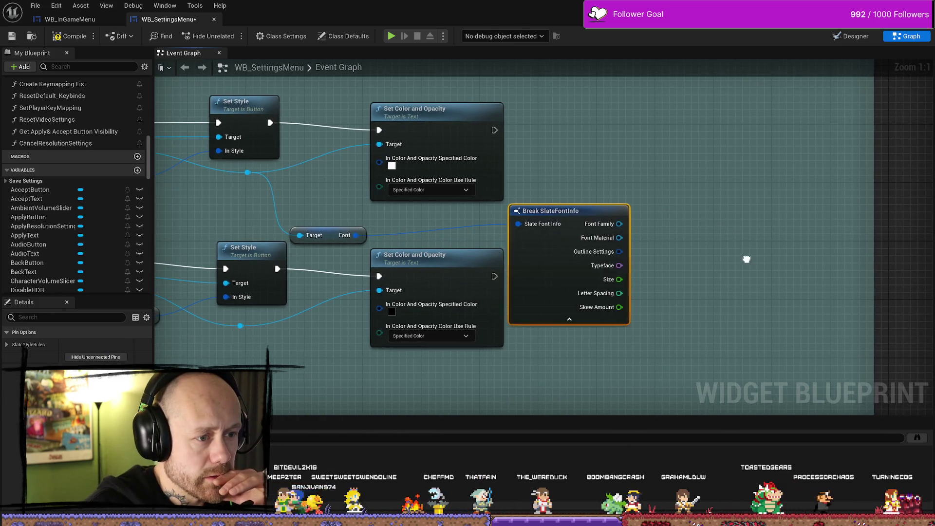
{"action": "left_click_drag", "start_coordinate": [681, 295], "coordinate": [528, 282]}
Inspect the Outline Settings pin's actions and Promote/Split options without changing anything.
{"action": "left_click_drag", "start_coordinate": [465, 238], "coordinate": [510, 252]}
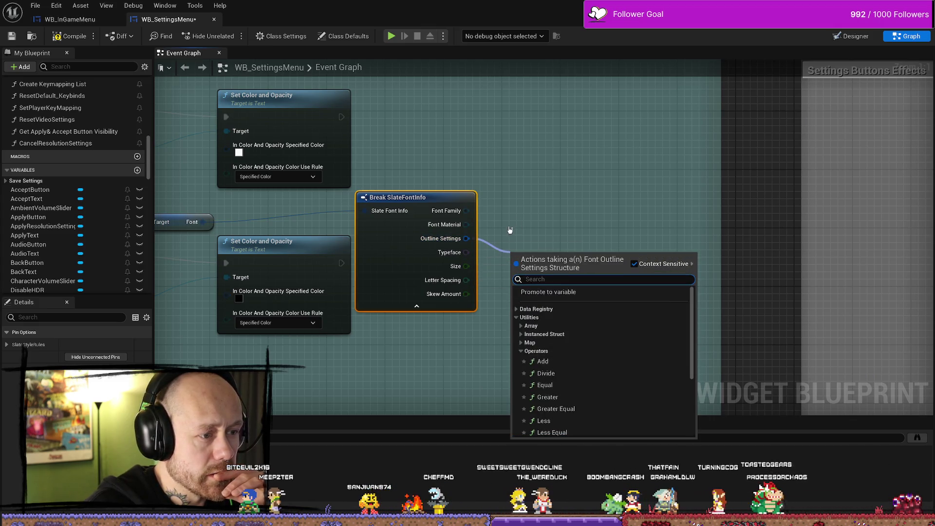
{"action": "key", "text": "Escape"}
{"action": "right_click", "coordinate": [466, 239]}
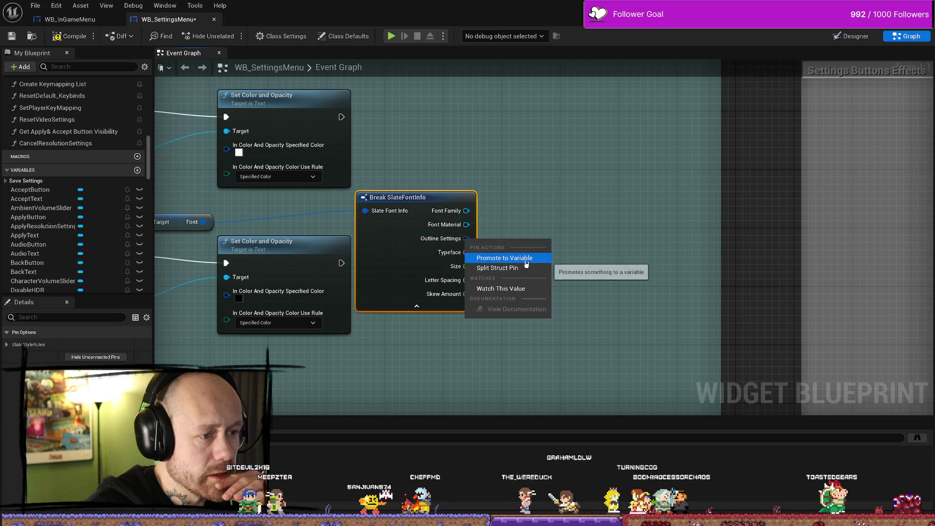
{"action": "left_click", "coordinate": [554, 233]}
{"action": "left_click", "coordinate": [554, 233]}
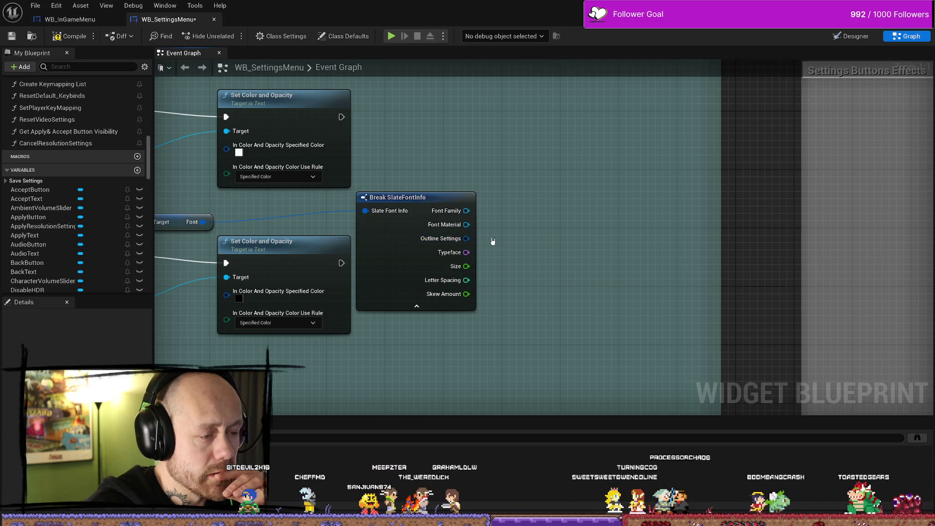
{"action": "right_click", "coordinate": [466, 238]}
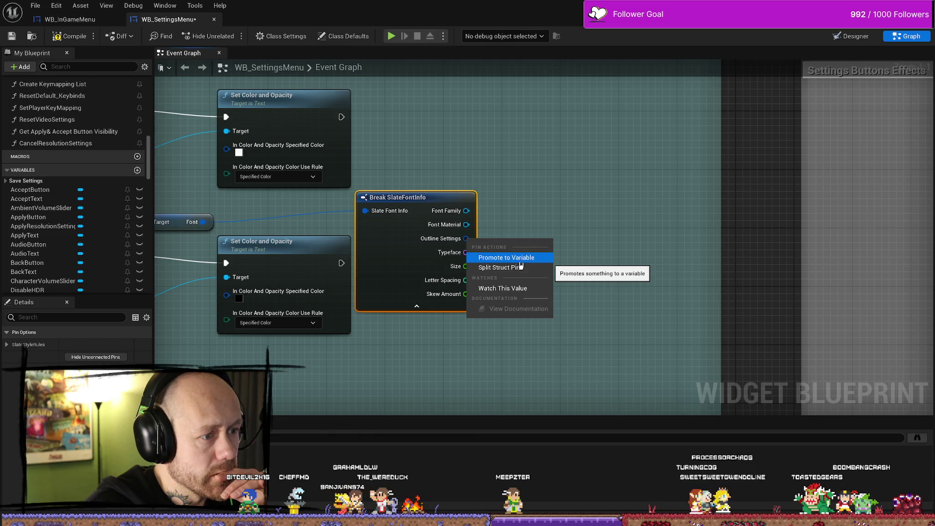
{"action": "left_click", "coordinate": [565, 255]}
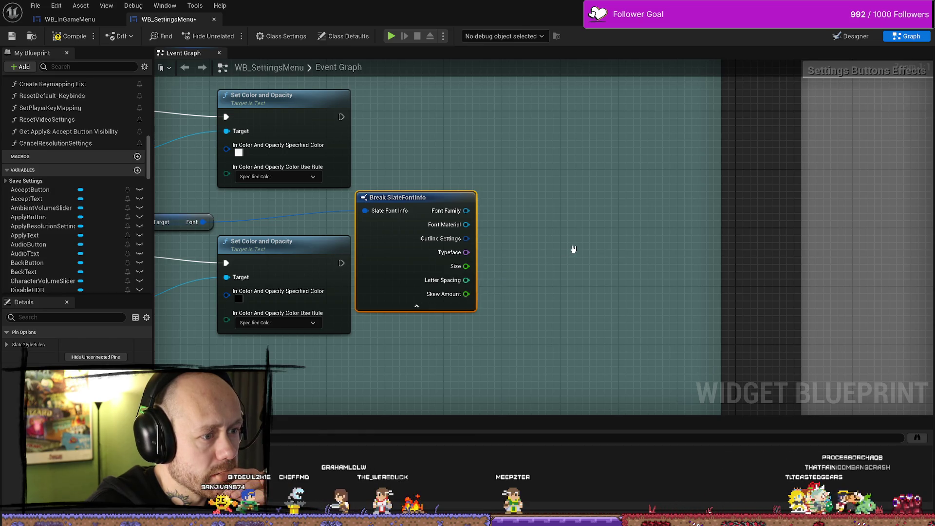
Check the Outline Size output's actions, then delete the Break SlateFontInfo node.
{"action": "left_click_drag", "start_coordinate": [616, 249], "coordinate": [574, 230]}
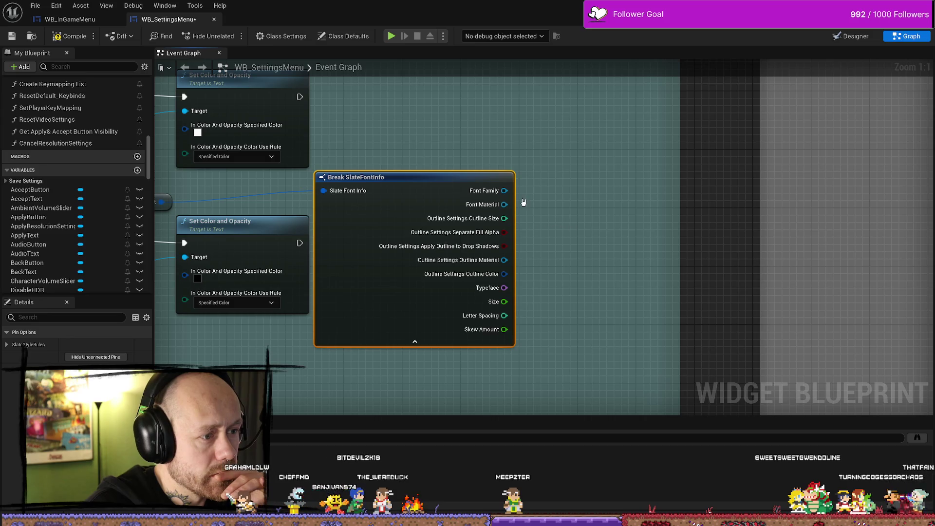
{"action": "left_click_drag", "start_coordinate": [506, 219], "coordinate": [546, 217]}
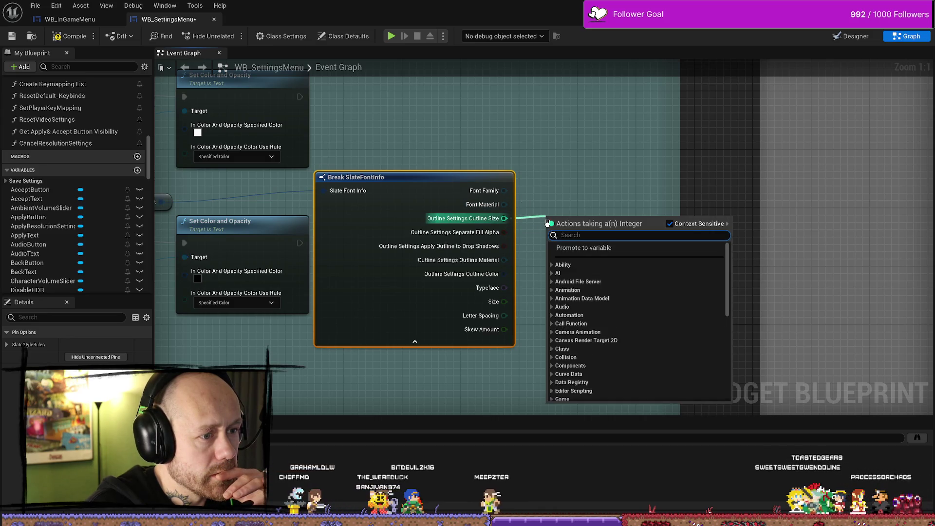
{"action": "left_click", "coordinate": [557, 196]}
{"action": "mouse_move", "coordinate": [426, 185]}
{"action": "left_mouse_down"}
{"action": "mouse_move", "coordinate": [552, 192]}
{"action": "mouse_move", "coordinate": [689, 182]}
{"action": "mouse_move", "coordinate": [632, 174]}
{"action": "left_mouse_up"}
{"action": "left_click", "coordinate": [643, 187]}
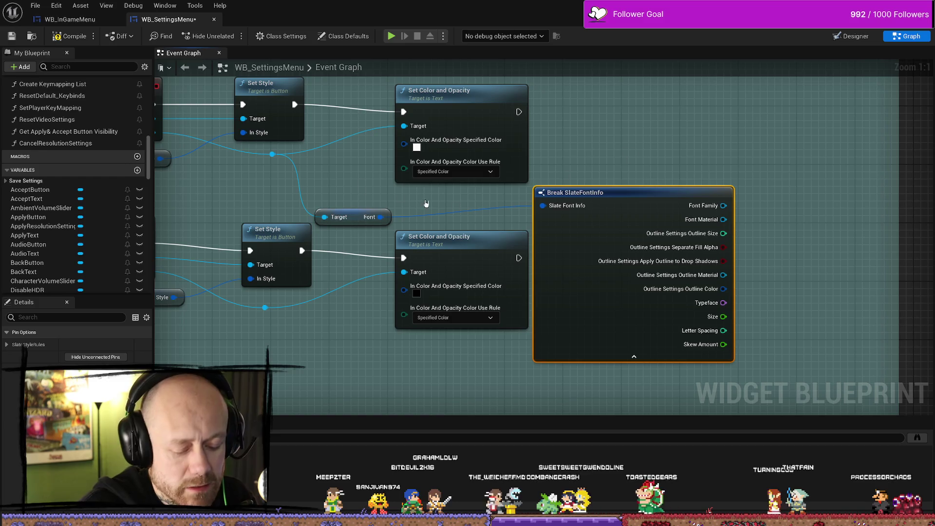
{"action": "key", "text": "Delete"}
Check the text Target and node options, then move the hovered Set Color and Opacity node up-right.
{"action": "left_click_drag", "start_coordinate": [328, 159], "coordinate": [421, 210]}
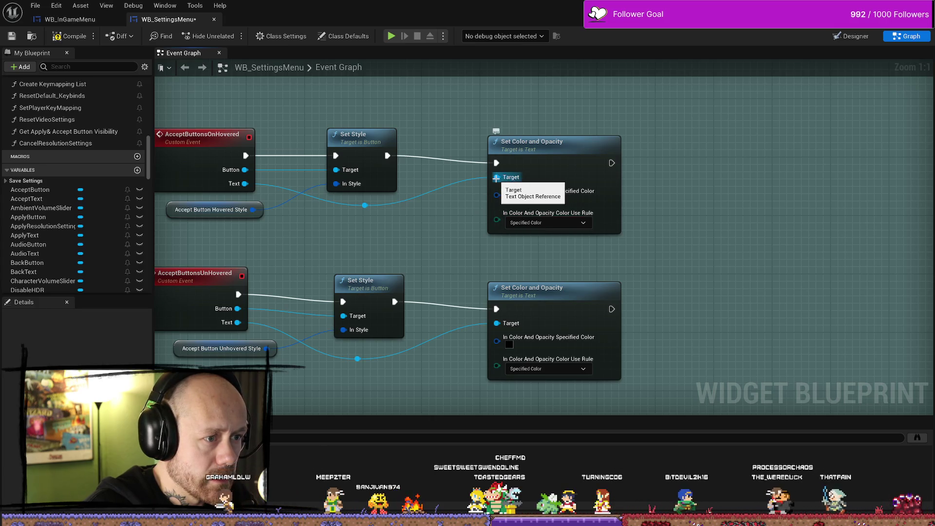
{"action": "right_click", "coordinate": [497, 178]}
{"action": "key", "text": "Escape"}
{"action": "right_click", "coordinate": [546, 146]}
{"action": "key", "text": "Escape"}
{"action": "left_click_drag", "start_coordinate": [576, 134], "coordinate": [642, 97]}
{"action": "mouse_move", "coordinate": [533, 197]}
{"action": "left_mouse_down"}
{"action": "mouse_move", "coordinate": [496, 209]}
{"action": "mouse_move", "coordinate": [513, 191]}
{"action": "left_mouse_up"}
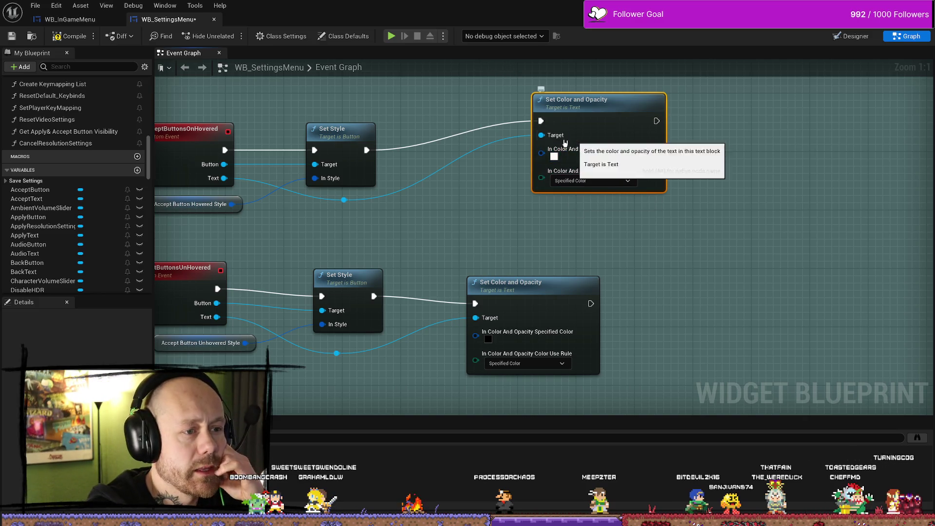
Add a Set Font Material node from the hovered text reference, then delete it.
{"action": "left_click_drag", "start_coordinate": [343, 200], "coordinate": [397, 219]}
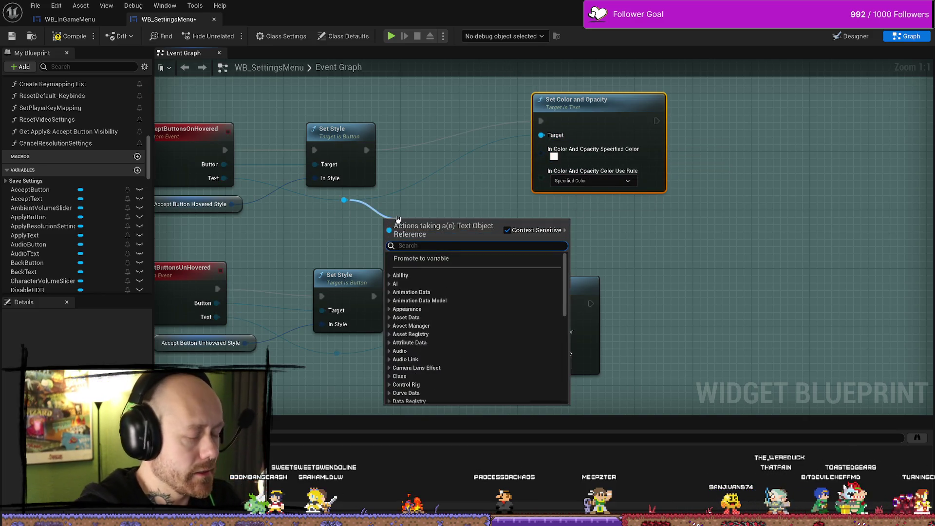
{"action": "type", "text": "set font"}
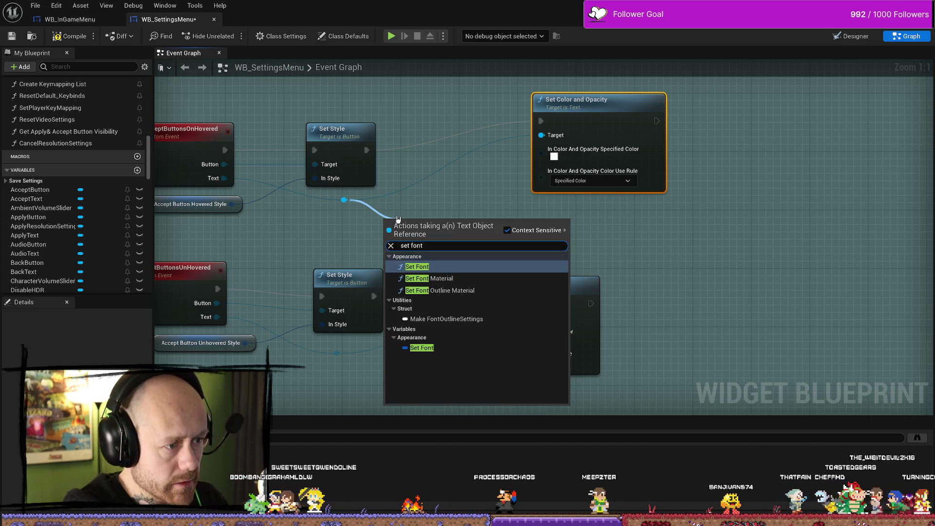
{"action": "key", "text": "Down"}
{"action": "key", "text": "Return"}
{"action": "left_click_drag", "start_coordinate": [442, 217], "coordinate": [486, 188]}
{"action": "mouse_move", "coordinate": [695, 203]}
{"action": "left_mouse_down"}
{"action": "mouse_move", "coordinate": [618, 261]}
{"action": "mouse_move", "coordinate": [626, 258]}
{"action": "left_mouse_up"}
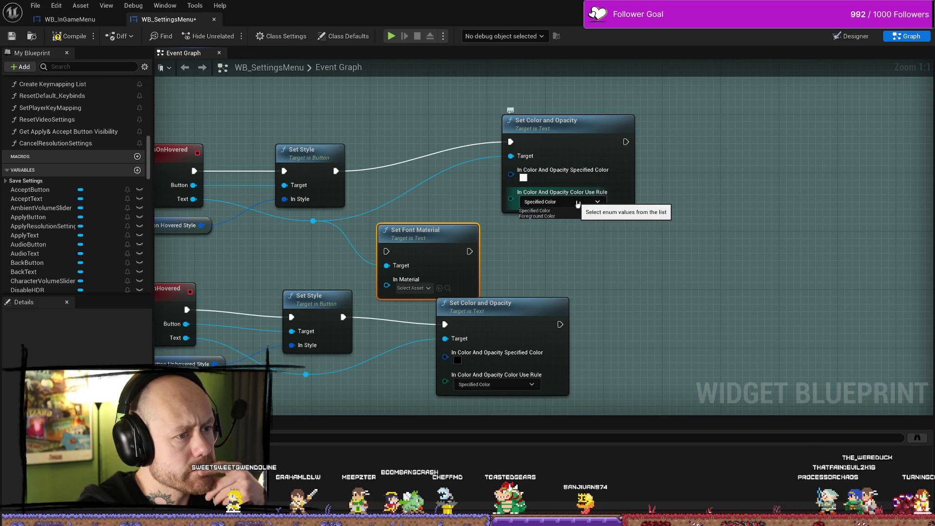
{"action": "left_click", "coordinate": [491, 217]}
{"action": "left_click", "coordinate": [420, 228]}
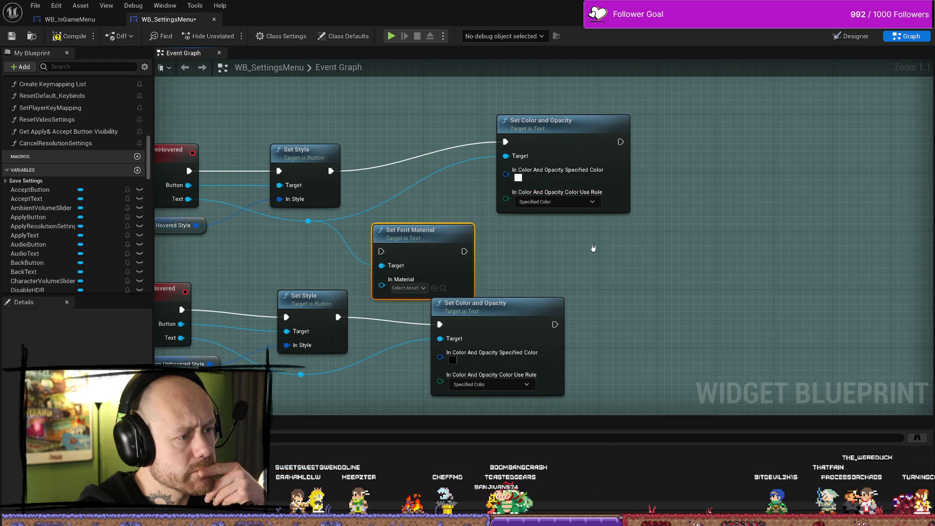
{"action": "left_click_drag", "start_coordinate": [424, 231], "coordinate": [446, 210]}
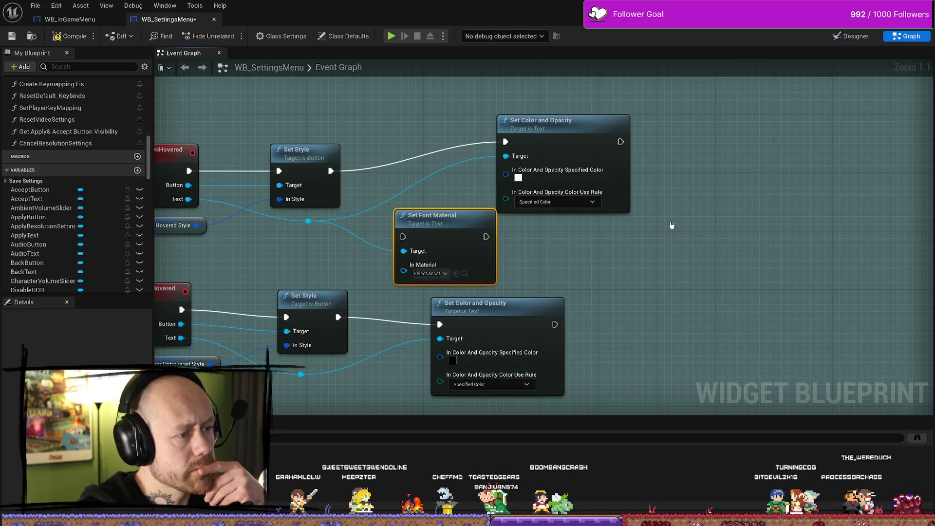
{"action": "key", "text": "Delete"}
Move the top Set Color and Opacity node down-left and open the WB_SettingsMenu Designer.
{"action": "left_click_drag", "start_coordinate": [596, 125], "coordinate": [516, 153]}
{"action": "key", "text": "Home"}
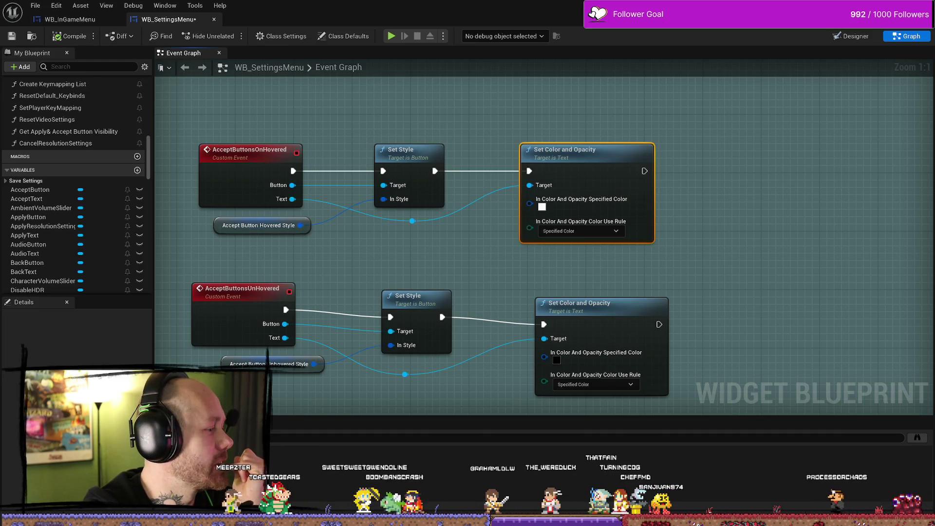
{"action": "left_click", "coordinate": [70, 20]}
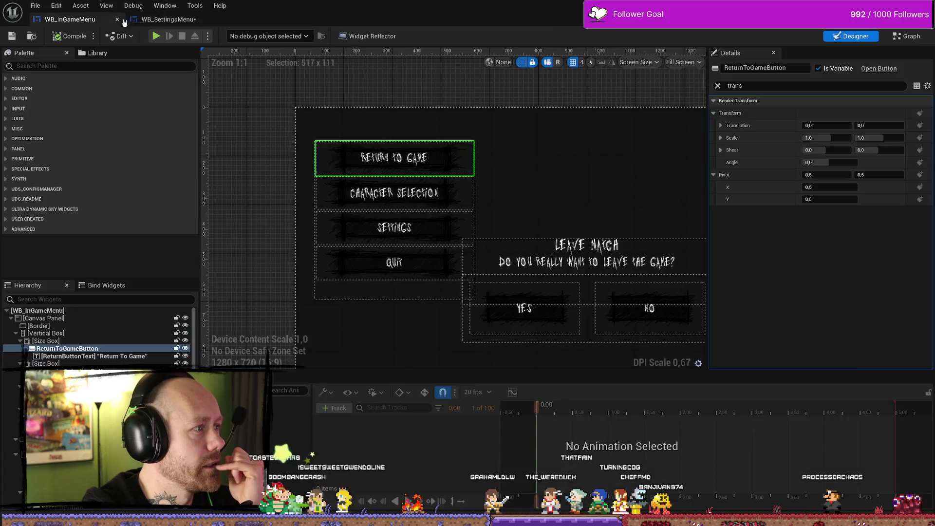
{"action": "left_click", "coordinate": [169, 19]}
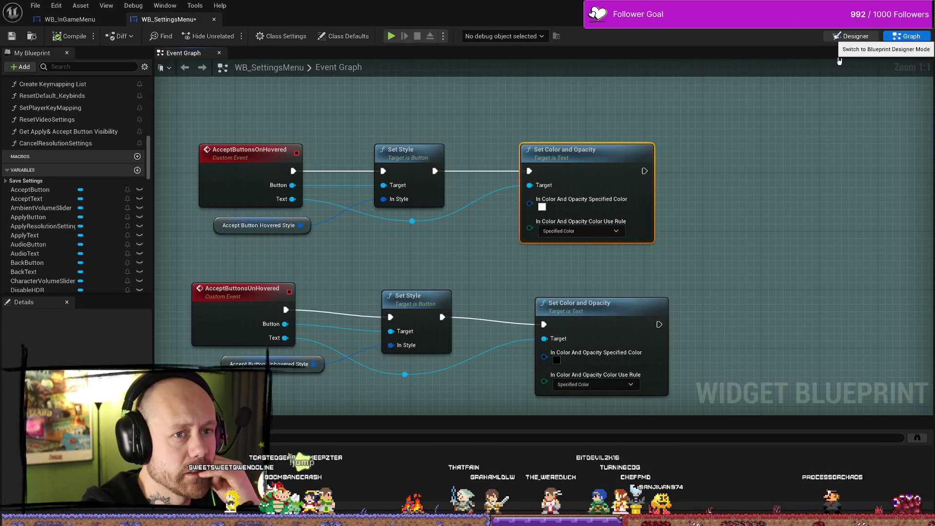
{"action": "left_click", "coordinate": [850, 36]}
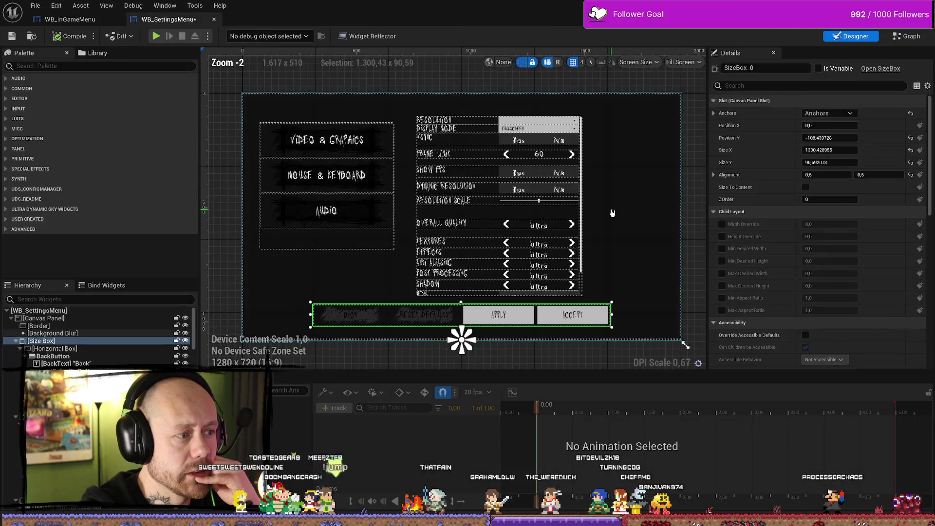
Select the Back button's text and search its Details for the outline settings.
{"action": "left_click", "coordinate": [354, 318]}
{"action": "scroll", "coordinate": [793, 227], "scroll_direction": "down", "scroll_amount": 2}
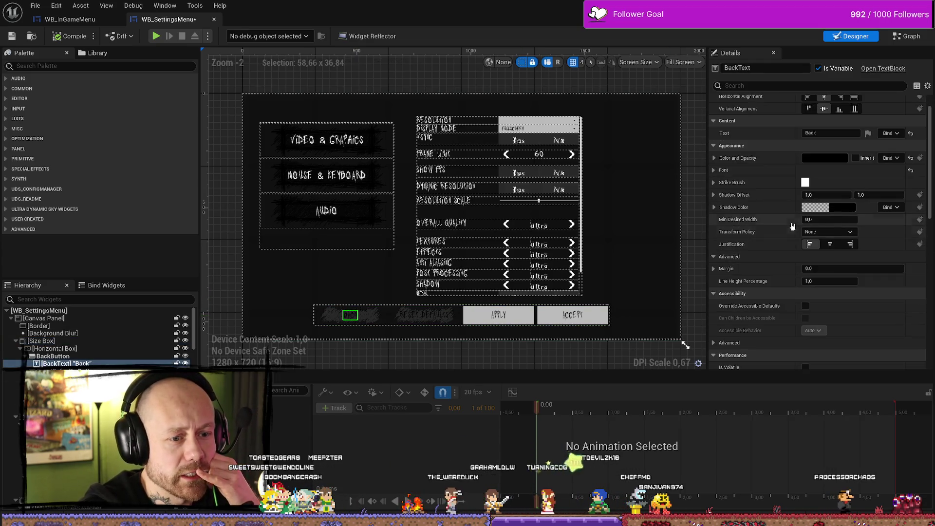
{"action": "scroll", "coordinate": [792, 226], "scroll_direction": "down", "scroll_amount": 3}
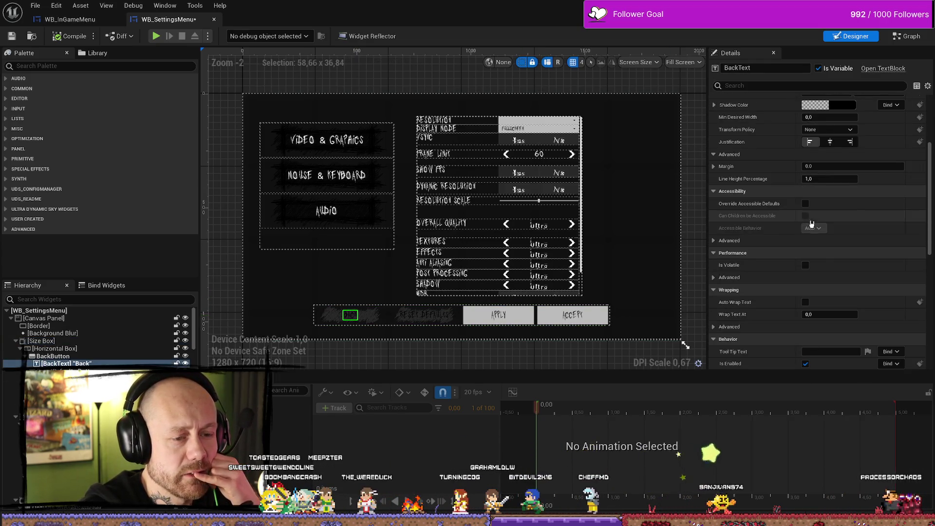
{"action": "scroll", "coordinate": [808, 222], "scroll_direction": "up", "scroll_amount": 4}
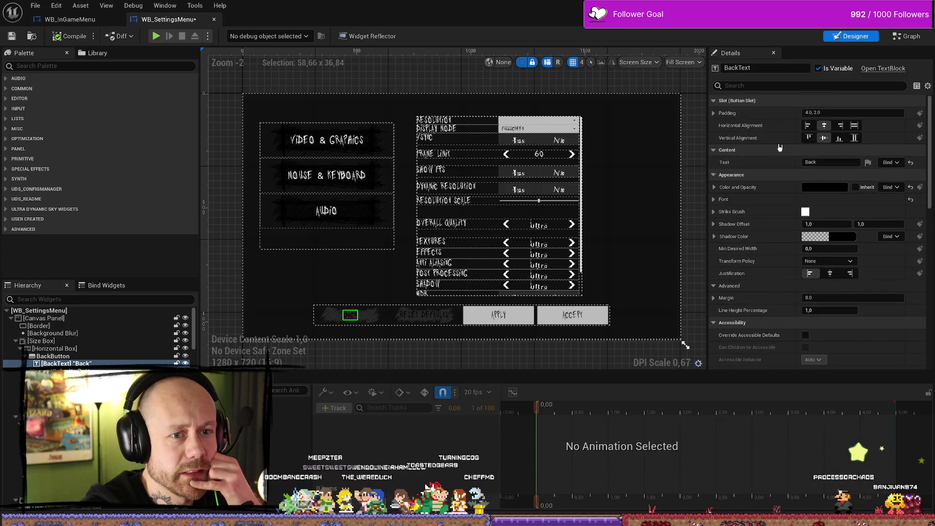
{"action": "scroll", "coordinate": [776, 148], "scroll_direction": "down", "scroll_amount": 1}
{"action": "scroll", "coordinate": [777, 148], "scroll_direction": "down", "scroll_amount": 4}
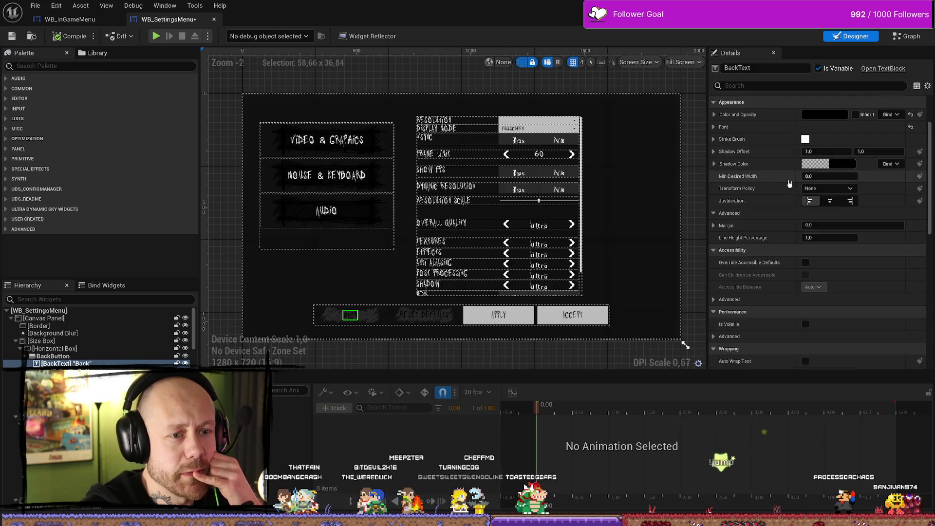
{"action": "scroll", "coordinate": [790, 226], "scroll_direction": "up", "scroll_amount": 3}
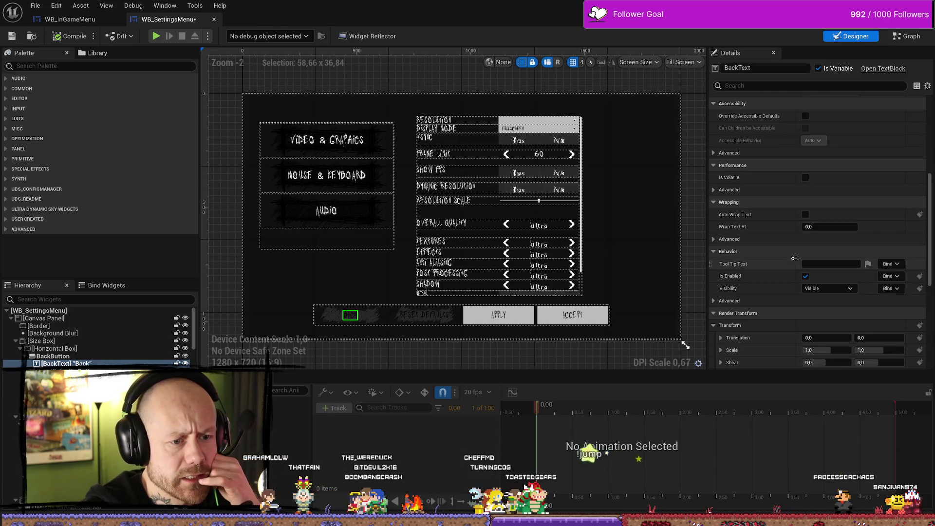
{"action": "scroll", "coordinate": [762, 160], "scroll_direction": "up", "scroll_amount": 2}
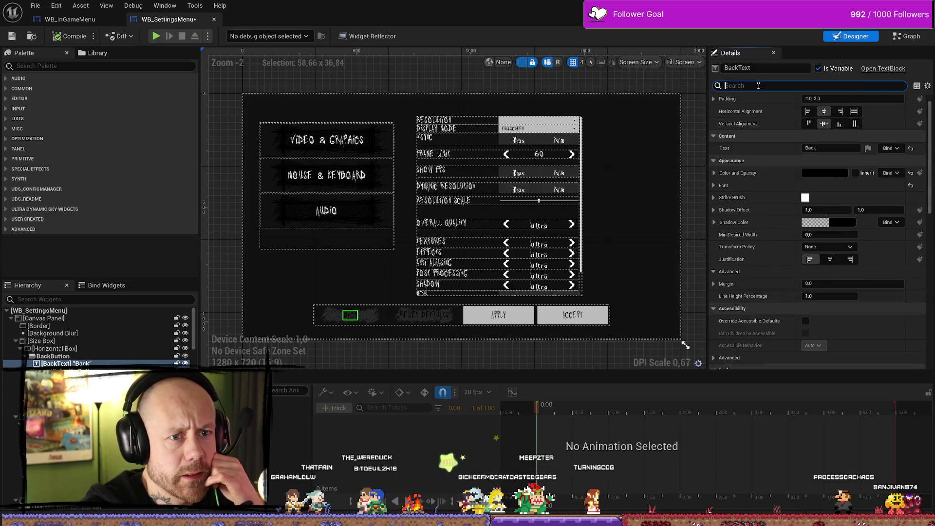
{"action": "type", "text": "out"}
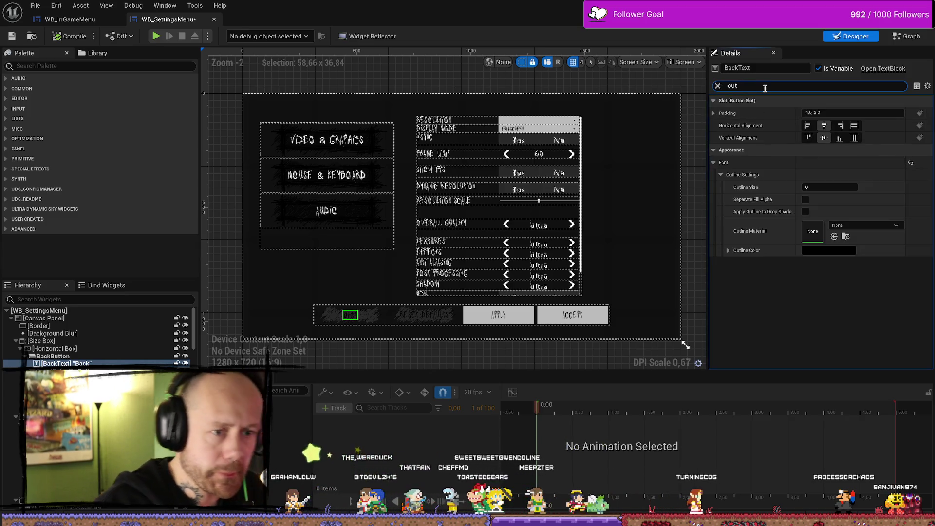
Edit the BackText Outline Size, compile the settings menu, and start a play session.
{"action": "left_click", "coordinate": [819, 189]}
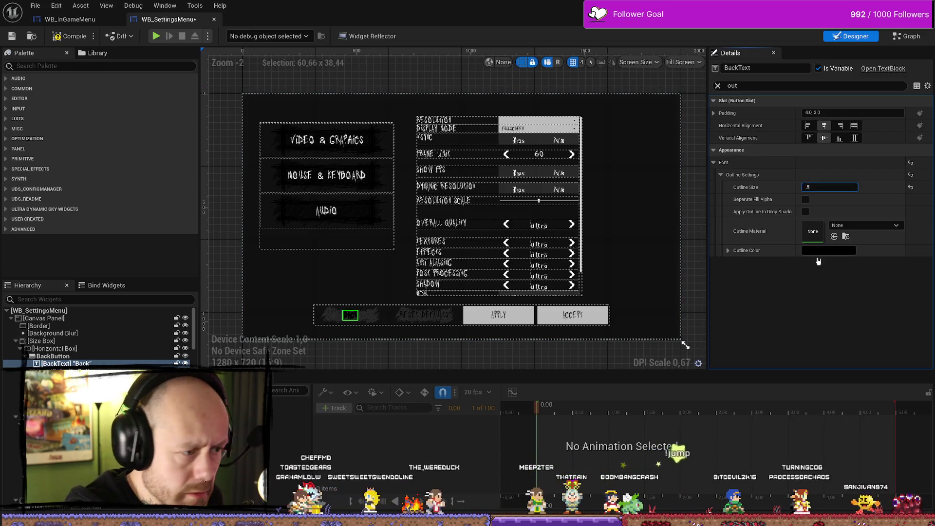
{"action": "left_click", "coordinate": [70, 36]}
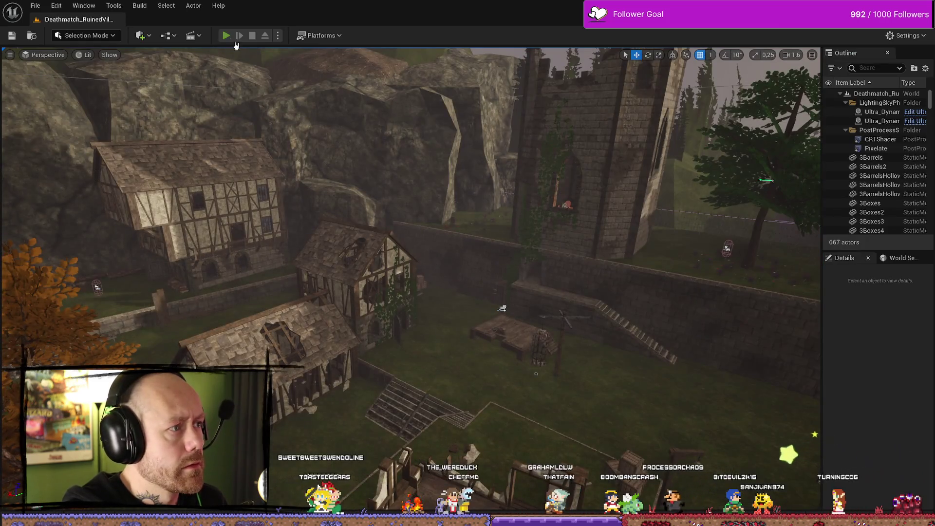
{"action": "left_click", "coordinate": [226, 35]}
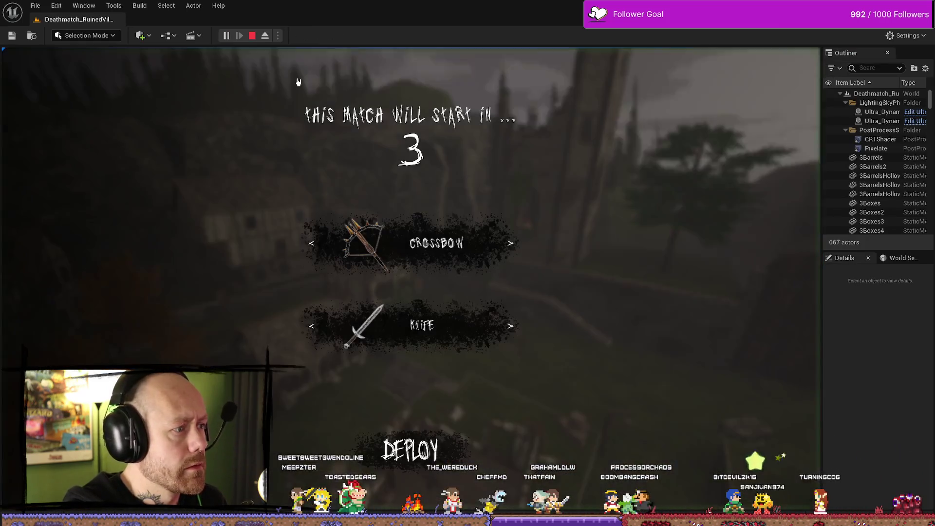
Open Settings from the in-game pause menu, stop the play session, and return to WB_SettingsMenu.
{"action": "key", "text": "Escape"}
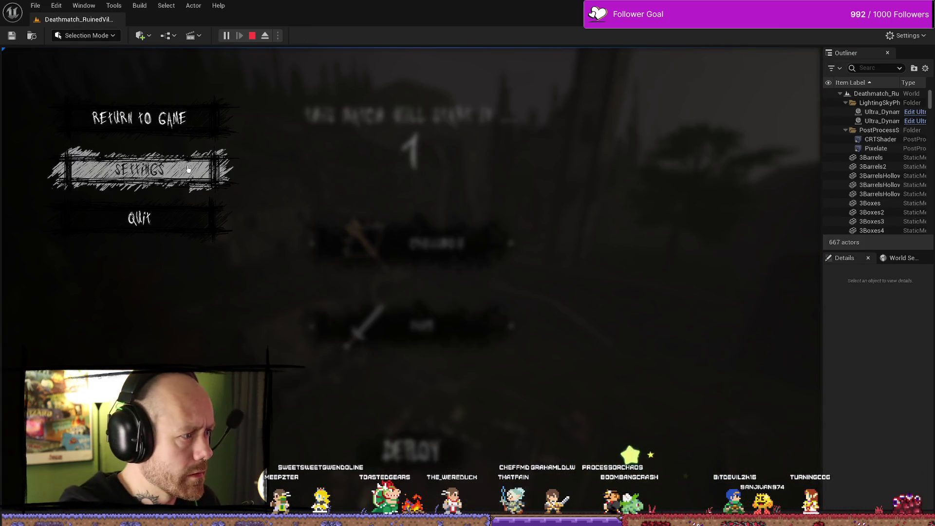
{"action": "left_click", "coordinate": [139, 170]}
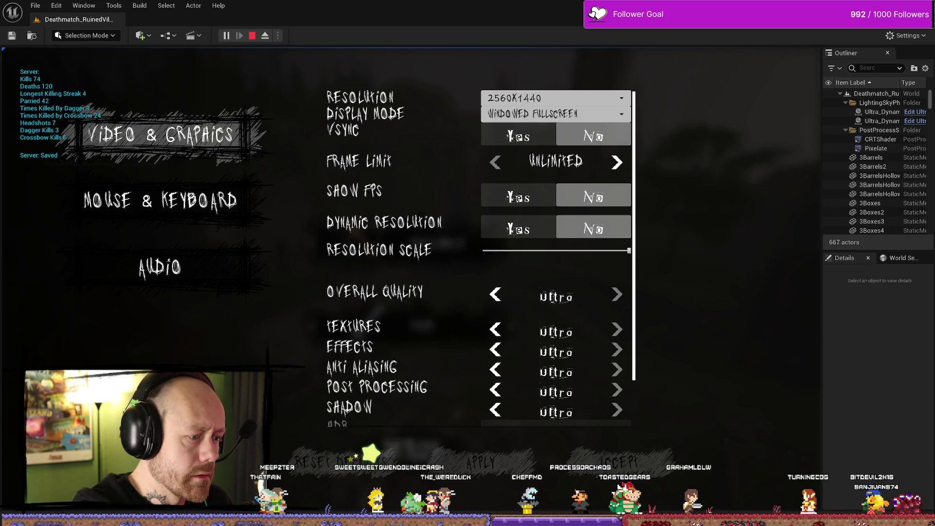
{"action": "key", "text": "Escape"}
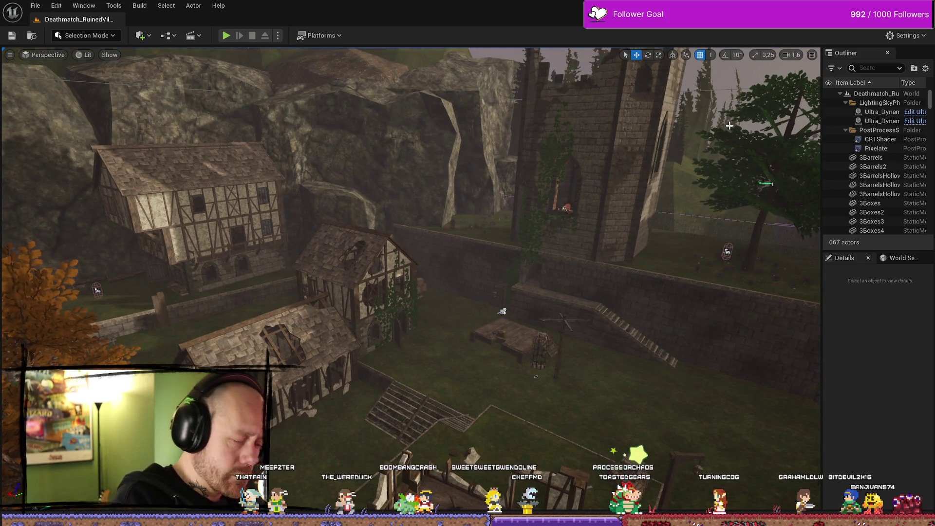
{"action": "key", "text": "alt+Tab"}
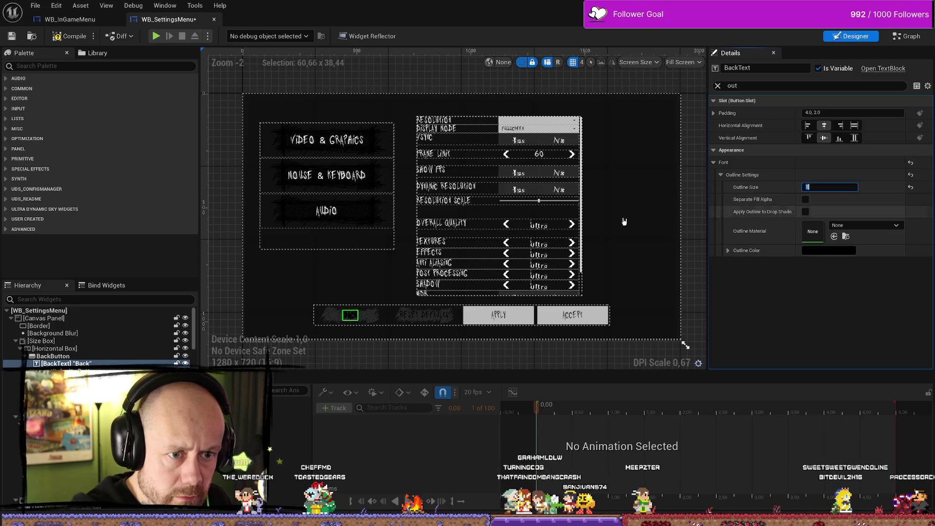
Save WB_SettingsMenu and start a Play In Editor session from the level editor.
{"action": "left_click", "coordinate": [12, 37]}
{"action": "key", "text": "alt+Tab"}
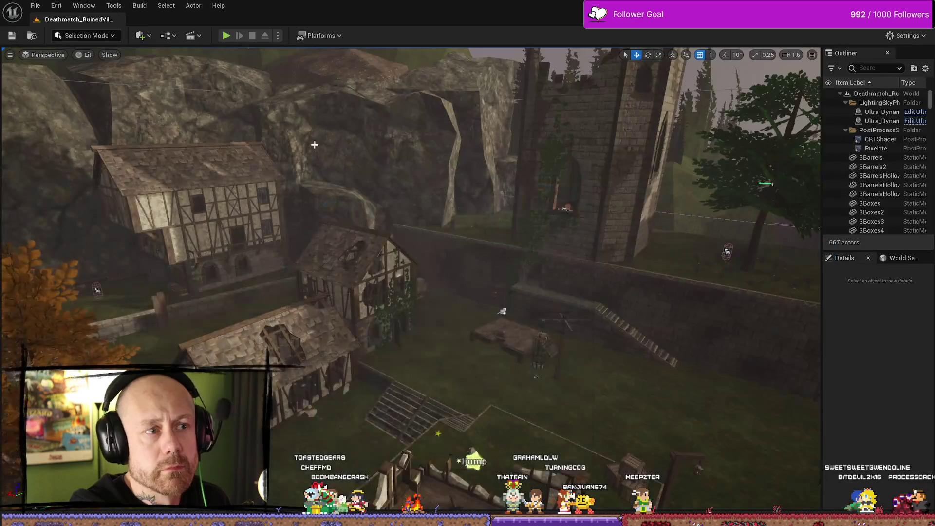
{"action": "key", "text": "alt+p"}
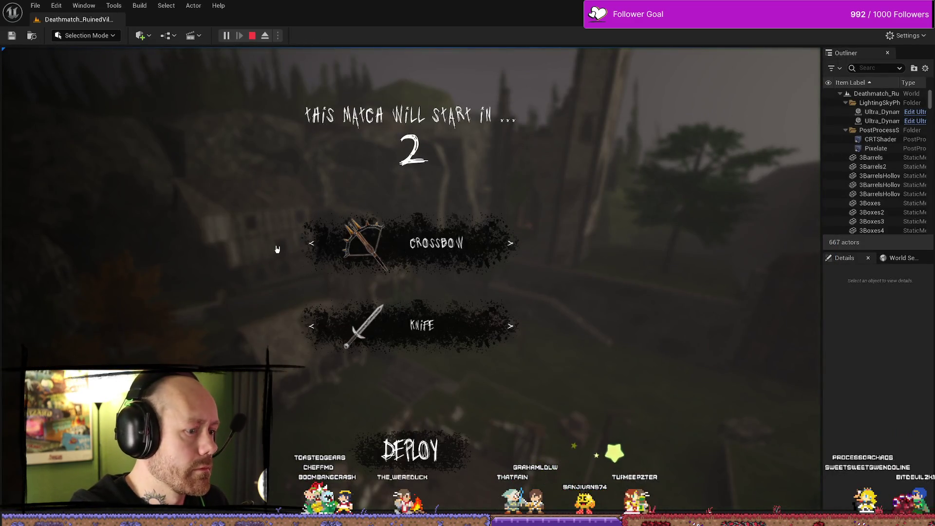
View the Video & Graphics settings screen via the pause menu, then stop and return to WB_SettingsMenu.
{"action": "key", "text": "Escape"}
{"action": "key", "text": "Up"}
{"action": "key", "text": "Up"}
{"action": "key", "text": "Return"}
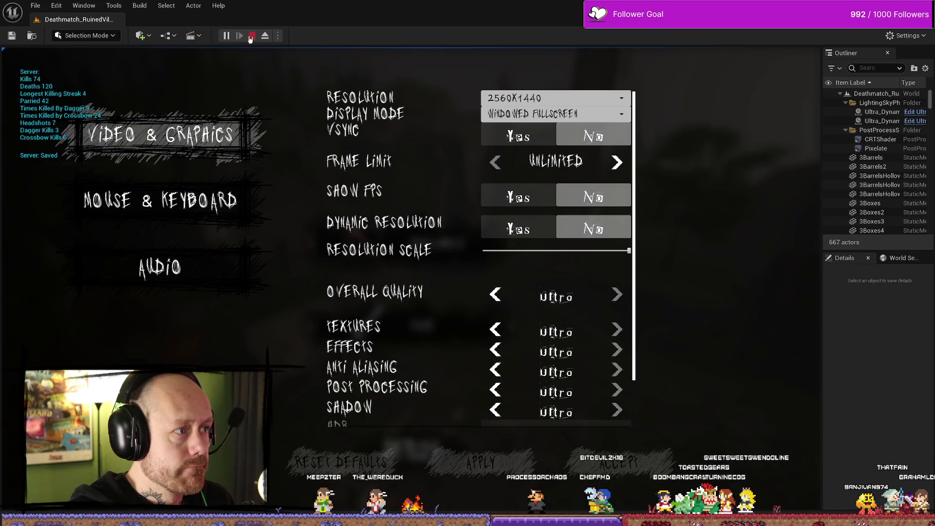
{"action": "left_click", "coordinate": [252, 36]}
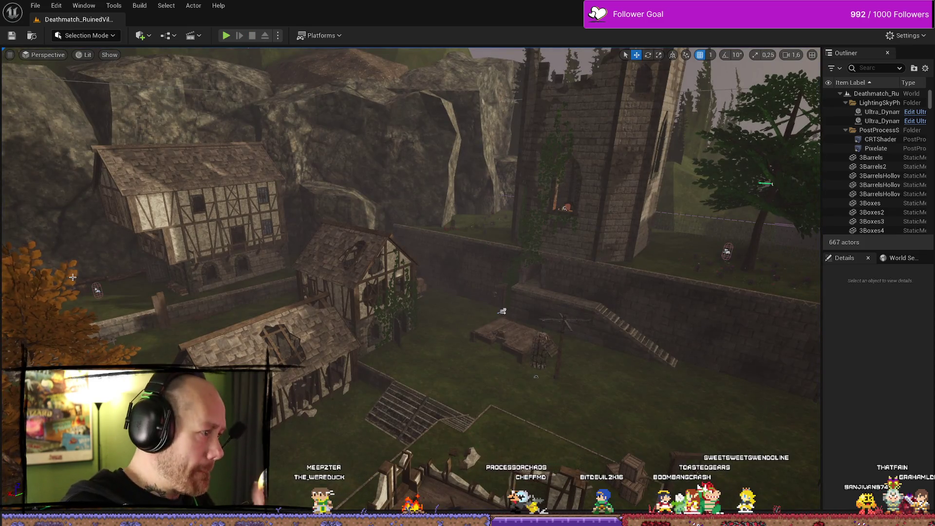
{"action": "key", "text": "alt+Tab"}
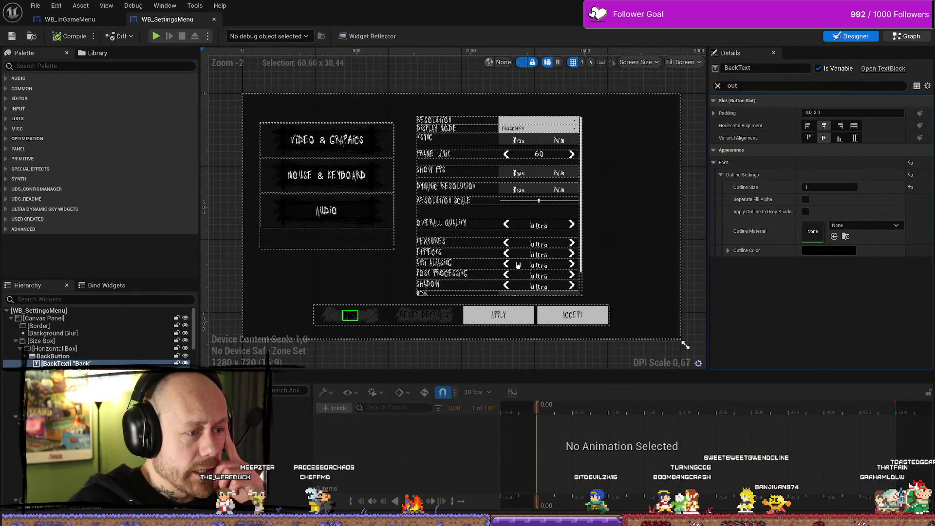
Set BackText's Outline Size to 0, save WB_SettingsMenu, and switch to its Event Graph.
{"action": "left_click", "coordinate": [907, 36]}
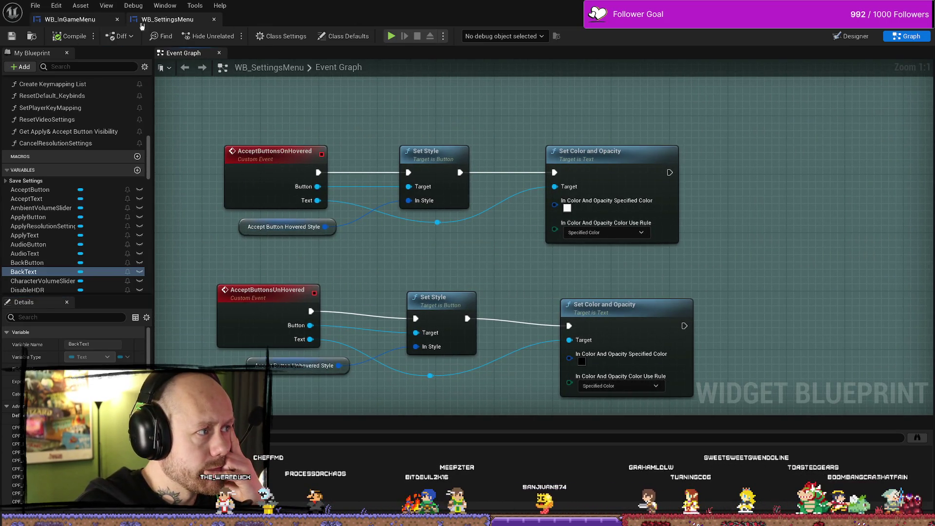
{"action": "left_click", "coordinate": [856, 36]}
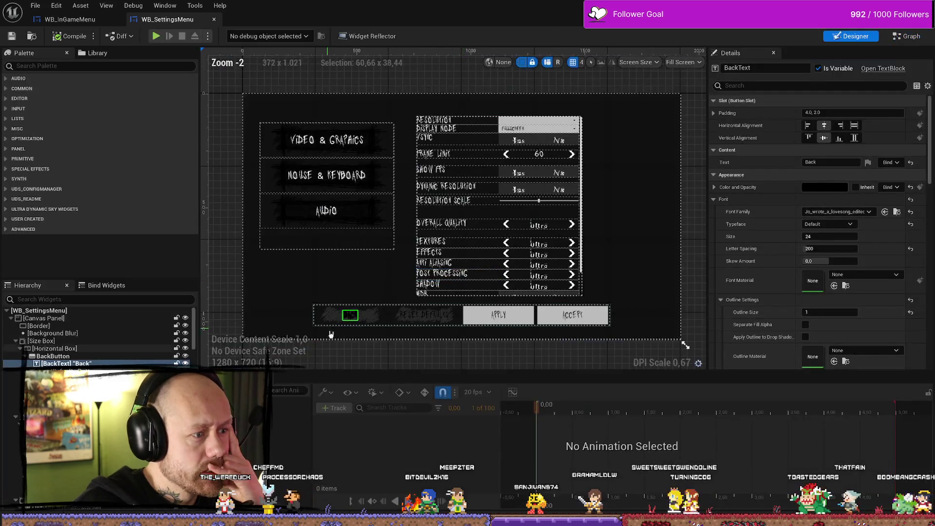
{"action": "left_click", "coordinate": [830, 312]}
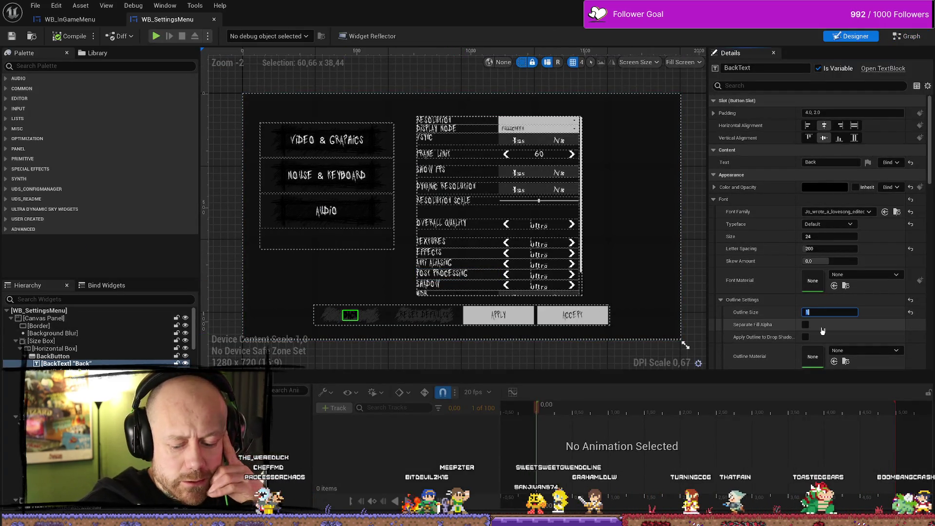
{"action": "type", "text": "0"}
{"action": "key", "text": "Return"}
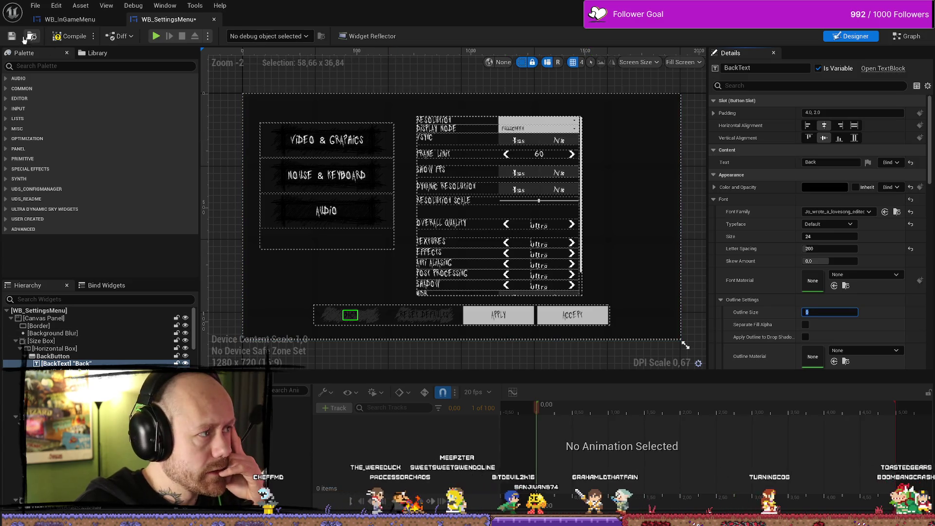
{"action": "left_click", "coordinate": [11, 37]}
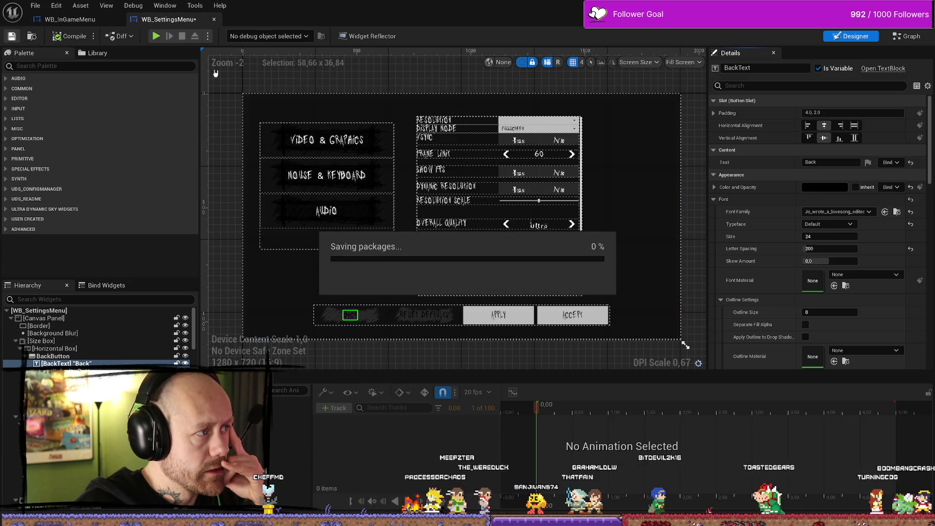
{"action": "left_click", "coordinate": [898, 37]}
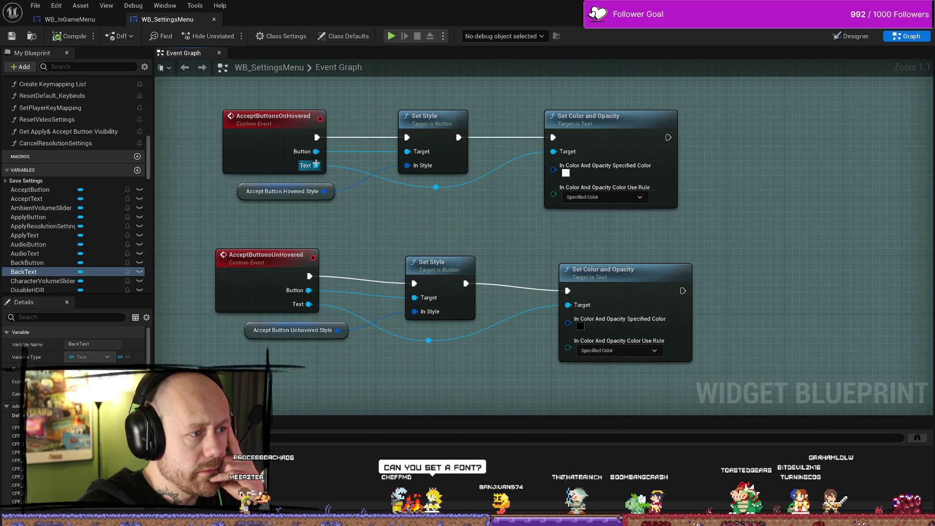
Add a Set Font node from the hovered event's Text output and split its In Font Info pin.
{"action": "left_click_drag", "start_coordinate": [316, 165], "coordinate": [370, 199]}
{"action": "type", "text": "set font"}
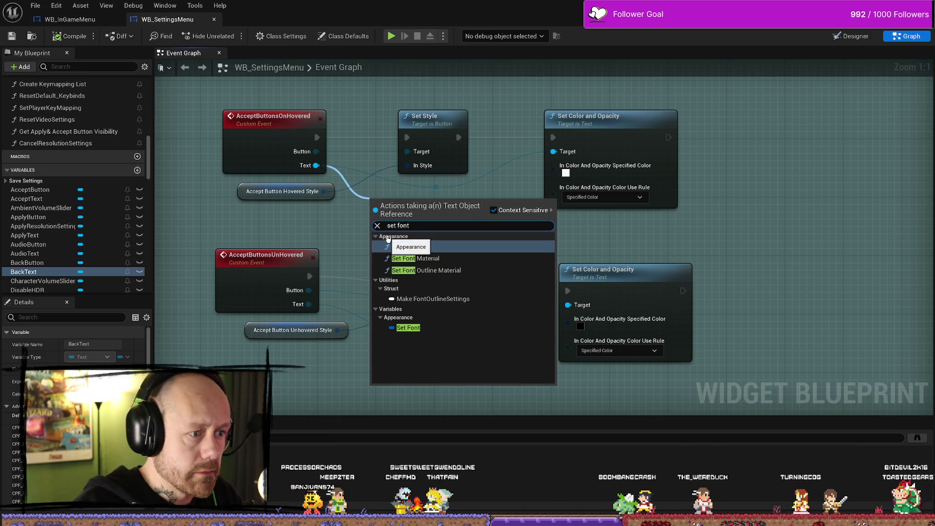
{"action": "left_click", "coordinate": [405, 246]}
{"action": "mouse_move", "coordinate": [314, 220]}
{"action": "left_mouse_down"}
{"action": "mouse_move", "coordinate": [387, 89]}
{"action": "mouse_move", "coordinate": [471, 160]}
{"action": "left_mouse_up"}
{"action": "right_click", "coordinate": [479, 191]}
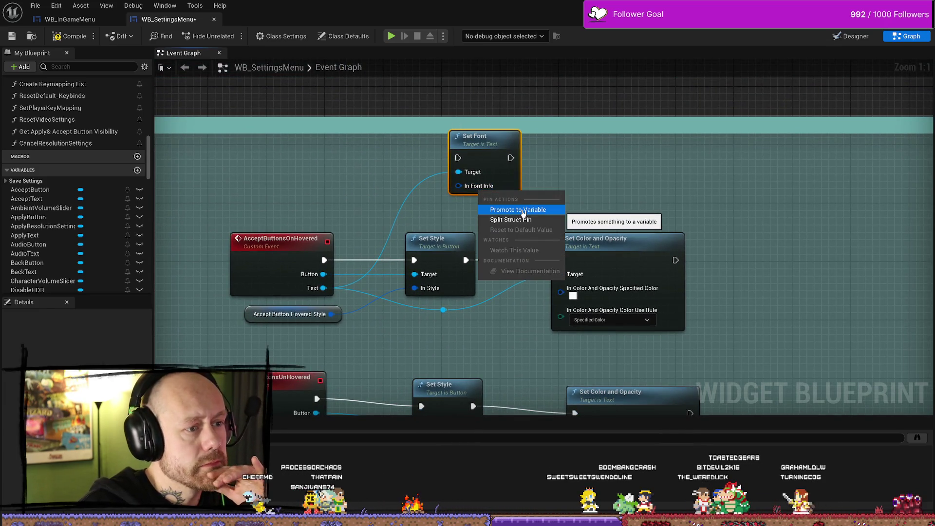
{"action": "key", "text": "Escape"}
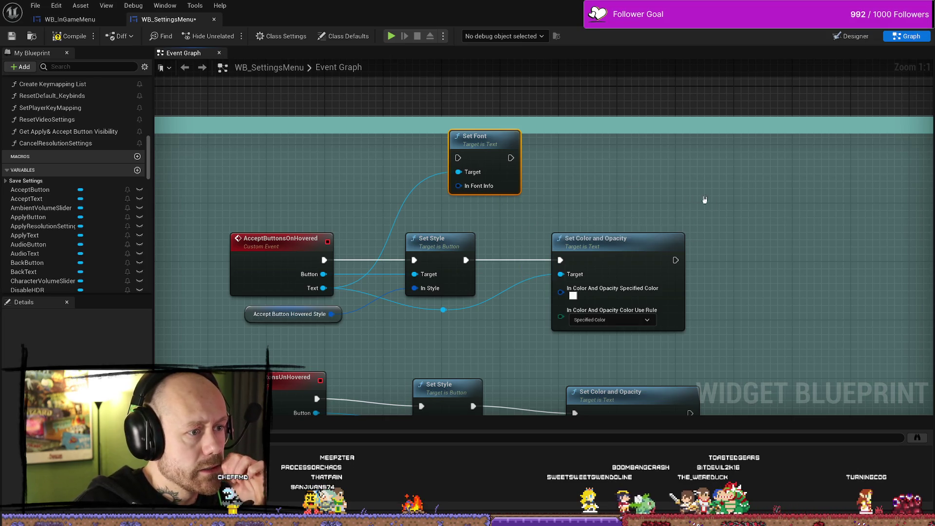
{"action": "mouse_move", "coordinate": [416, 174]}
{"action": "left_mouse_down"}
{"action": "mouse_move", "coordinate": [737, 173]}
{"action": "mouse_move", "coordinate": [551, 163]}
{"action": "left_mouse_up"}
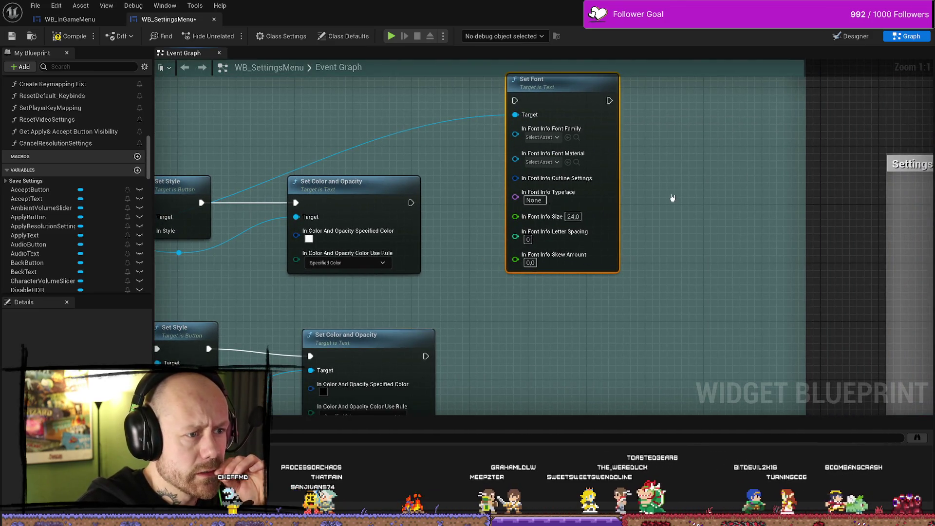
Place Set Font below Set Color and Opacity and wire it to run after that node.
{"action": "right_click", "coordinate": [541, 200]}
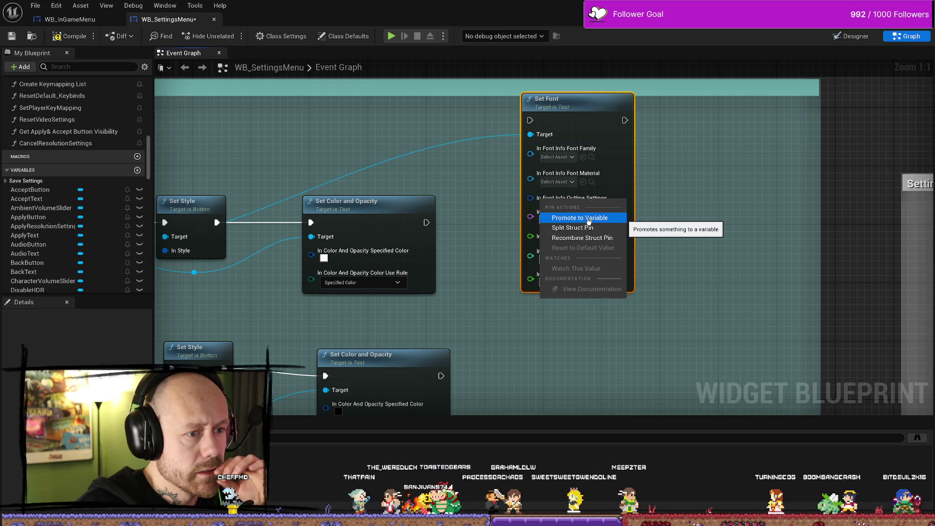
{"action": "key", "text": "Escape"}
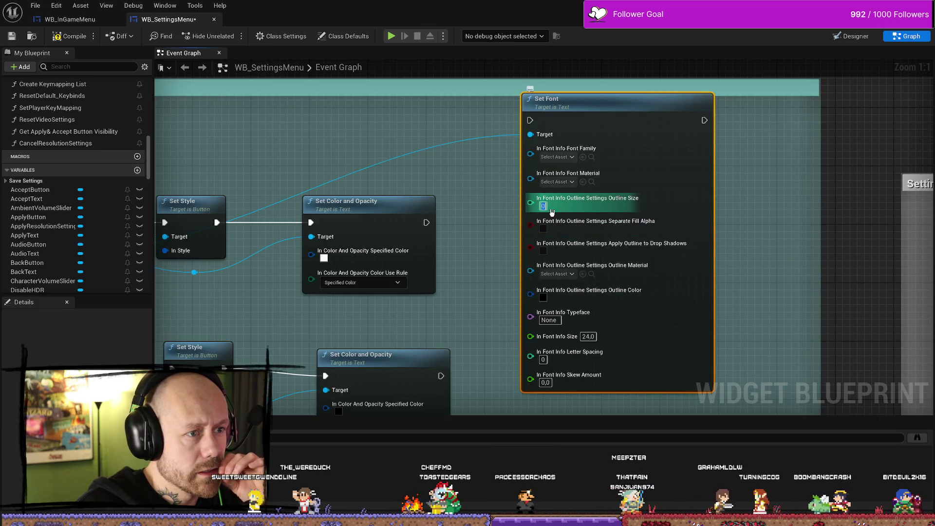
{"action": "mouse_move", "coordinate": [464, 150]}
{"action": "left_mouse_down"}
{"action": "mouse_move", "coordinate": [481, 112]}
{"action": "mouse_move", "coordinate": [493, 157]}
{"action": "left_mouse_up"}
{"action": "left_click_drag", "start_coordinate": [560, 141], "coordinate": [548, 261]}
{"action": "mouse_move", "coordinate": [441, 227]}
{"action": "left_mouse_down"}
{"action": "mouse_move", "coordinate": [531, 249]}
{"action": "mouse_move", "coordinate": [546, 215]}
{"action": "mouse_move", "coordinate": [610, 183]}
{"action": "mouse_move", "coordinate": [650, 181]}
{"action": "left_mouse_up"}
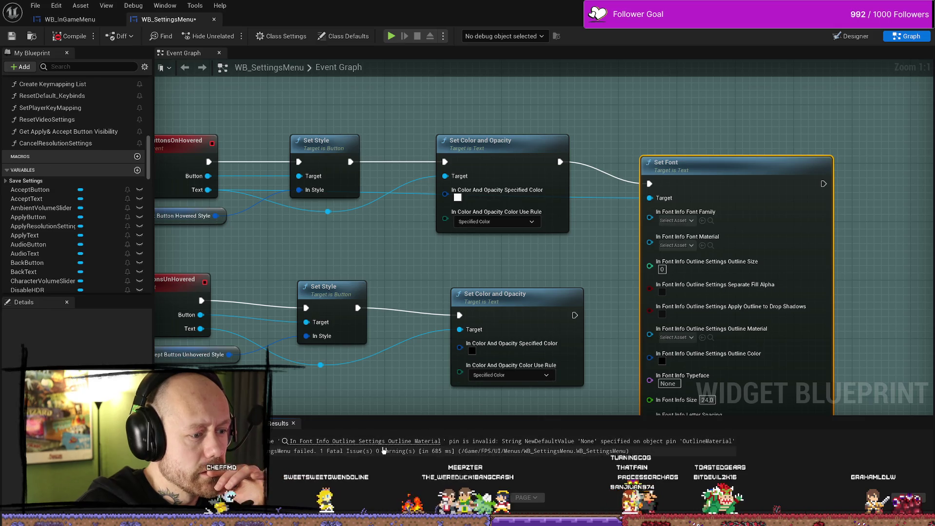
Follow the compile error to the invalid Outline Material pin and delete the Set Font node.
{"action": "left_click", "coordinate": [390, 442]}
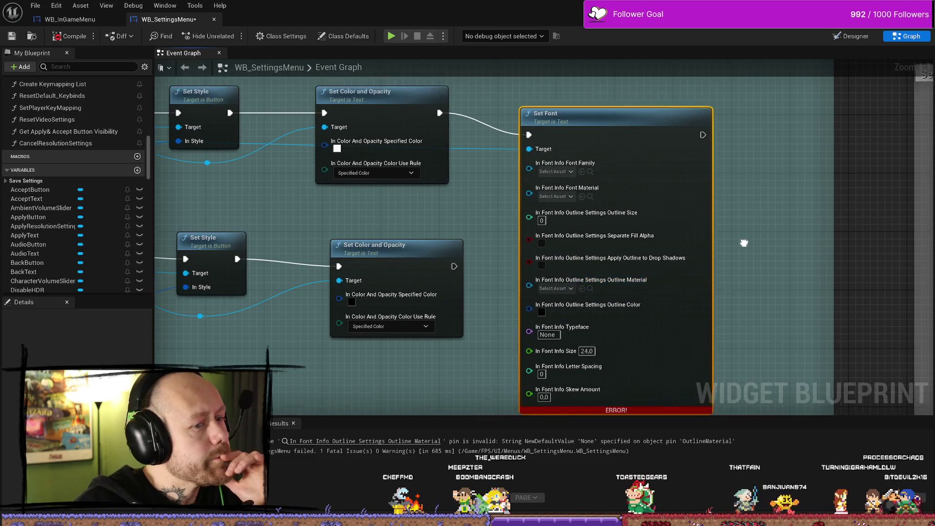
{"action": "left_click", "coordinate": [639, 156]}
{"action": "key", "text": "Delete"}
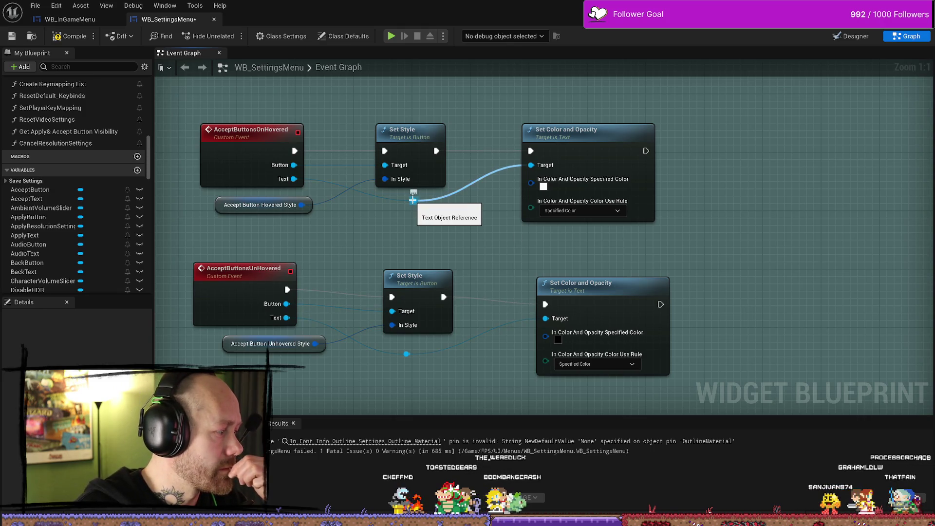
Add a Set Font node from the Text reroute and promote its In Font Info to a variable.
{"action": "left_click_drag", "start_coordinate": [412, 200], "coordinate": [448, 238]}
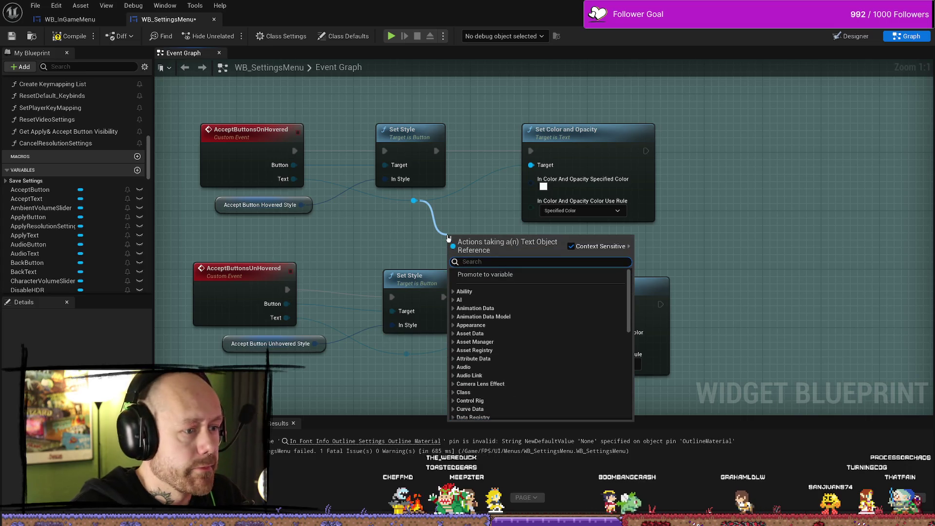
{"action": "type", "text": "set font"}
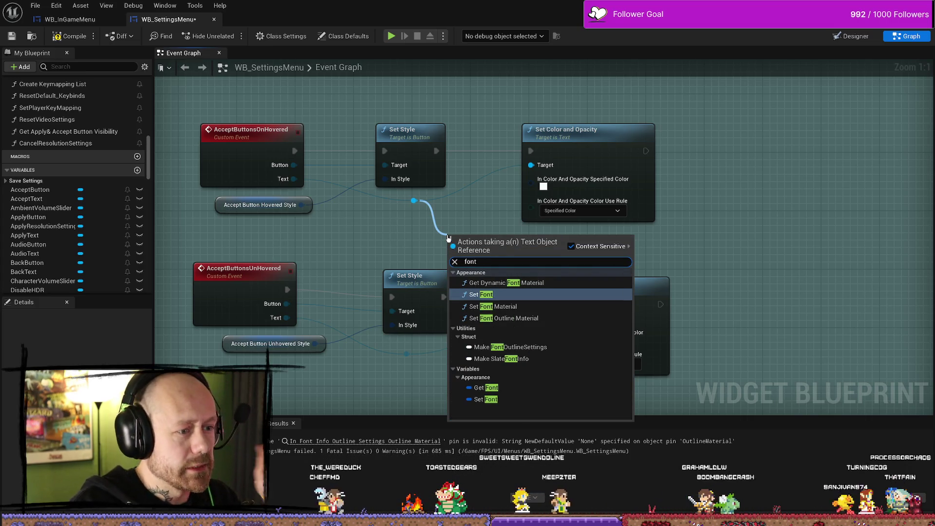
{"action": "key", "text": "Return"}
{"action": "left_click_drag", "start_coordinate": [447, 236], "coordinate": [483, 214]}
{"action": "right_click", "coordinate": [507, 266]}
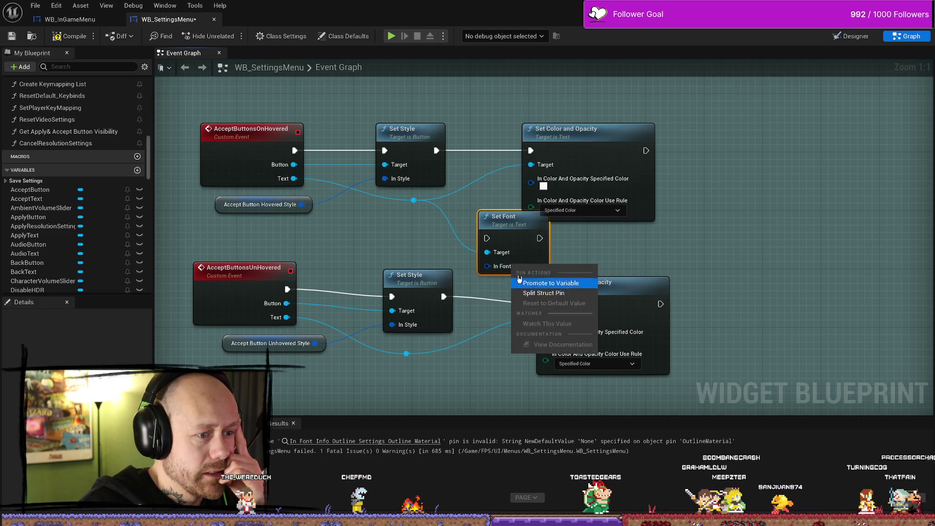
{"action": "key", "text": "Escape"}
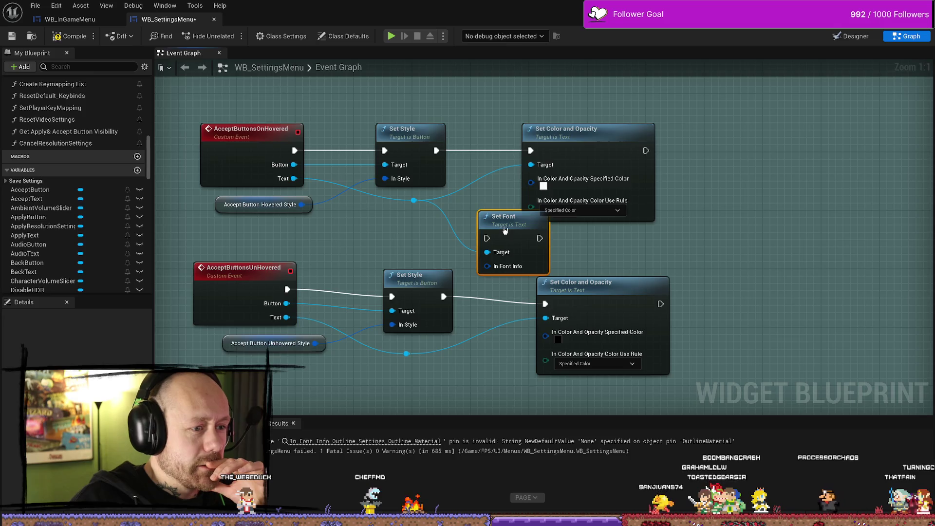
{"action": "left_click_drag", "start_coordinate": [412, 219], "coordinate": [405, 233]}
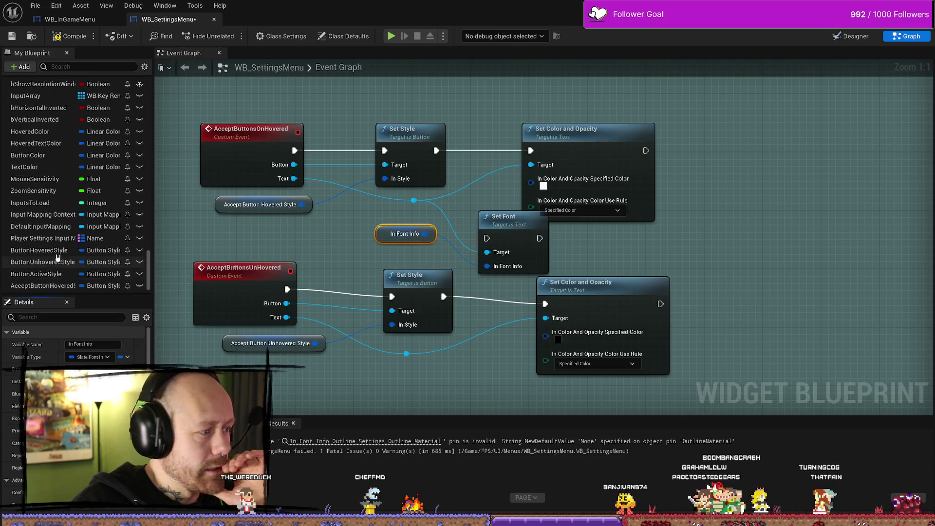
Select the new In Font Info variable, compile, and open its font asset picker in Details.
{"action": "scroll", "coordinate": [71, 243], "scroll_direction": "down", "scroll_amount": 1}
{"action": "left_click", "coordinate": [41, 279]}
{"action": "scroll", "coordinate": [27, 336], "scroll_direction": "down", "scroll_amount": 5}
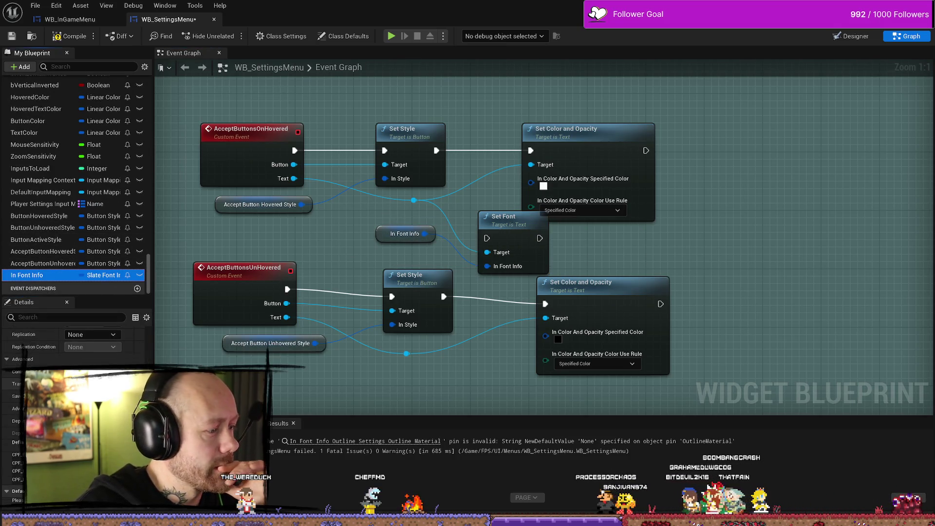
{"action": "left_click", "coordinate": [71, 36]}
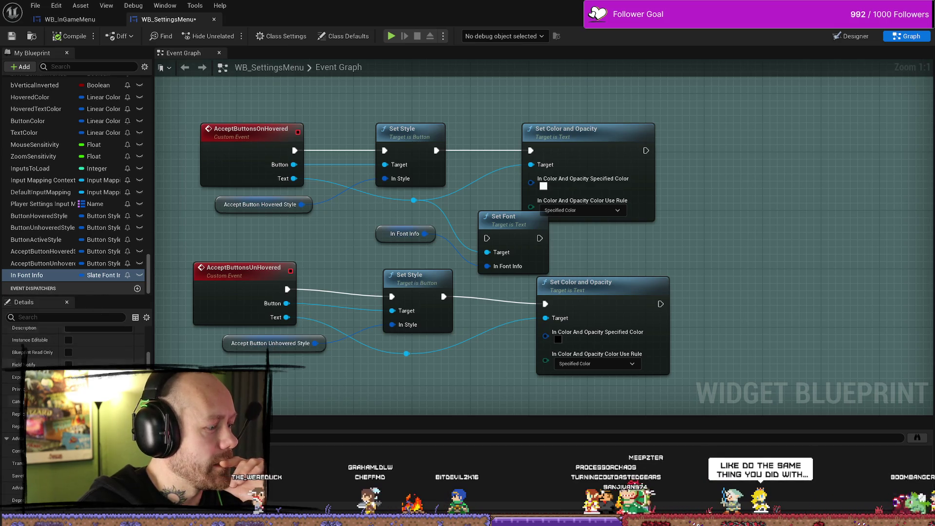
{"action": "scroll", "coordinate": [24, 351], "scroll_direction": "down", "scroll_amount": 1}
{"action": "scroll", "coordinate": [73, 370], "scroll_direction": "down", "scroll_amount": 3}
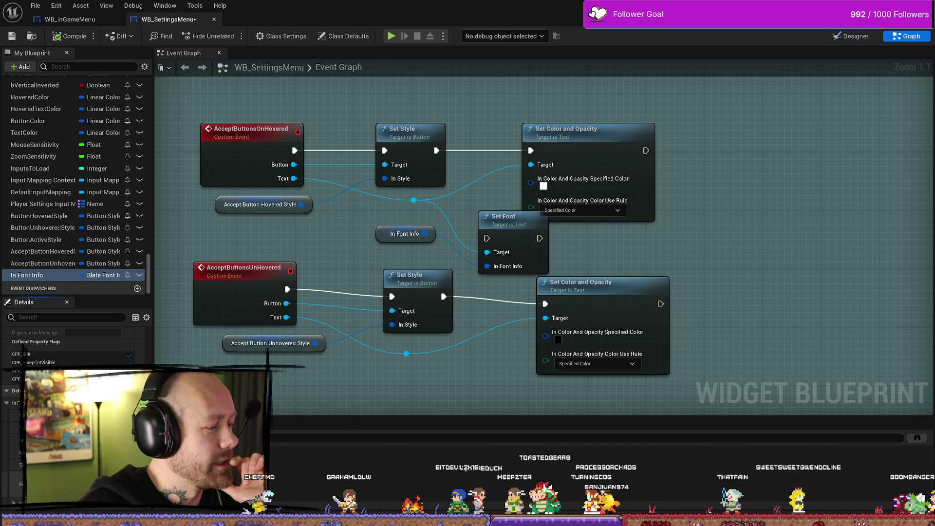
{"action": "left_click", "coordinate": [116, 424]}
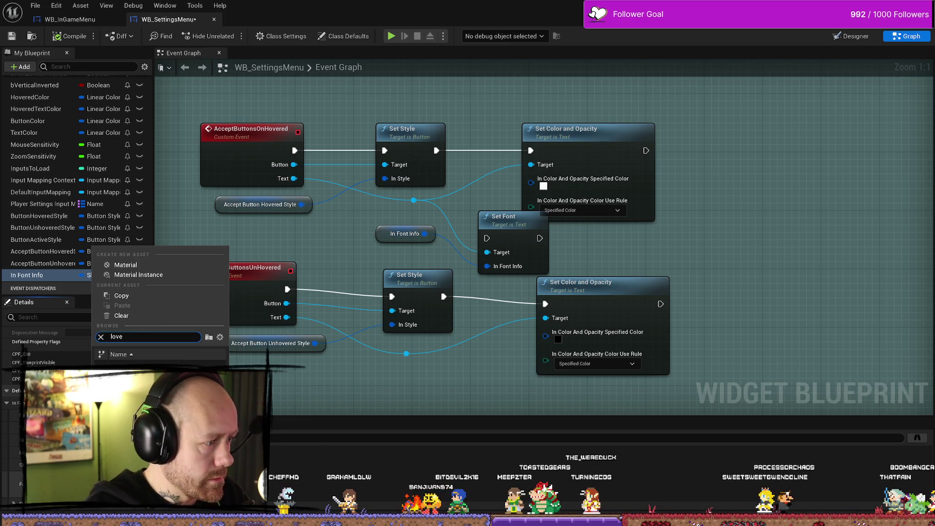
Position Set Font right after Set Style and select the In Font Info getter.
{"action": "mouse_move", "coordinate": [401, 391]}
{"action": "left_mouse_down"}
{"action": "mouse_move", "coordinate": [403, 315]}
{"action": "mouse_move", "coordinate": [487, 219]}
{"action": "mouse_move", "coordinate": [582, 185]}
{"action": "mouse_move", "coordinate": [504, 138]}
{"action": "mouse_move", "coordinate": [614, 145]}
{"action": "mouse_move", "coordinate": [604, 166]}
{"action": "left_mouse_up"}
{"action": "mouse_move", "coordinate": [495, 221]}
{"action": "left_mouse_down"}
{"action": "mouse_move", "coordinate": [516, 146]}
{"action": "mouse_move", "coordinate": [491, 137]}
{"action": "mouse_move", "coordinate": [485, 144]}
{"action": "left_mouse_up"}
{"action": "left_click", "coordinate": [365, 239]}
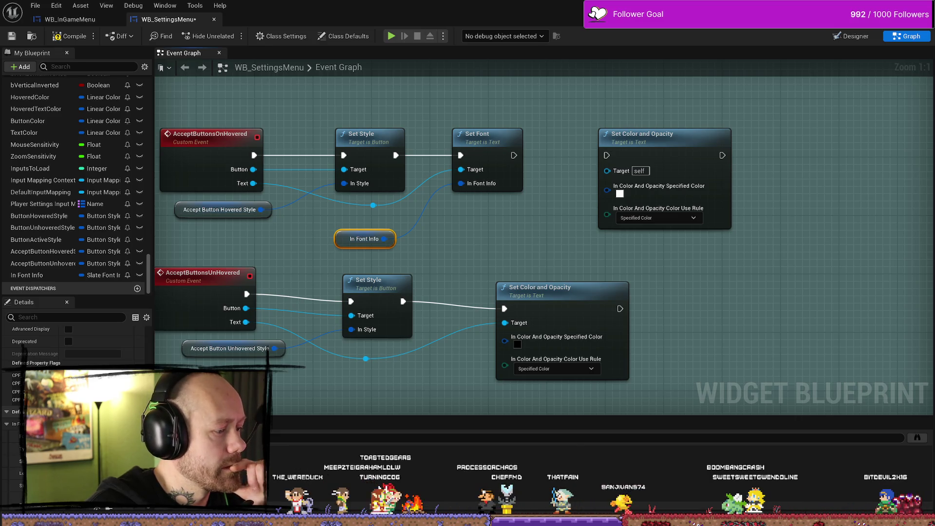
Review In Font Info's default font (size 24) and colour, then compile and save WB_SettingsMenu.
{"action": "scroll", "coordinate": [22, 361], "scroll_direction": "down", "scroll_amount": 1}
{"action": "left_click", "coordinate": [98, 380]}
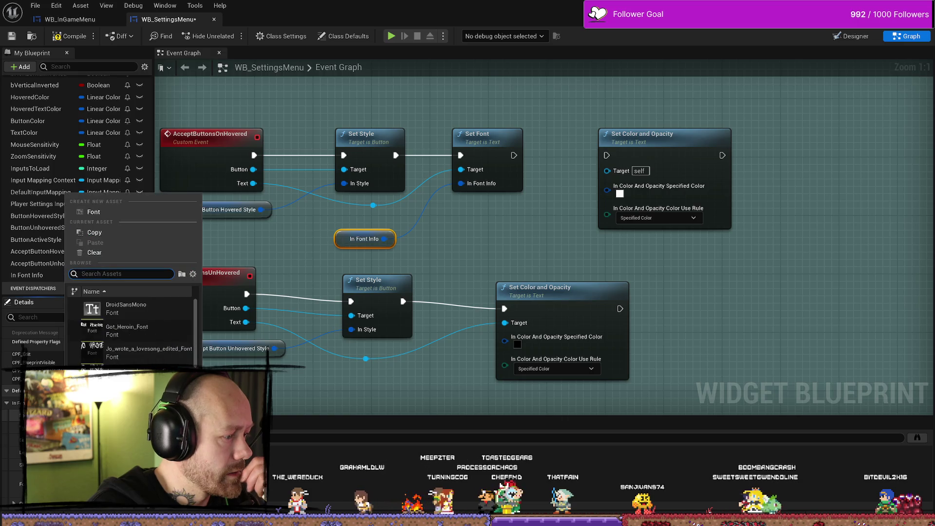
{"action": "key", "text": "Escape"}
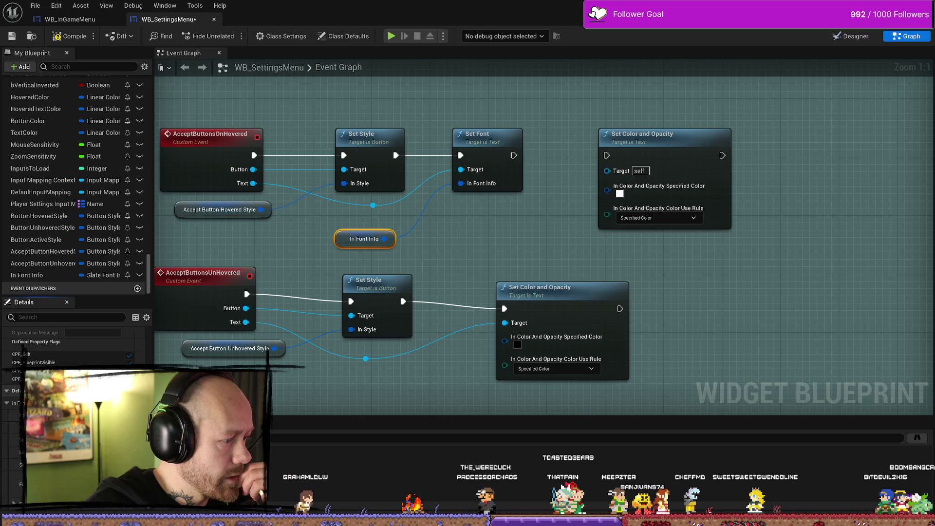
{"action": "scroll", "coordinate": [73, 346], "scroll_direction": "down", "scroll_amount": 3}
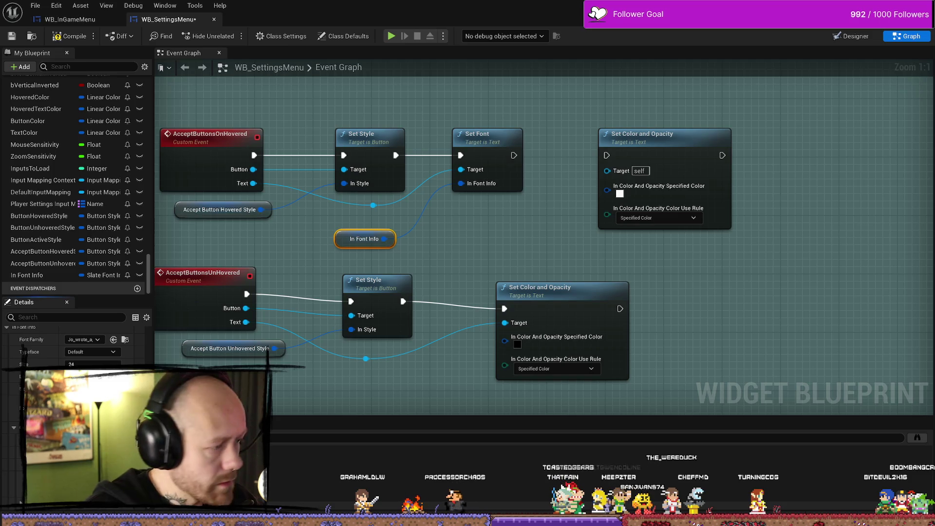
{"action": "left_click", "coordinate": [93, 509]}
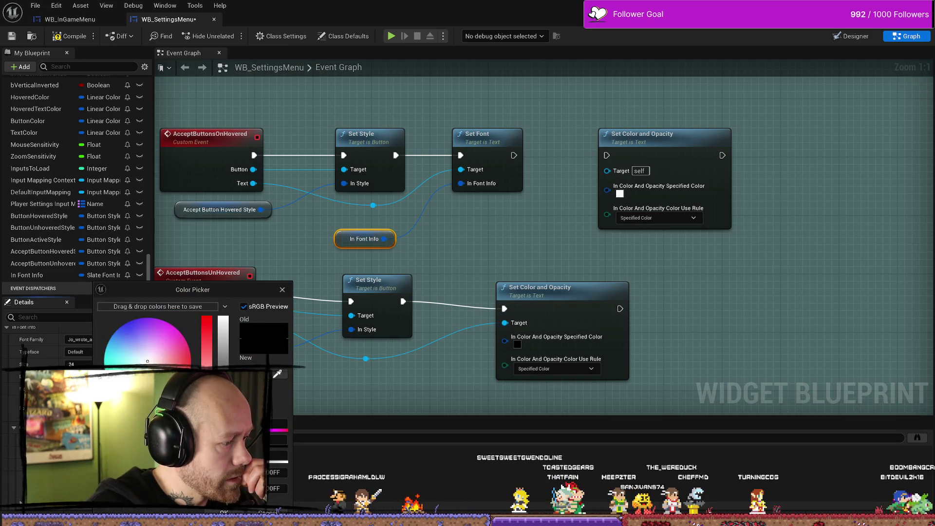
{"action": "key", "text": "Escape"}
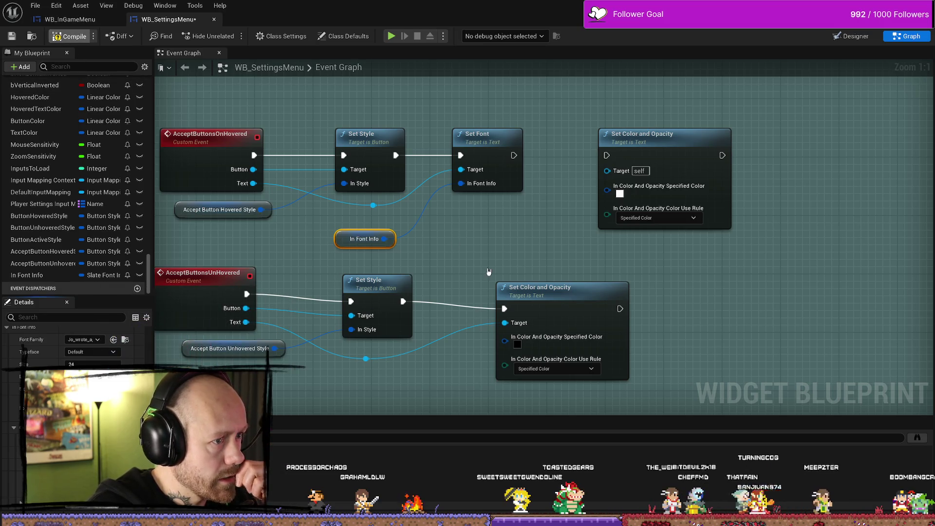
{"action": "key", "text": "F7"}
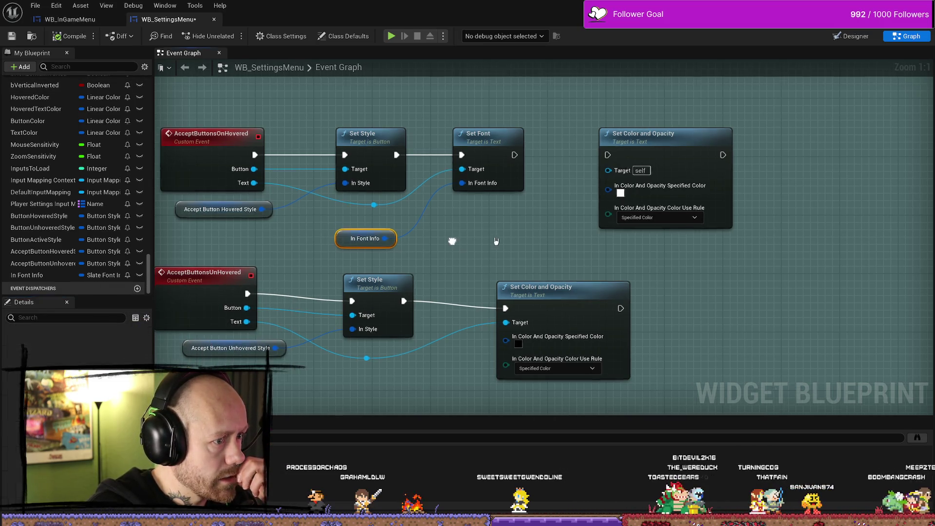
{"action": "key", "text": "ctrl+s"}
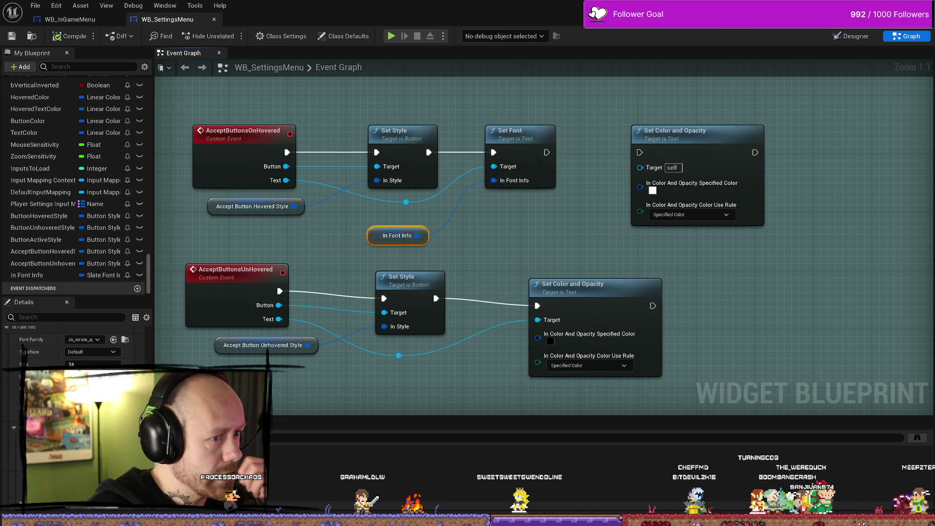
{"action": "key", "text": "alt+Tab"}
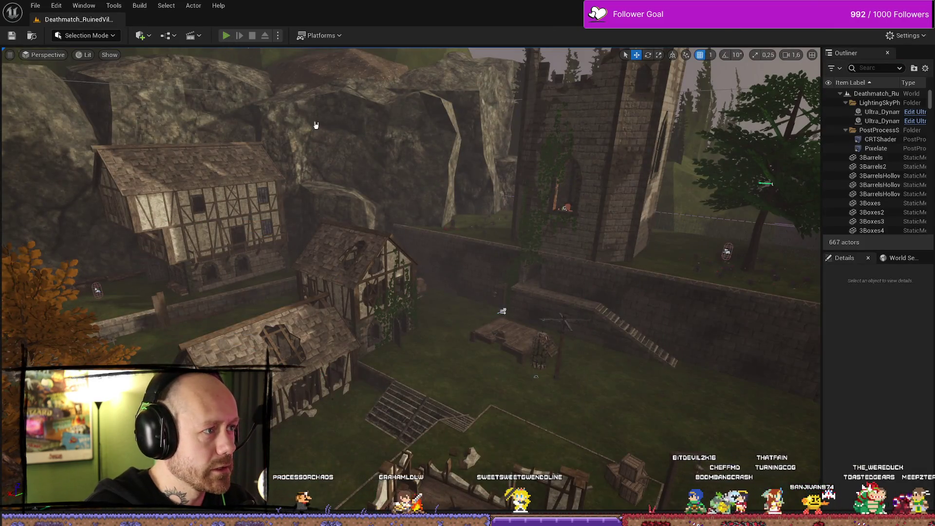
{"action": "key", "text": "alt+p"}
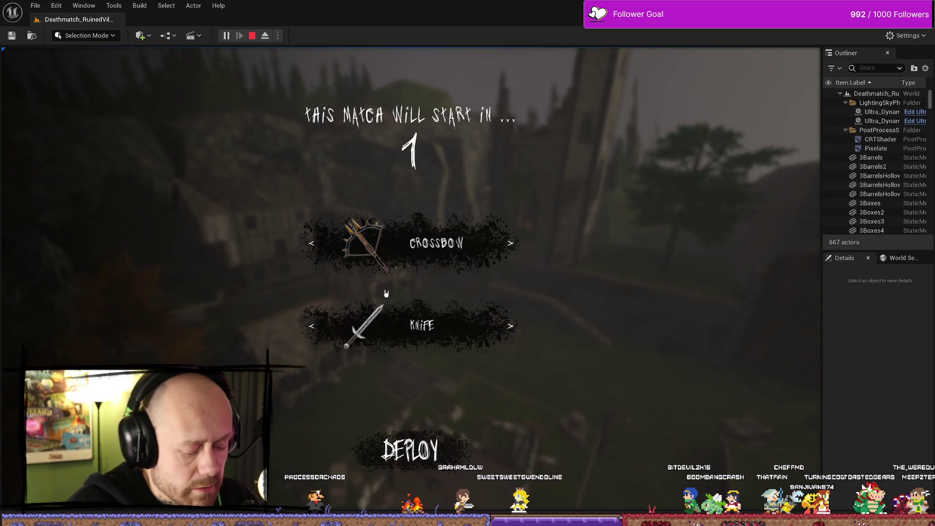
{"action": "key", "text": "Escape"}
{"action": "left_click", "coordinate": [172, 182]}
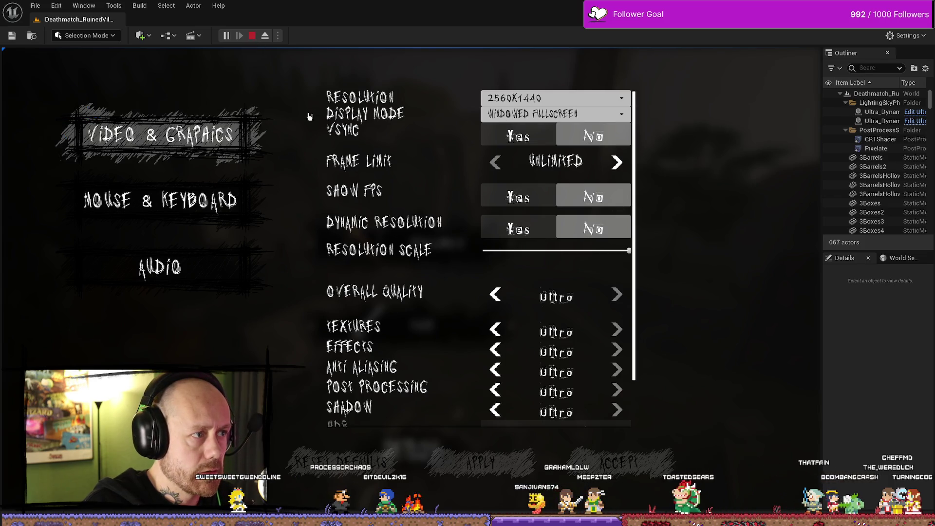
{"action": "left_click", "coordinate": [252, 36]}
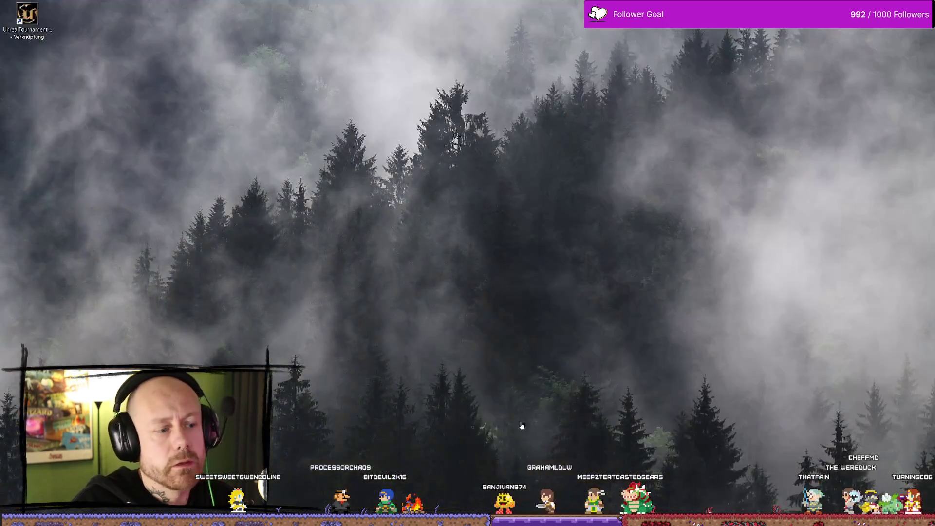
{"action": "key", "text": "alt+Tab"}
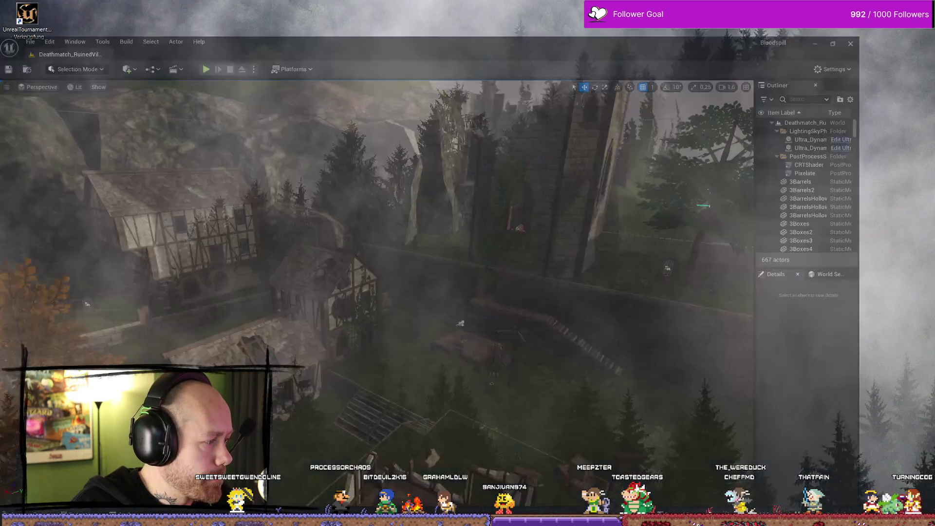
{"action": "key", "text": "ctrl+space"}
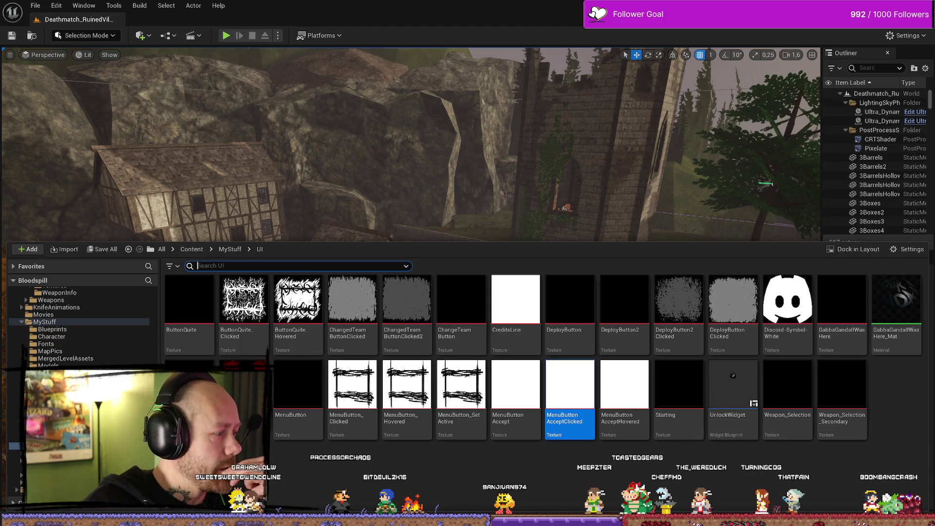
{"action": "key", "text": "alt+Tab"}
{"action": "mouse_move", "coordinate": [387, 235]}
{"action": "left_mouse_down"}
{"action": "mouse_move", "coordinate": [520, 227]}
{"action": "mouse_move", "coordinate": [543, 211]}
{"action": "left_mouse_up"}
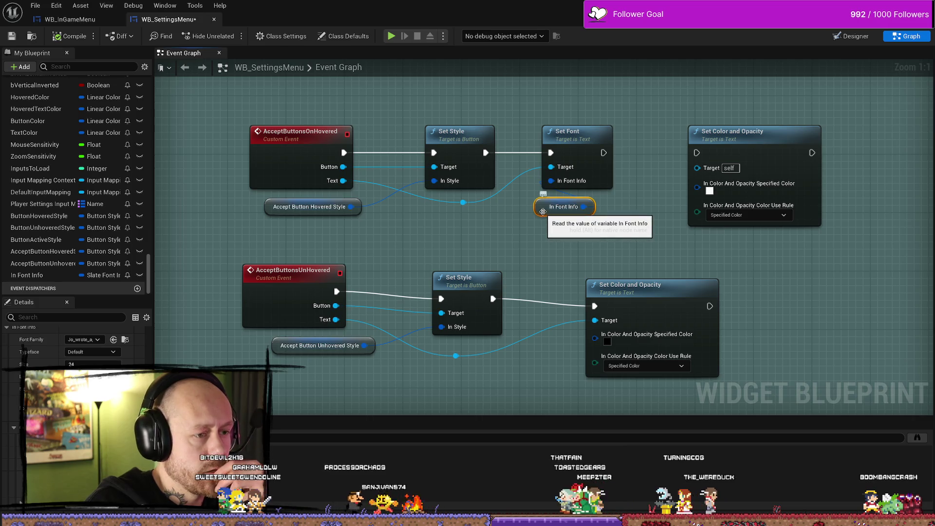
{"action": "scroll", "coordinate": [73, 341], "scroll_direction": "up", "scroll_amount": 5}
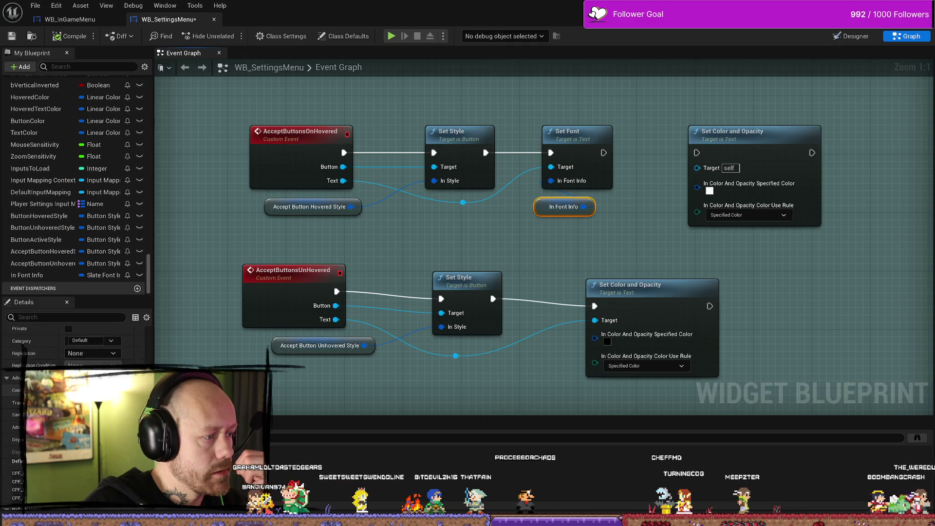
{"action": "scroll", "coordinate": [73, 341], "scroll_direction": "down", "scroll_amount": 5}
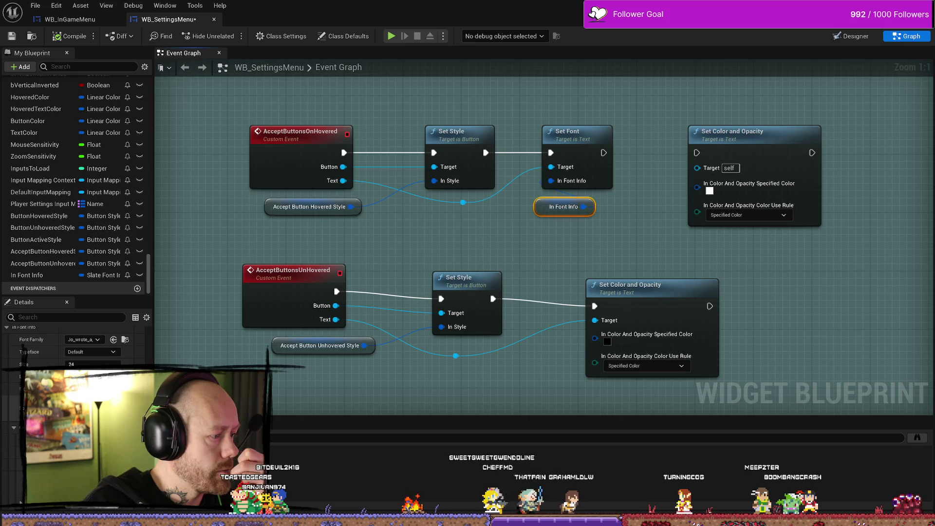
{"action": "left_click", "coordinate": [88, 390]}
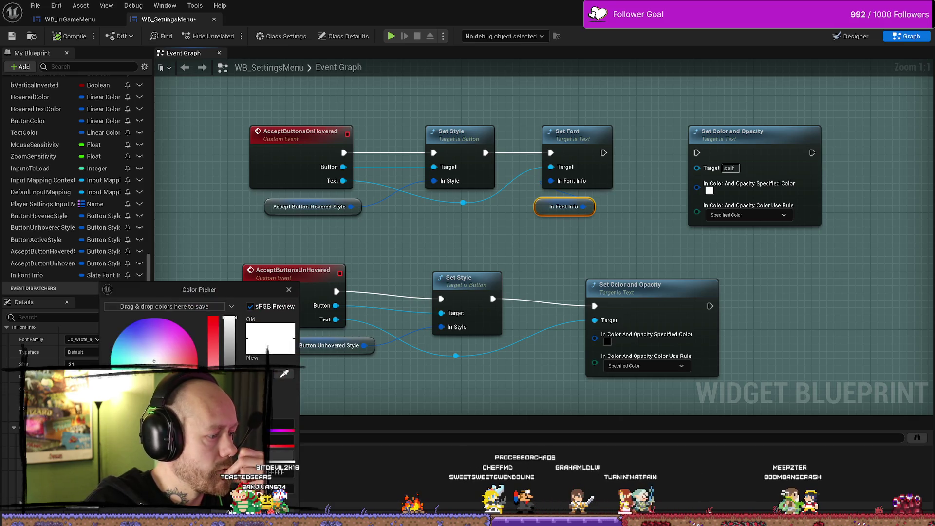
{"action": "key", "text": "Escape"}
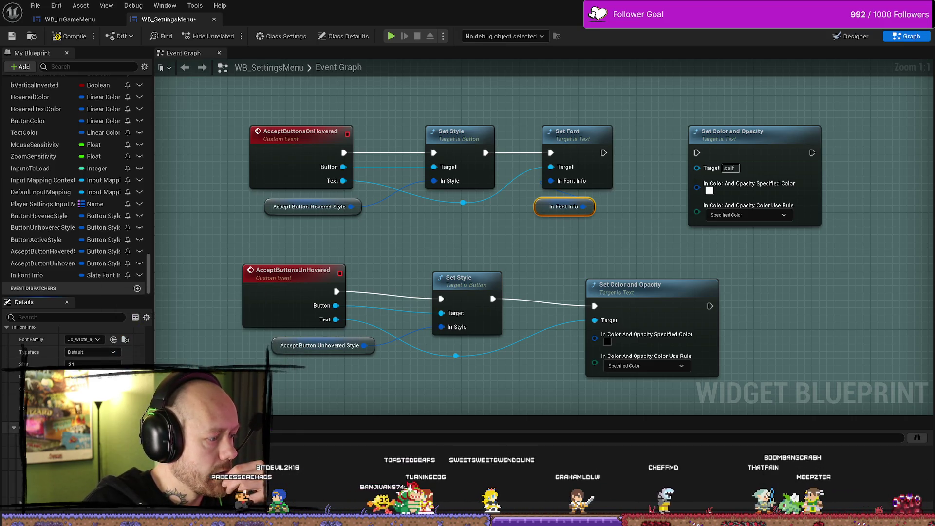
{"action": "scroll", "coordinate": [16, 428], "scroll_direction": "up", "scroll_amount": 3}
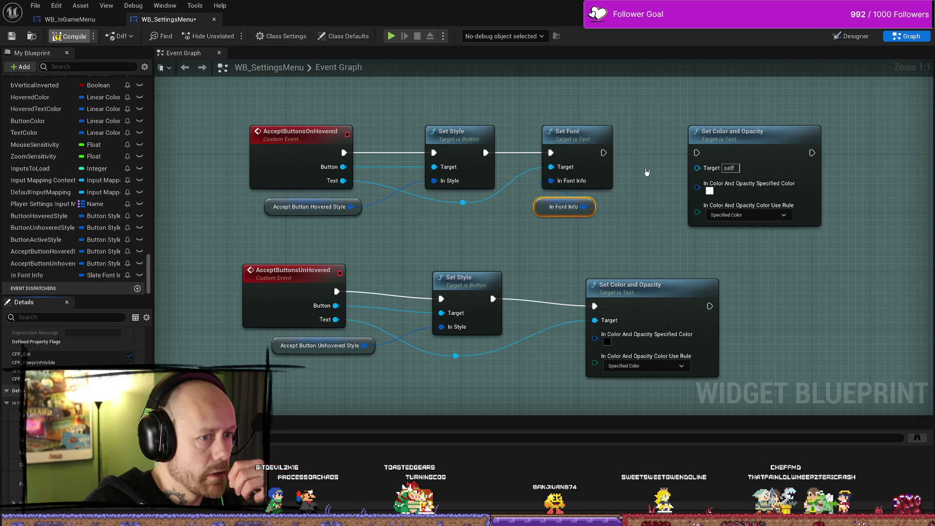
{"action": "left_click_drag", "start_coordinate": [635, 224], "coordinate": [588, 231]}
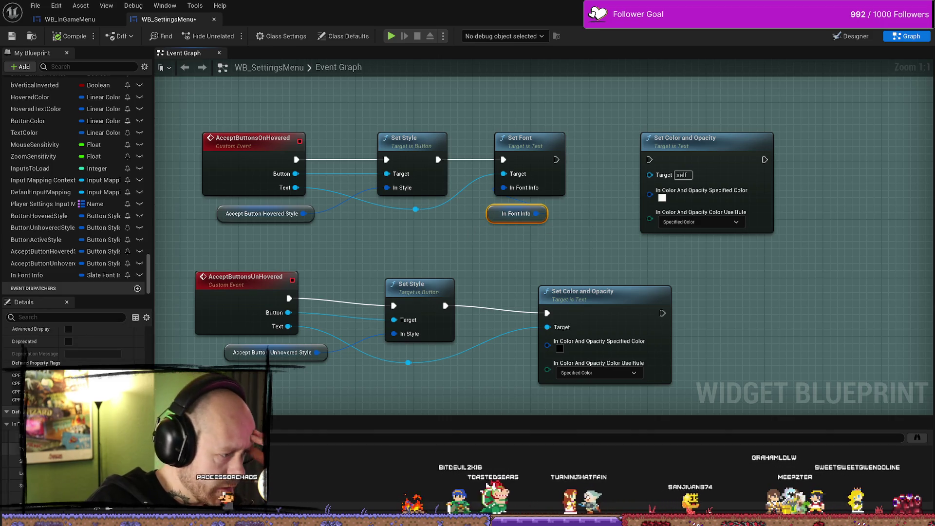
{"action": "scroll", "coordinate": [73, 341], "scroll_direction": "down", "scroll_amount": 1}
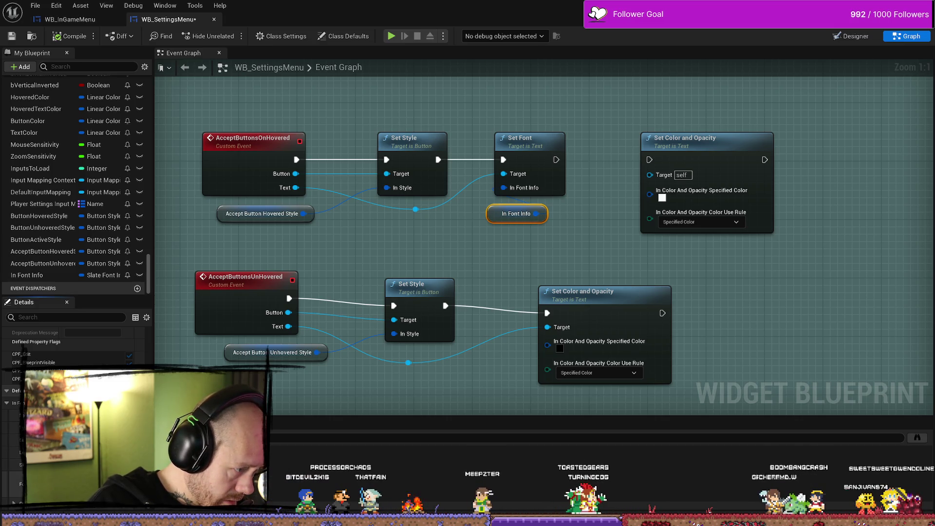
{"action": "scroll", "coordinate": [22, 508], "scroll_direction": "down", "scroll_amount": 3}
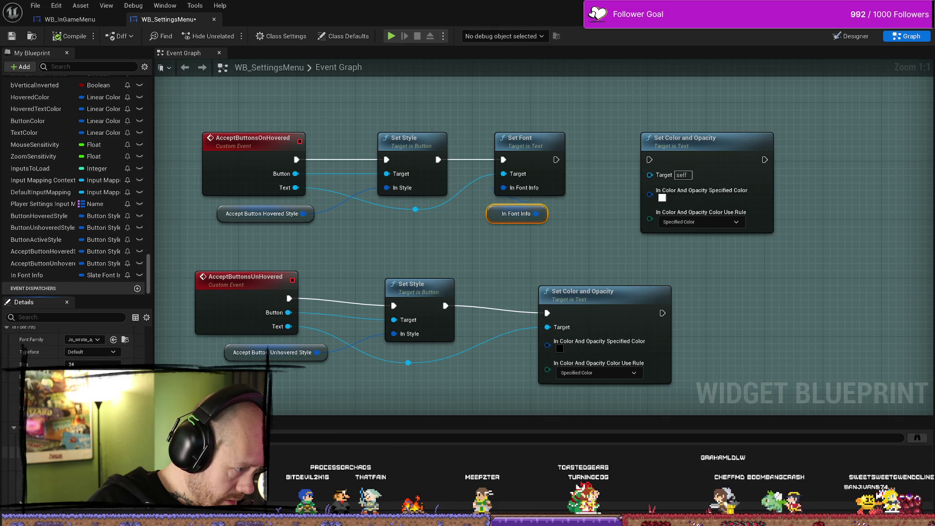
{"action": "scroll", "coordinate": [22, 487], "scroll_direction": "down", "scroll_amount": 2}
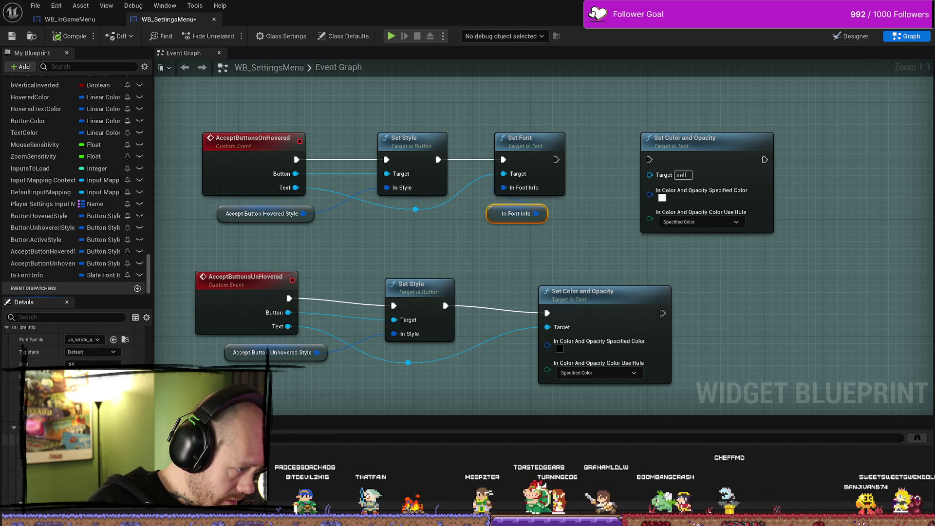
{"action": "scroll", "coordinate": [22, 469], "scroll_direction": "up", "scroll_amount": 5}
{"action": "scroll", "coordinate": [21, 469], "scroll_direction": "up", "scroll_amount": 5}
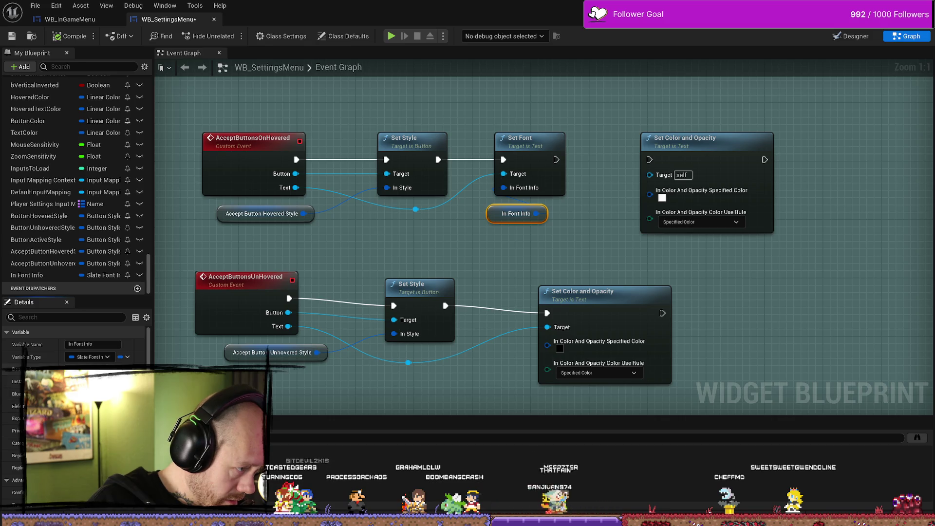
{"action": "left_click", "coordinate": [449, 247]}
{"action": "left_click", "coordinate": [517, 213]}
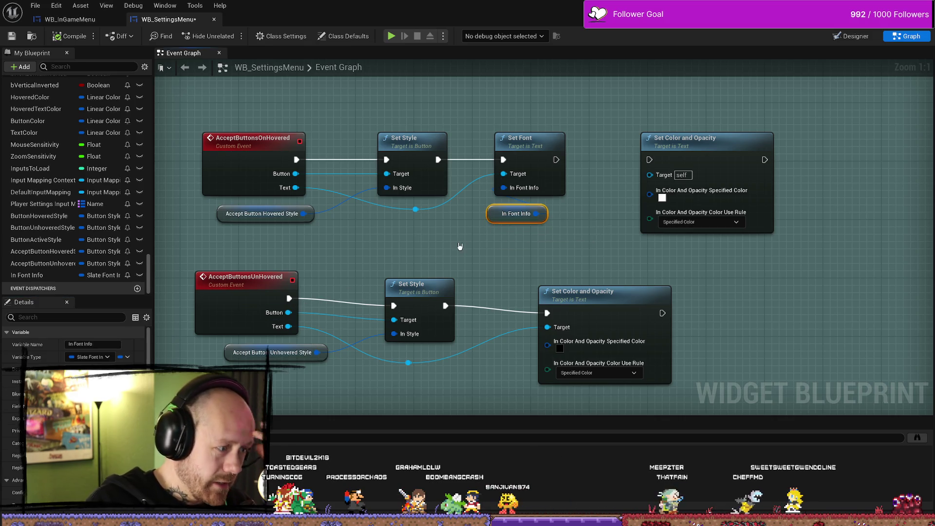
{"action": "scroll", "coordinate": [49, 438], "scroll_direction": "down", "scroll_amount": 2}
{"action": "scroll", "coordinate": [73, 341], "scroll_direction": "down", "scroll_amount": 5}
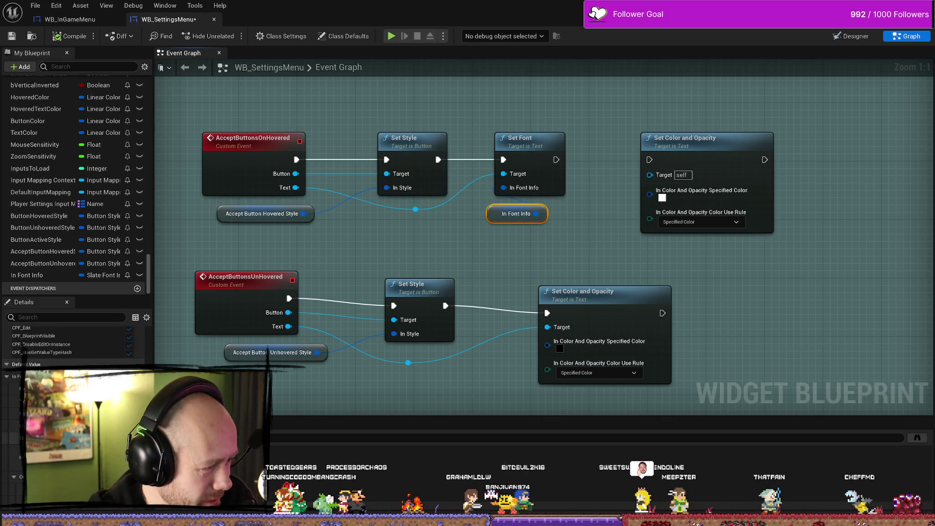
Move Set Color and Opacity beside Set Font and wire it to run after Set Font.
{"action": "left_click_drag", "start_coordinate": [578, 258], "coordinate": [550, 271]}
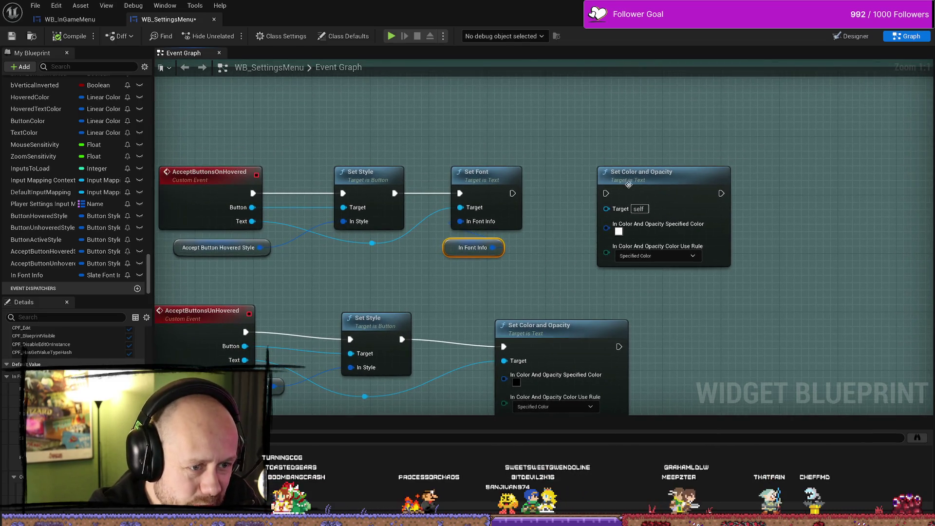
{"action": "left_click_drag", "start_coordinate": [592, 171], "coordinate": [554, 171]}
{"action": "left_click_drag", "start_coordinate": [512, 193], "coordinate": [570, 194]}
{"action": "left_click_drag", "start_coordinate": [531, 272], "coordinate": [554, 263]}
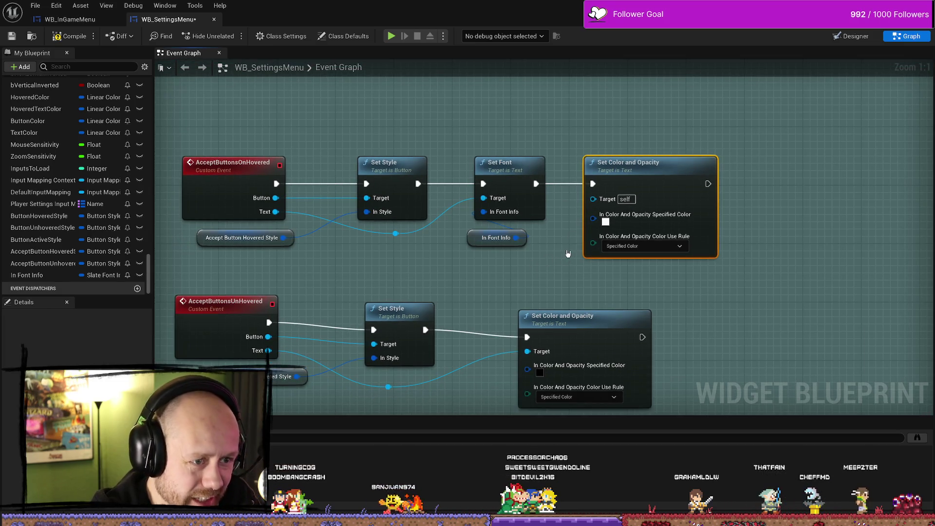
Route the Text wire through two reroute points lowered beneath the nodes, then start a play test.
{"action": "mouse_move", "coordinate": [396, 233]}
{"action": "left_mouse_down"}
{"action": "mouse_move", "coordinate": [538, 247]}
{"action": "mouse_move", "coordinate": [602, 205]}
{"action": "left_mouse_up"}
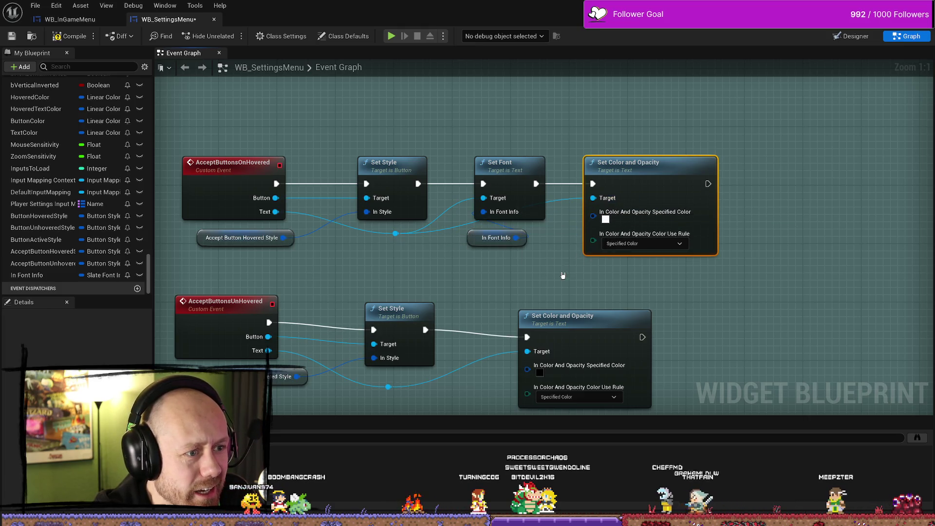
{"action": "double_click", "coordinate": [562, 200]}
{"action": "left_click_drag", "start_coordinate": [559, 237], "coordinate": [559, 255]}
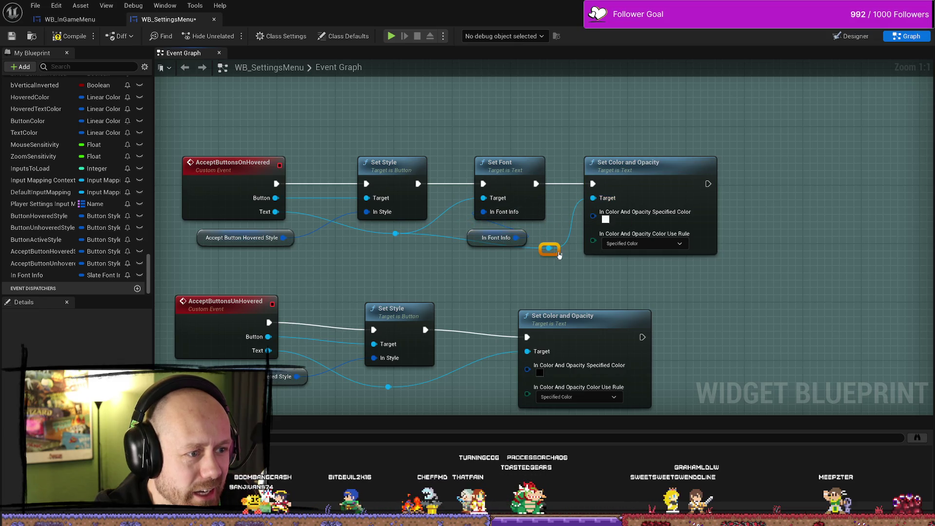
{"action": "left_click", "coordinate": [395, 234]}
{"action": "left_click", "coordinate": [413, 251]}
{"action": "left_click_drag", "start_coordinate": [404, 237], "coordinate": [405, 274]}
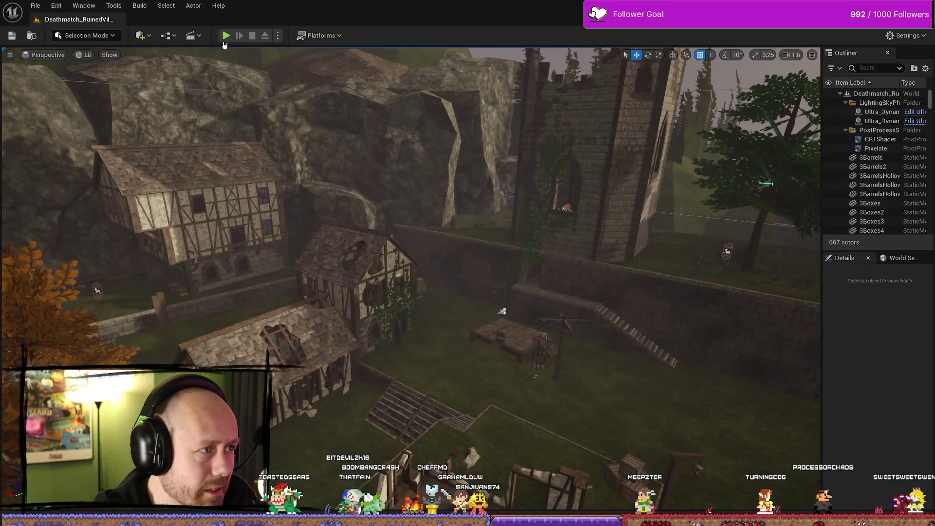
{"action": "left_click", "coordinate": [226, 35]}
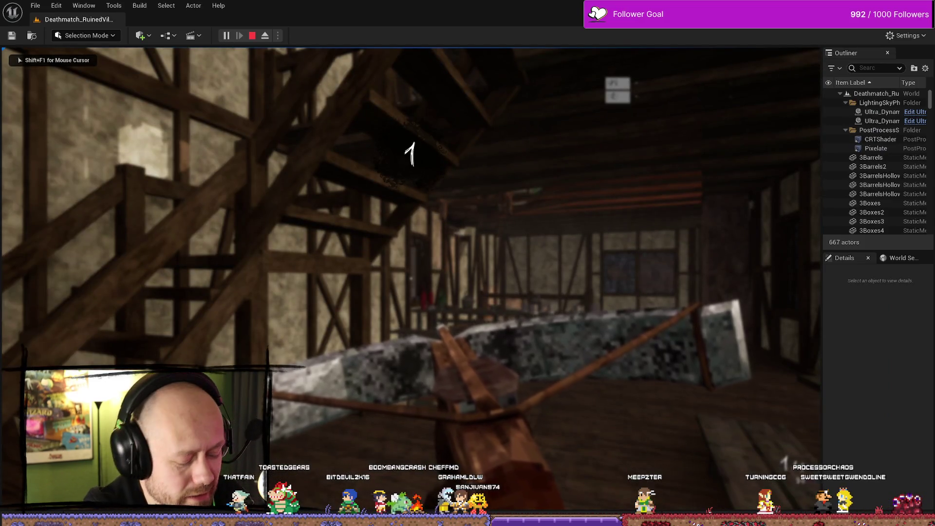
Open the in-game Settings screen from the pause menu, stop playing, and switch back to WB_SettingsMenu.
{"action": "key", "text": "Escape"}
{"action": "left_click", "coordinate": [139, 170]}
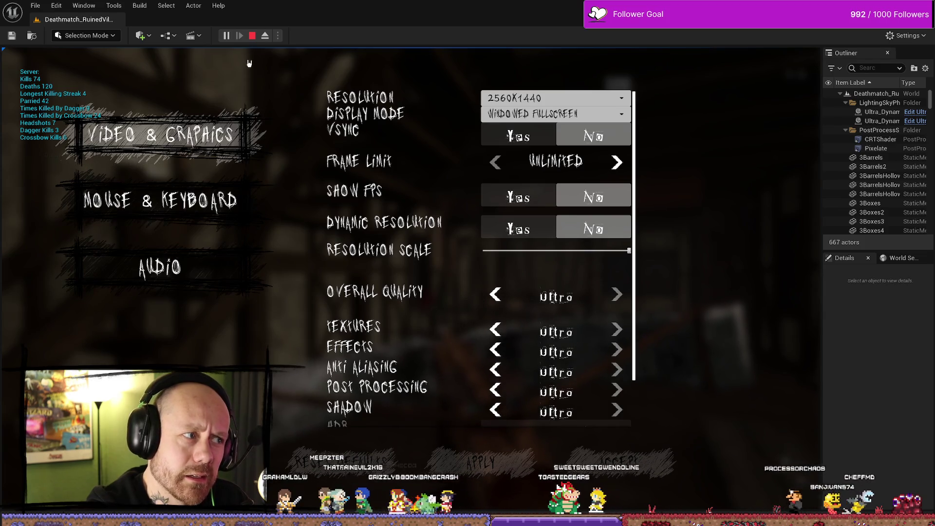
{"action": "left_click", "coordinate": [252, 36]}
{"action": "key", "text": "ctrl+space"}
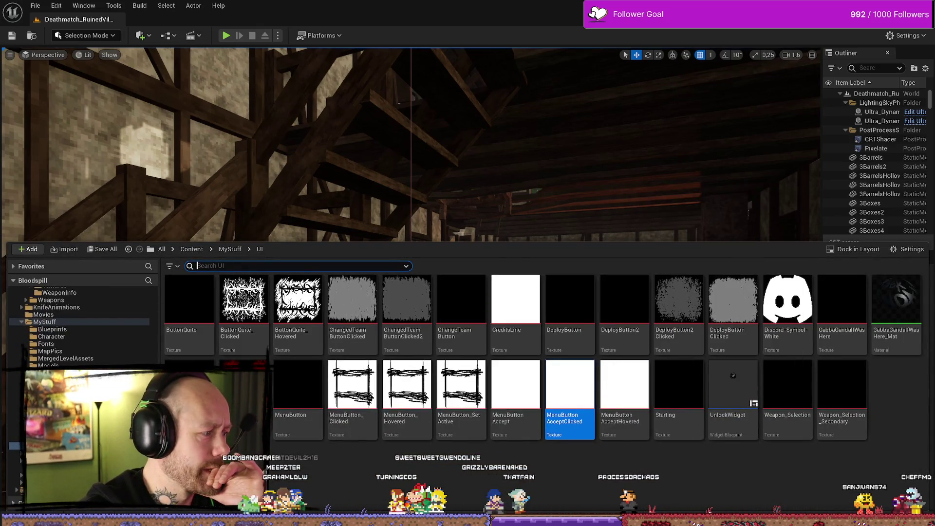
{"action": "key", "text": "alt+Tab"}
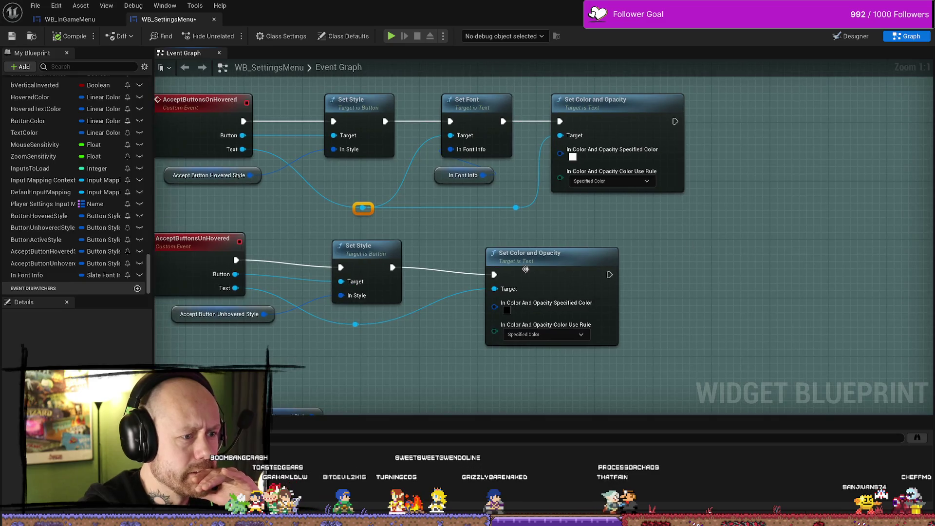
Move the unhovered Set Color and Opacity node further right and box-select the Set Font and In Font Info nodes.
{"action": "left_click_drag", "start_coordinate": [525, 270], "coordinate": [693, 262]}
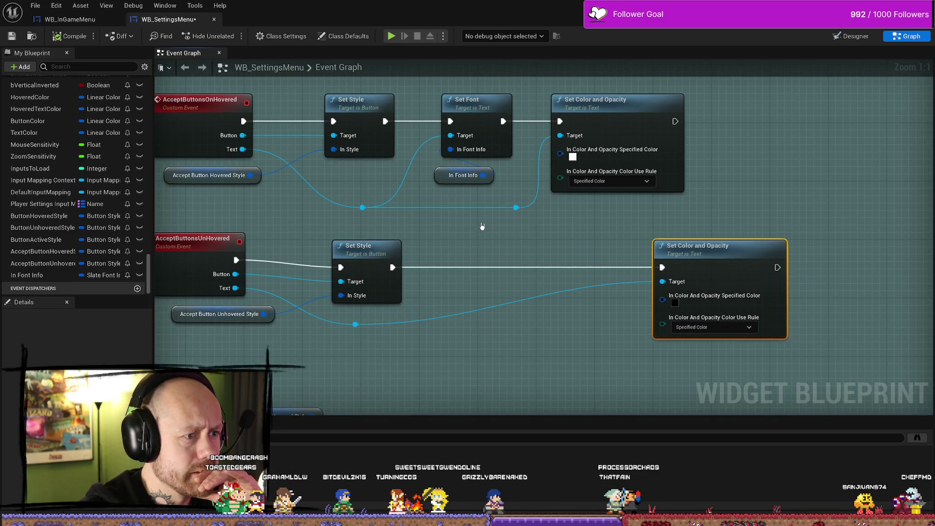
{"action": "left_click_drag", "start_coordinate": [472, 191], "coordinate": [468, 134]}
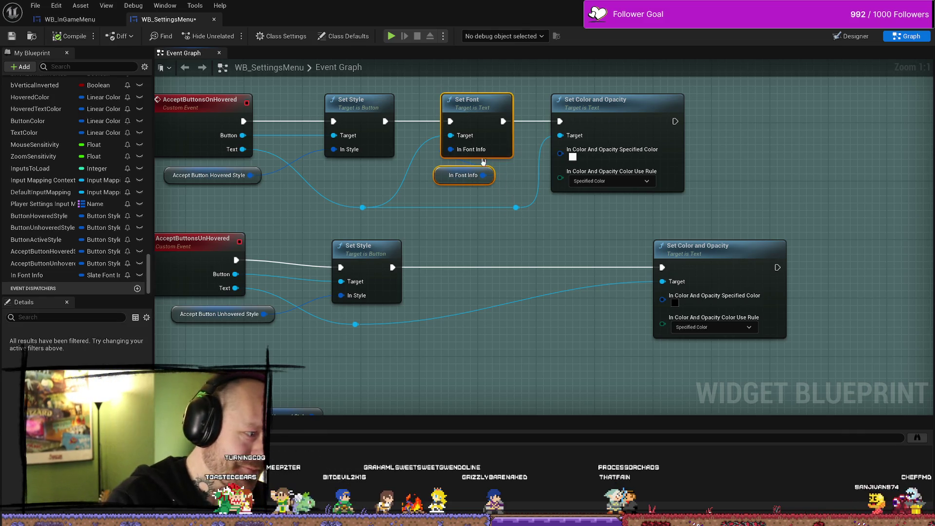
Add a Set Font node from the Text reroute, chained between Set Style and Set Color and Opacity.
{"action": "left_click", "coordinate": [502, 228]}
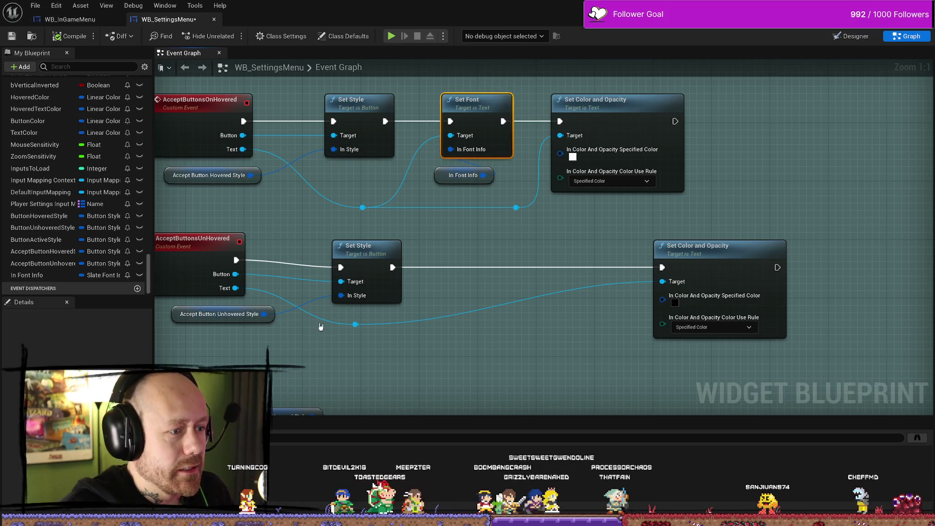
{"action": "left_click_drag", "start_coordinate": [356, 324], "coordinate": [441, 345]}
{"action": "type", "text": "set"}
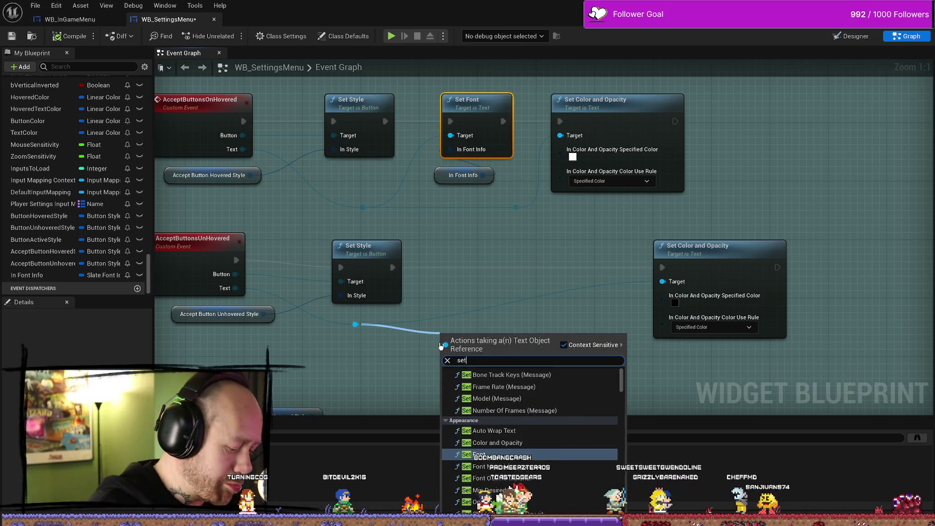
{"action": "type", "text": " font"}
{"action": "key", "text": "Return"}
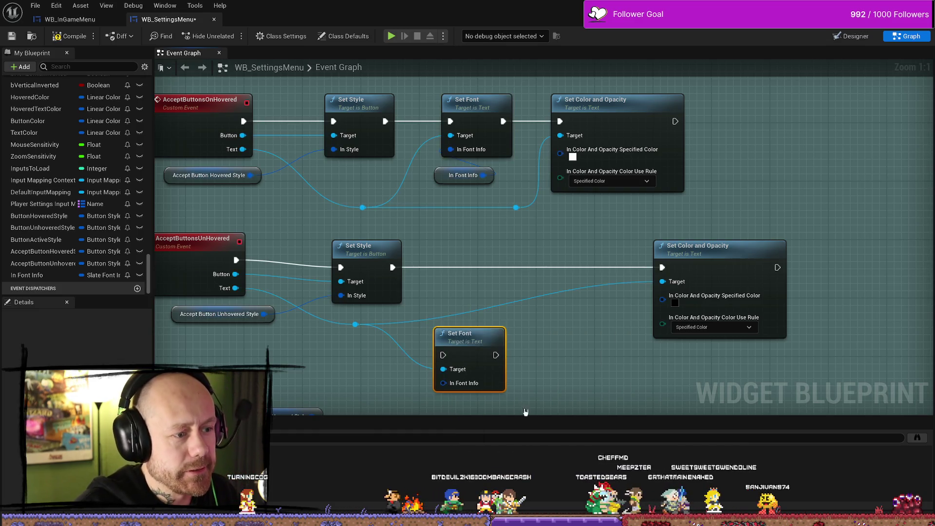
{"action": "mouse_move", "coordinate": [392, 267]}
{"action": "left_mouse_down"}
{"action": "mouse_move", "coordinate": [442, 355]}
{"action": "mouse_move", "coordinate": [642, 284]}
{"action": "mouse_move", "coordinate": [662, 267]}
{"action": "left_mouse_up"}
{"action": "mouse_move", "coordinate": [480, 341]}
{"action": "left_mouse_down"}
{"action": "mouse_move", "coordinate": [501, 312]}
{"action": "mouse_move", "coordinate": [509, 253]}
{"action": "left_mouse_up"}
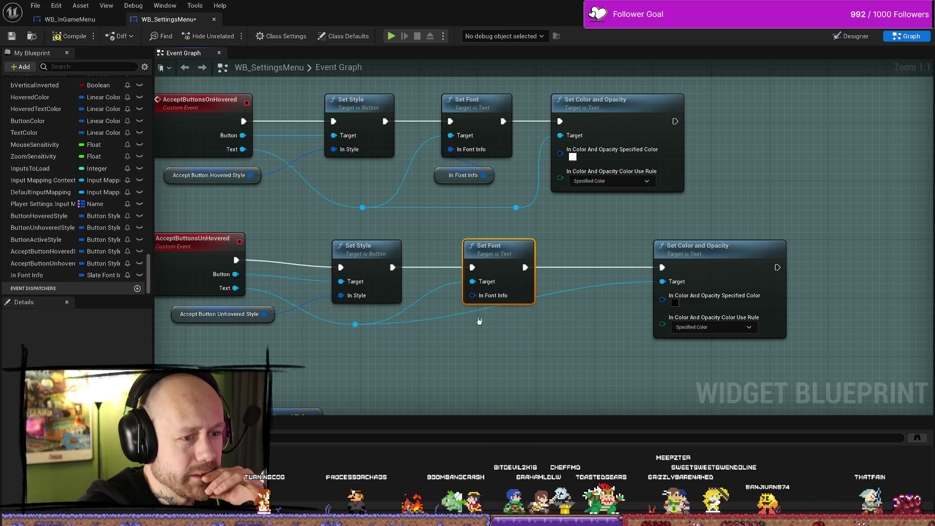
Create the In Font Info_0 variable from the font info pin and place it in the graph.
{"action": "right_click", "coordinate": [493, 296]}
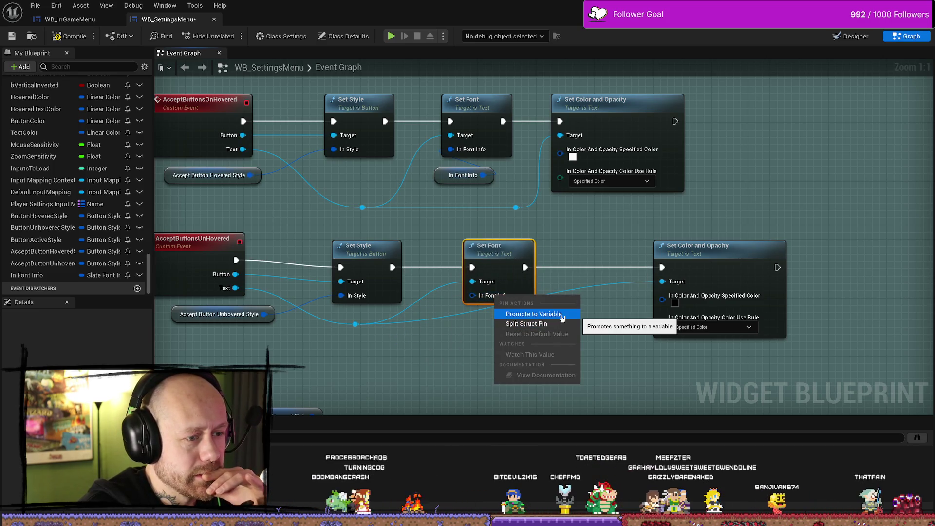
{"action": "key", "text": "Escape"}
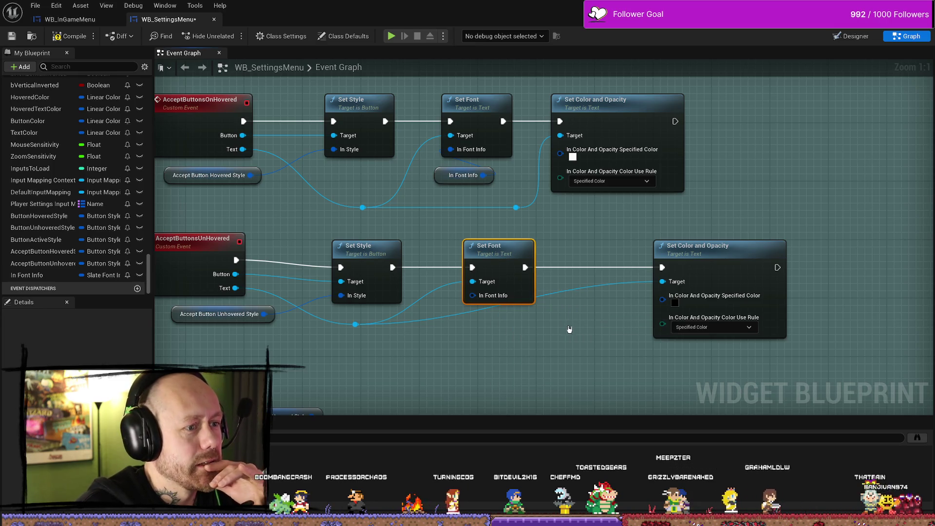
{"action": "mouse_move", "coordinate": [417, 248]}
{"action": "left_mouse_down"}
{"action": "mouse_move", "coordinate": [449, 324]}
{"action": "mouse_move", "coordinate": [512, 317]}
{"action": "left_mouse_up"}
Place the In Font Info_0 getter beside the unhovered Set Font and reroute its Target wire.
{"action": "left_click", "coordinate": [449, 234]}
{"action": "left_click", "coordinate": [418, 257]}
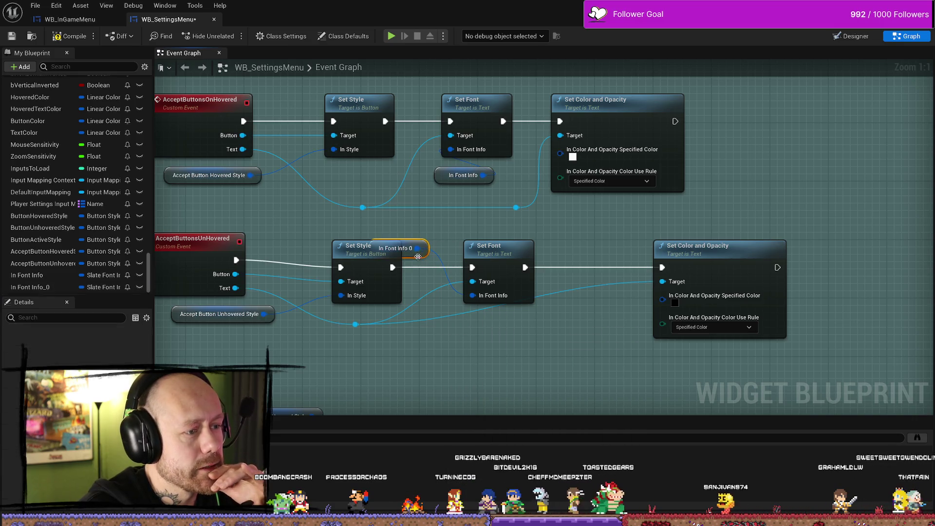
{"action": "mouse_move", "coordinate": [418, 248]}
{"action": "left_mouse_down"}
{"action": "mouse_move", "coordinate": [459, 335]}
{"action": "mouse_move", "coordinate": [442, 234]}
{"action": "mouse_move", "coordinate": [423, 263]}
{"action": "mouse_move", "coordinate": [477, 347]}
{"action": "mouse_move", "coordinate": [485, 336]}
{"action": "left_mouse_up"}
{"action": "left_click", "coordinate": [419, 255]}
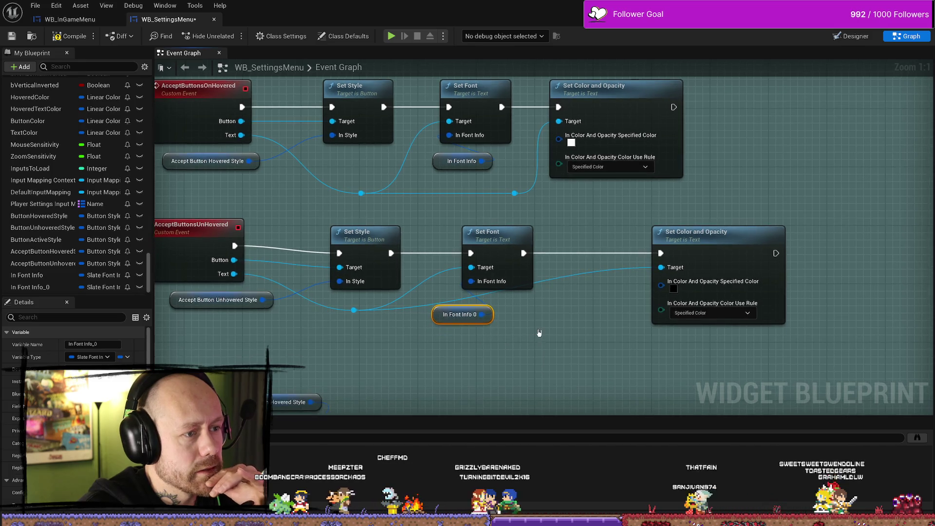
{"action": "left_click", "coordinate": [593, 273]}
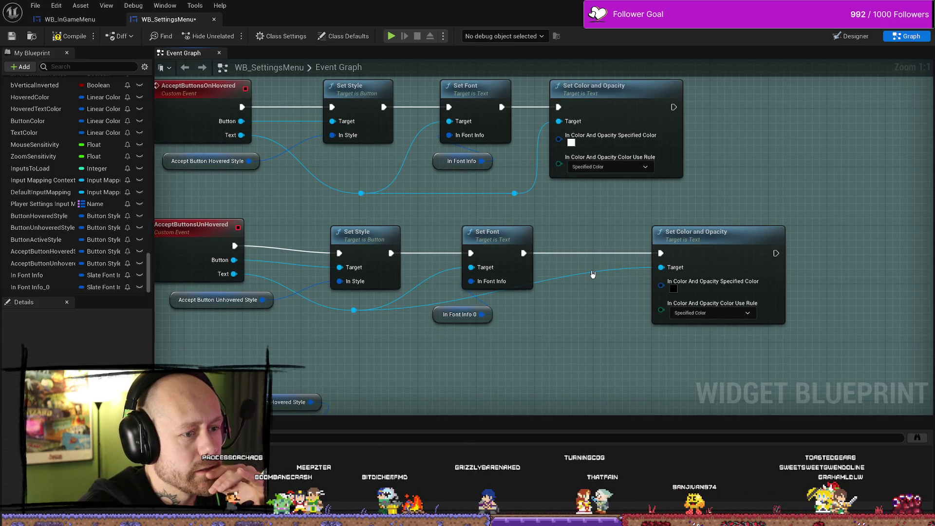
{"action": "double_click", "coordinate": [593, 273]}
{"action": "left_click_drag", "start_coordinate": [593, 271], "coordinate": [596, 317]}
{"action": "left_click_drag", "start_coordinate": [463, 314], "coordinate": [470, 300]}
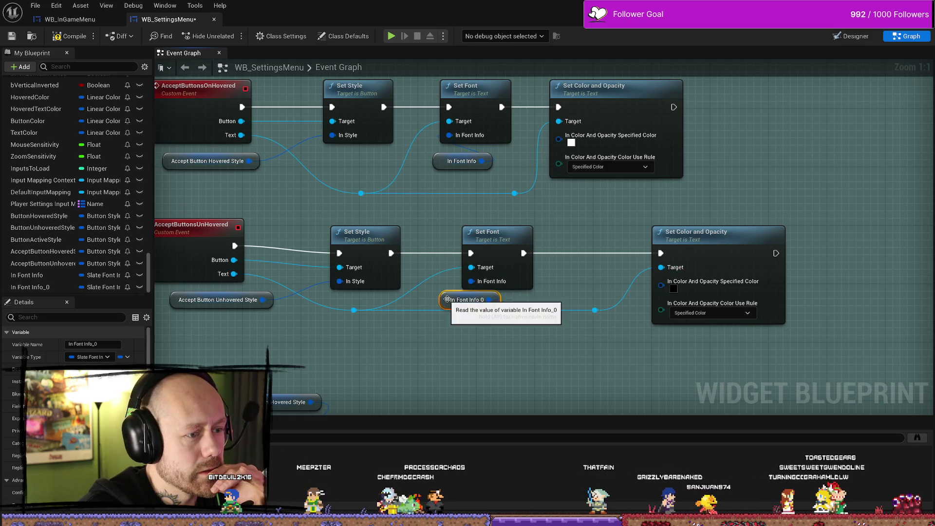
Check the layout in the Designer, inspect the Back button's text, and save the settings widget.
{"action": "scroll", "coordinate": [73, 340], "scroll_direction": "down", "scroll_amount": 5}
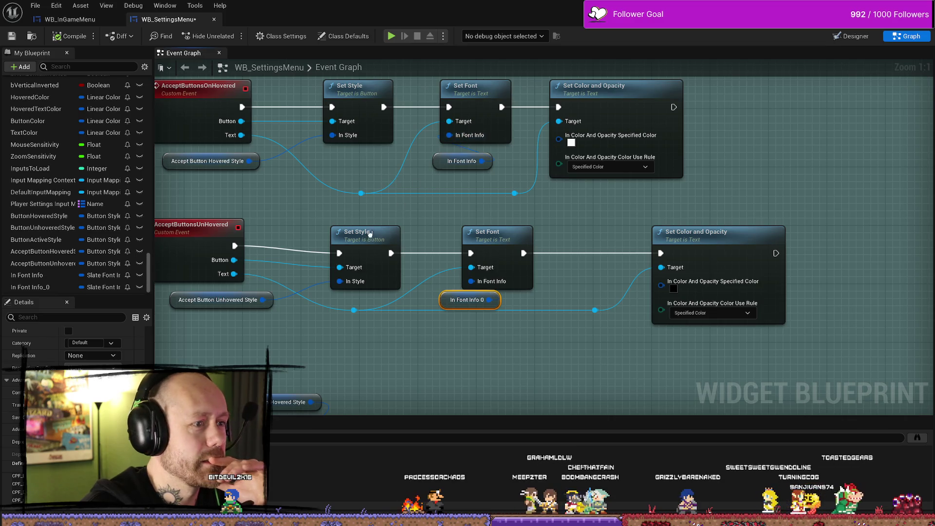
{"action": "scroll", "coordinate": [73, 341], "scroll_direction": "up", "scroll_amount": 5}
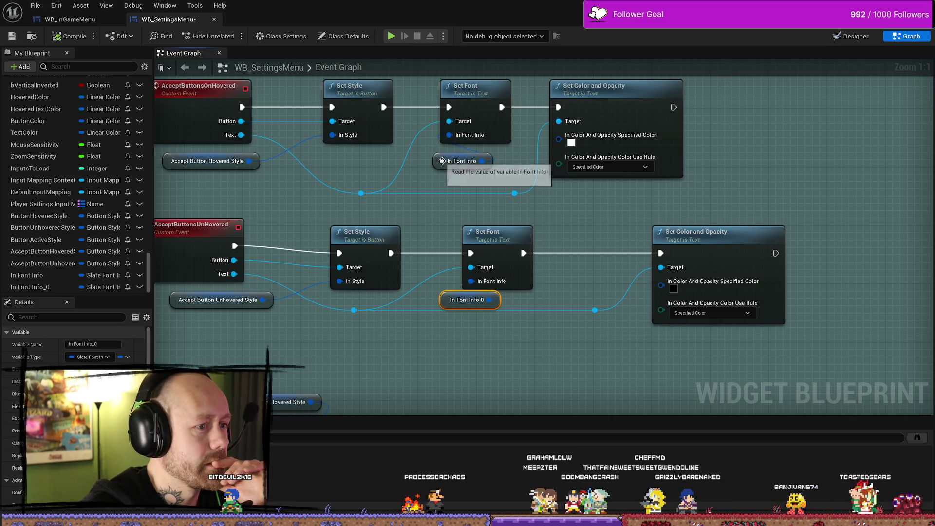
{"action": "scroll", "coordinate": [73, 341], "scroll_direction": "down", "scroll_amount": 8}
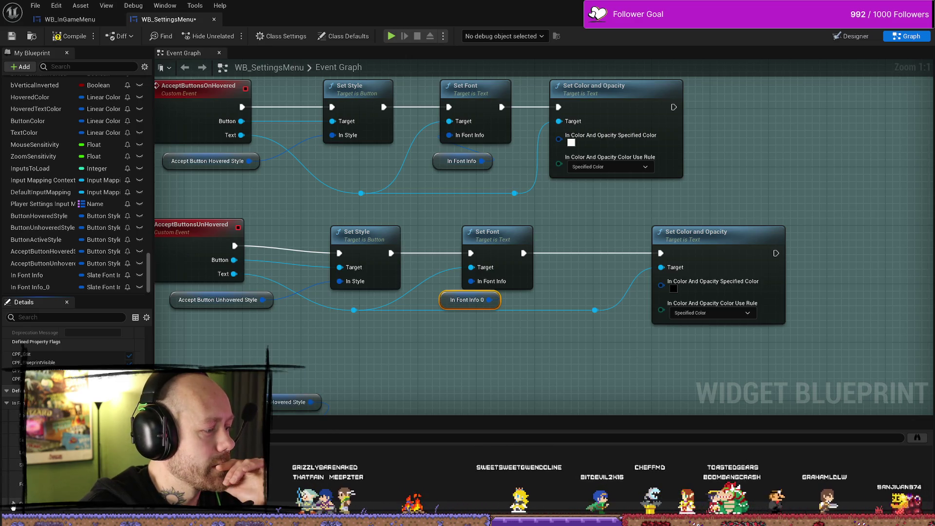
{"action": "scroll", "coordinate": [13, 508], "scroll_direction": "down", "scroll_amount": 3}
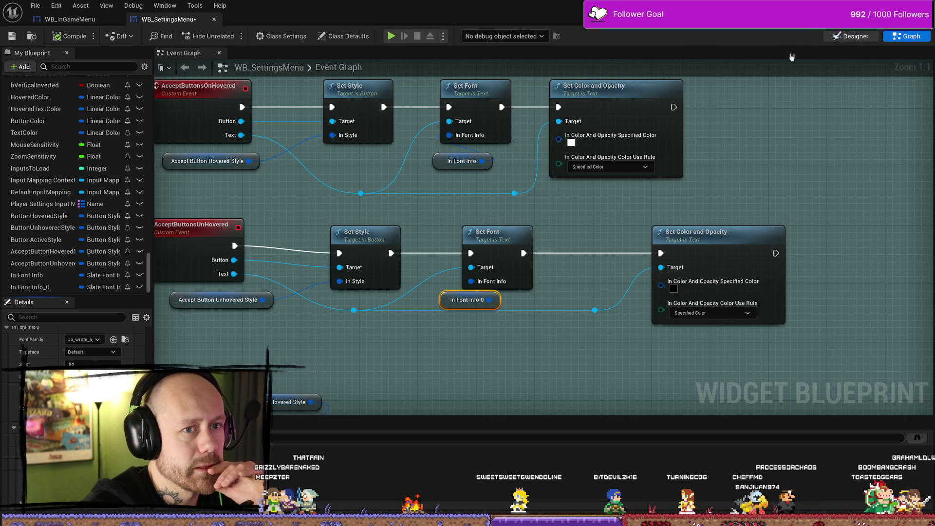
{"action": "left_click", "coordinate": [851, 36]}
{"action": "left_click", "coordinate": [402, 359]}
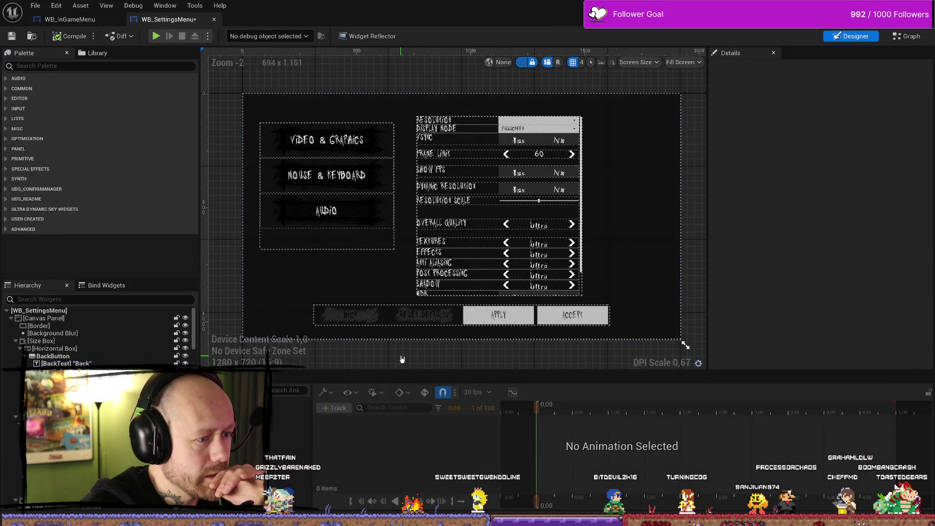
{"action": "left_click", "coordinate": [347, 320]}
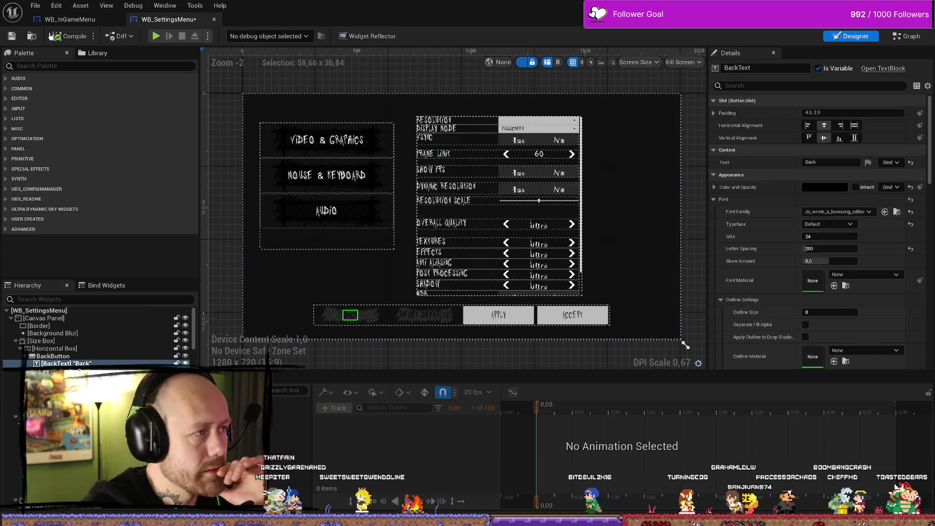
{"action": "left_click", "coordinate": [12, 36]}
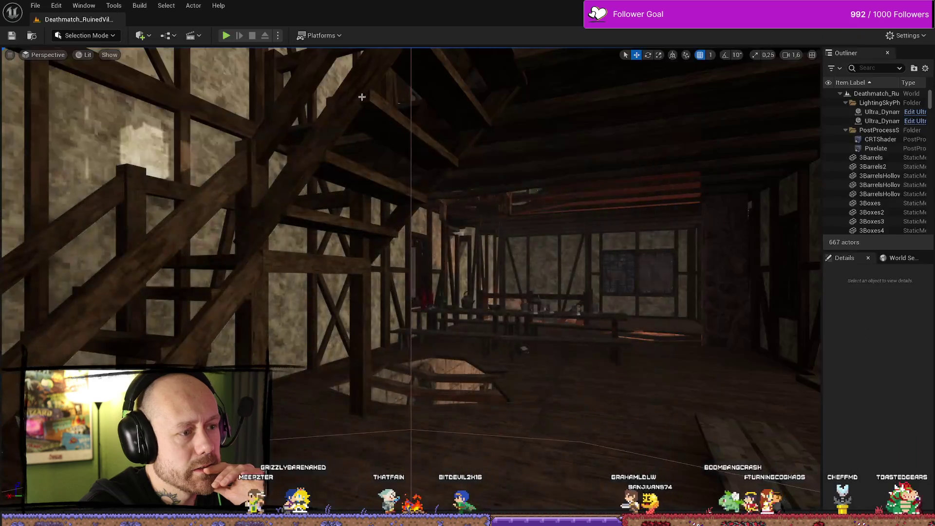
Play the game, open Settings from the pause menu, stop, and open the Content Drawer.
{"action": "left_click", "coordinate": [227, 36]}
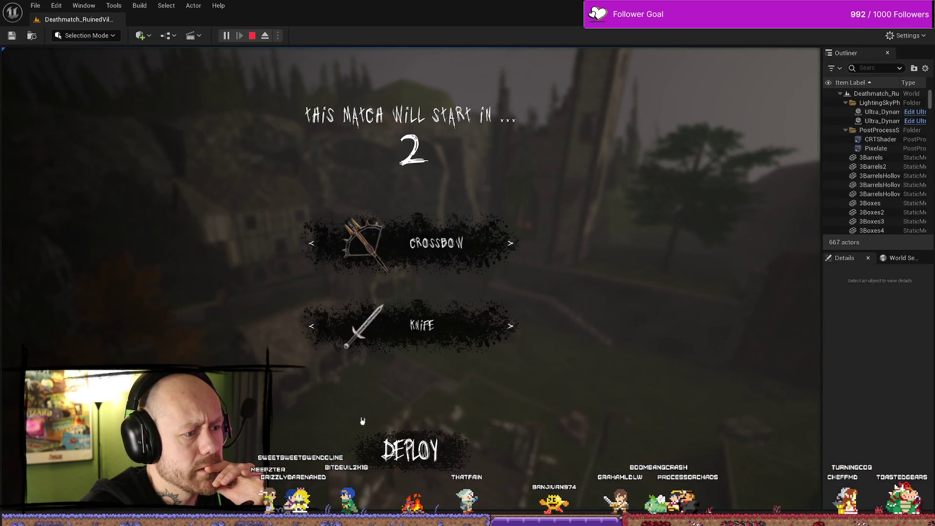
{"action": "key", "text": "Escape"}
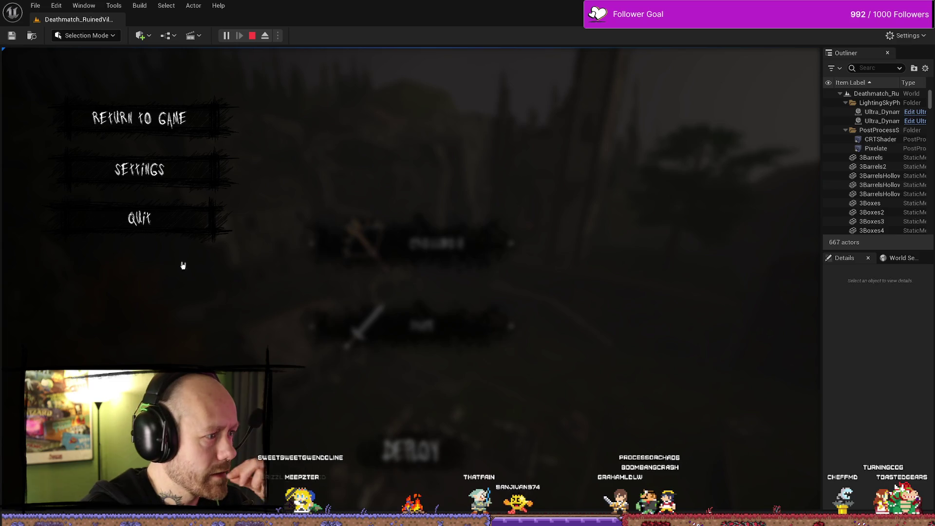
{"action": "left_click", "coordinate": [164, 175]}
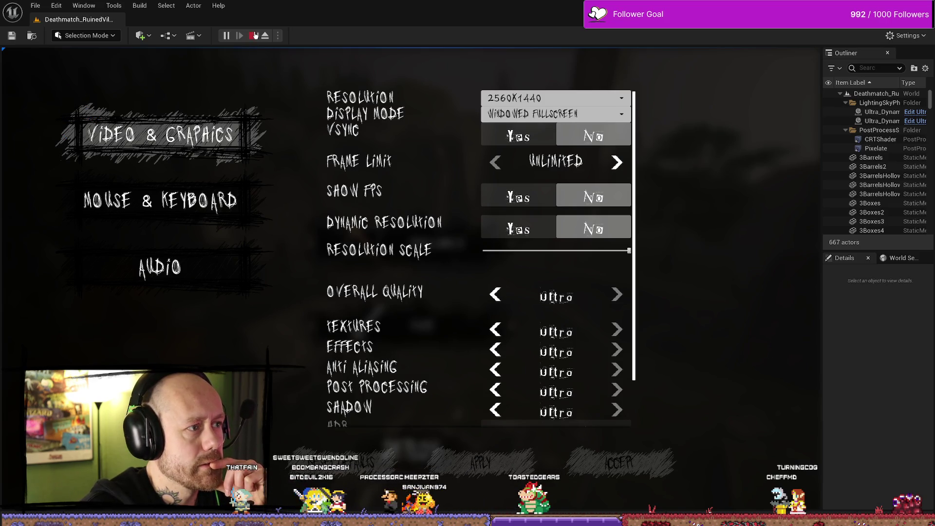
{"action": "left_click", "coordinate": [255, 35]}
{"action": "key", "text": "ctrl+space"}
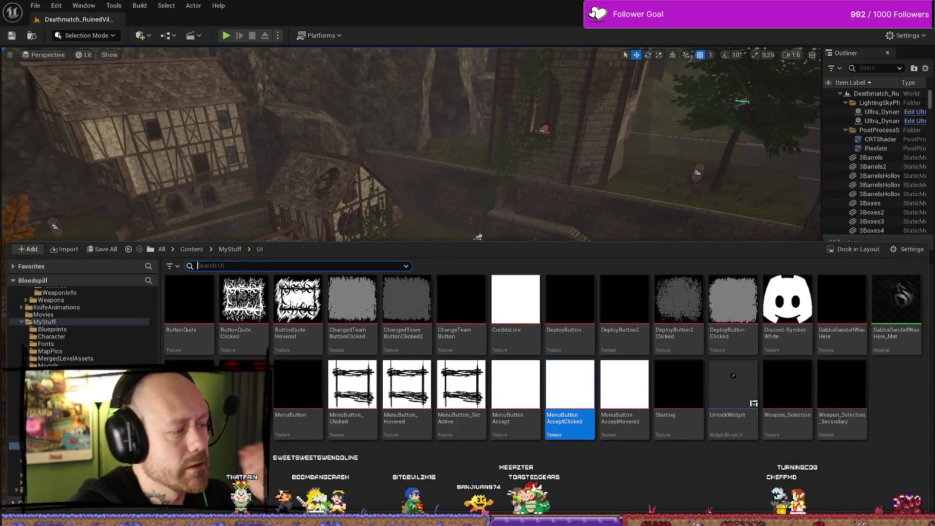
Review and adjust the hovered and unhovered In Font Info values in the event graph.
{"action": "key", "text": "alt+Tab"}
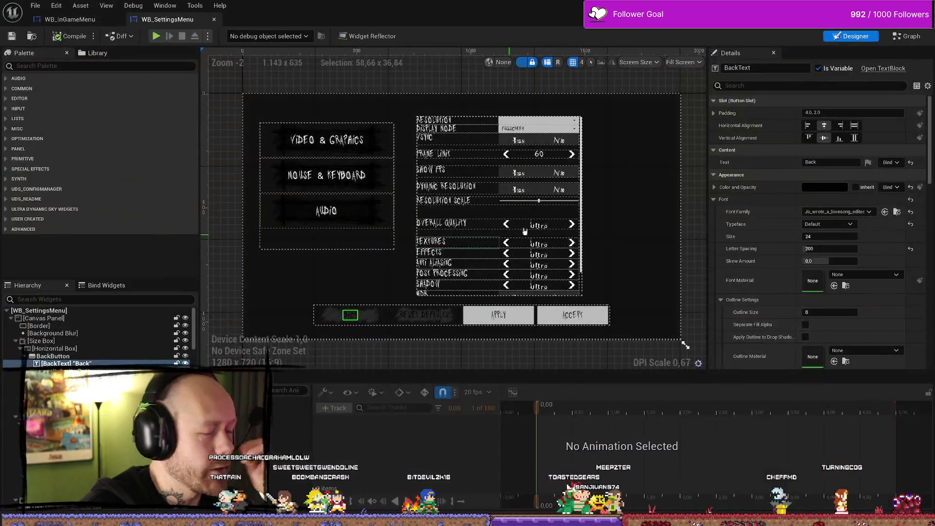
{"action": "left_click", "coordinate": [906, 39]}
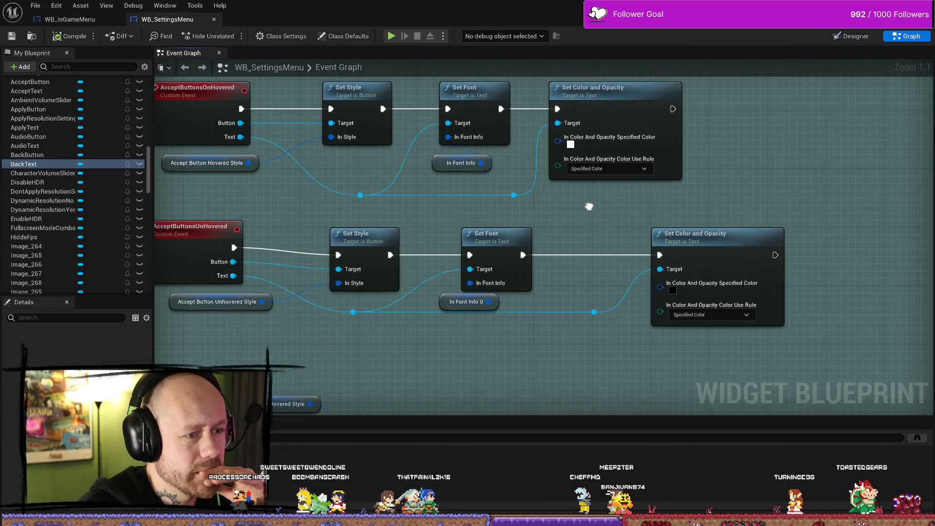
{"action": "left_click", "coordinate": [452, 237]}
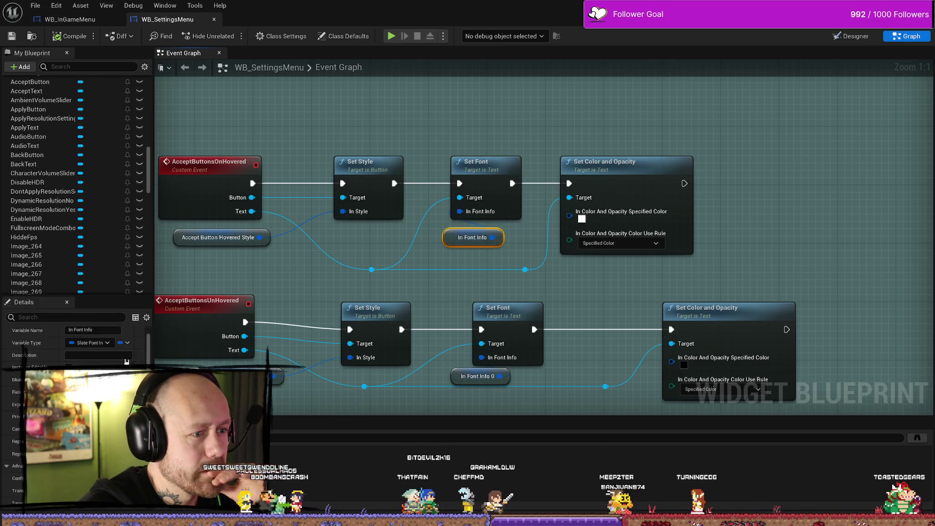
{"action": "left_click", "coordinate": [272, 368]}
{"action": "left_click", "coordinate": [468, 378]}
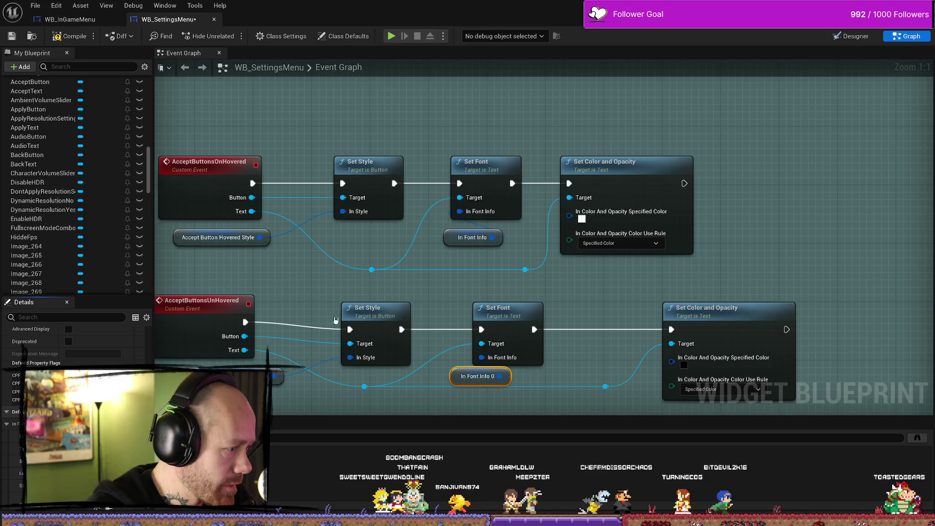
Compile and save WB_SettingsMenu, then start a Play-in-Editor session.
{"action": "left_click", "coordinate": [73, 37]}
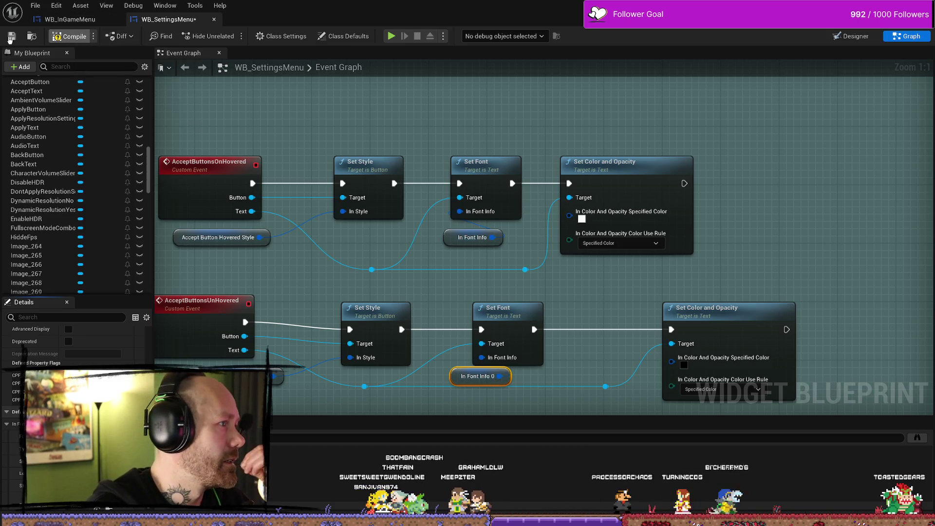
{"action": "left_click", "coordinate": [11, 37]}
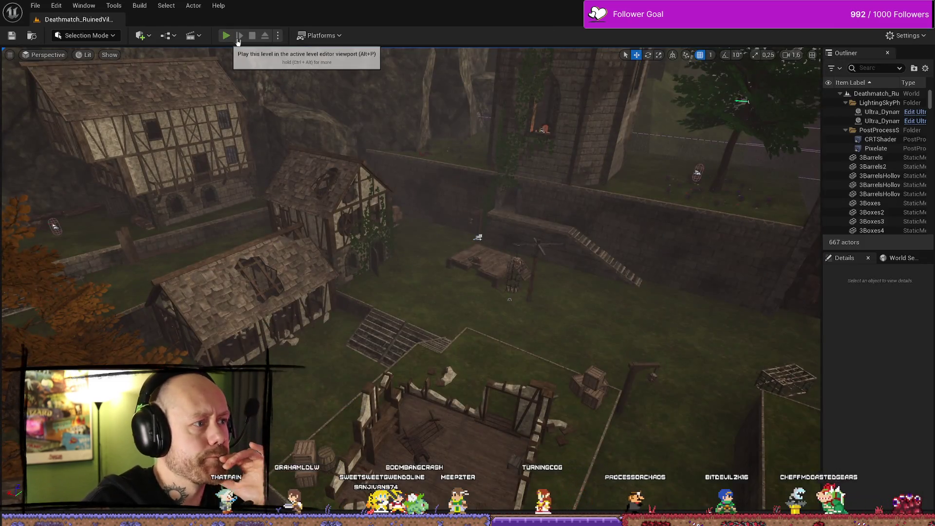
{"action": "left_click", "coordinate": [226, 35]}
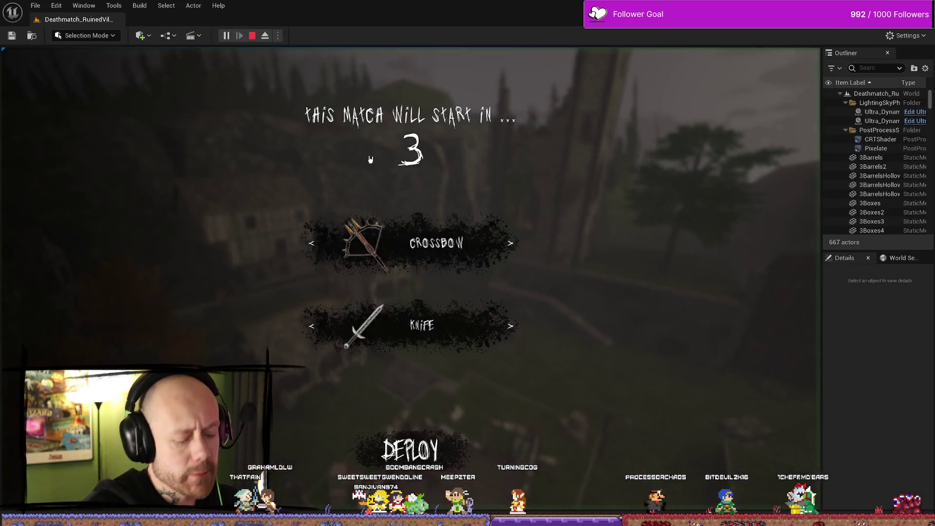
Go fullscreen with F11 and open Settings from the in-game pause menu.
{"action": "key", "text": "F11"}
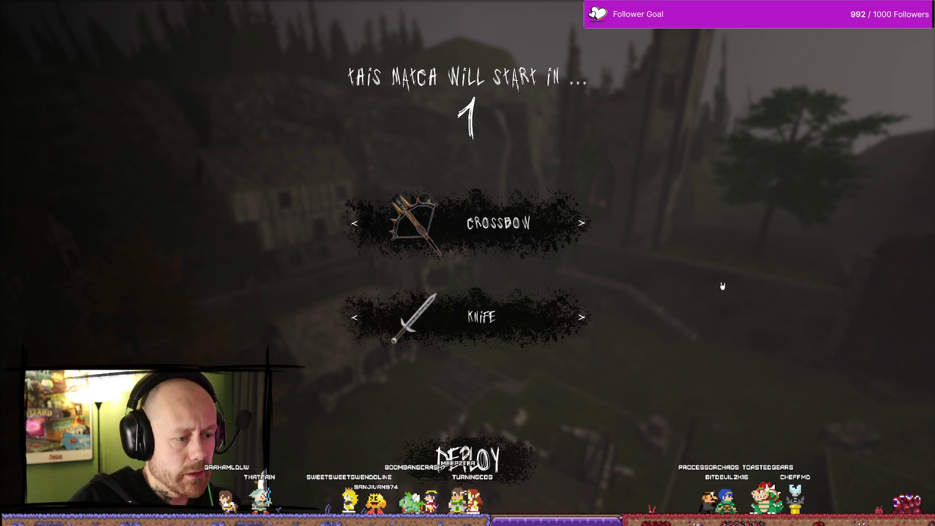
{"action": "key", "text": "Escape"}
{"action": "left_click", "coordinate": [156, 138]}
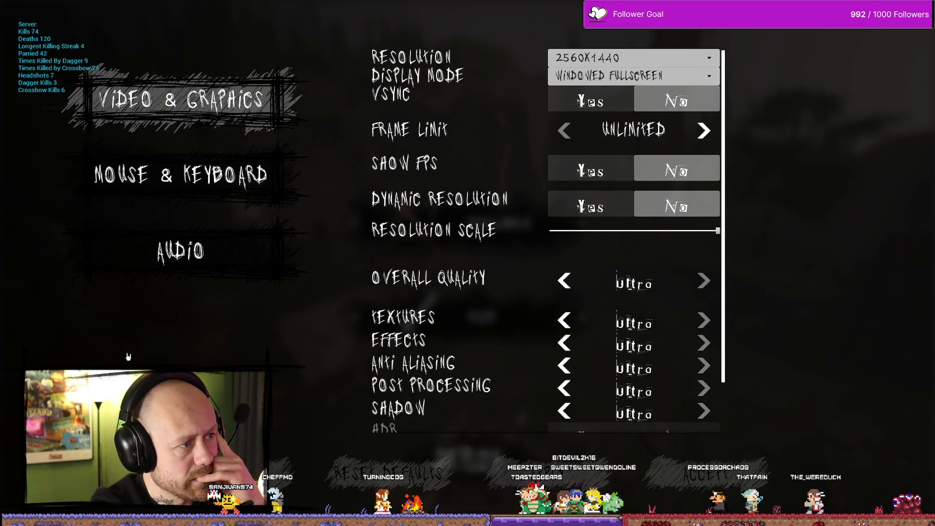
Cycle the Mouse & Keyboard, Audio and Video & Graphics pages, close settings, and deploy with the crossbow.
{"action": "left_click", "coordinate": [230, 194]}
{"action": "left_click", "coordinate": [225, 273]}
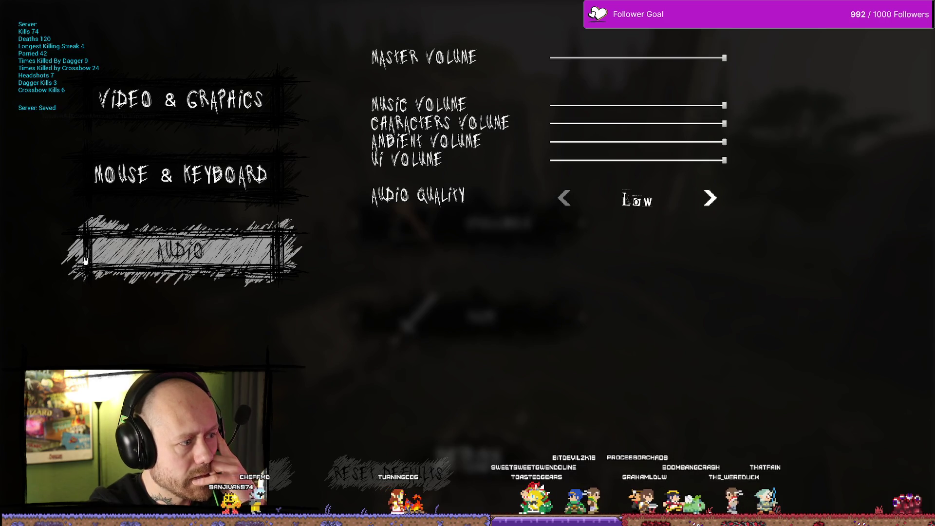
{"action": "left_click", "coordinate": [173, 189]}
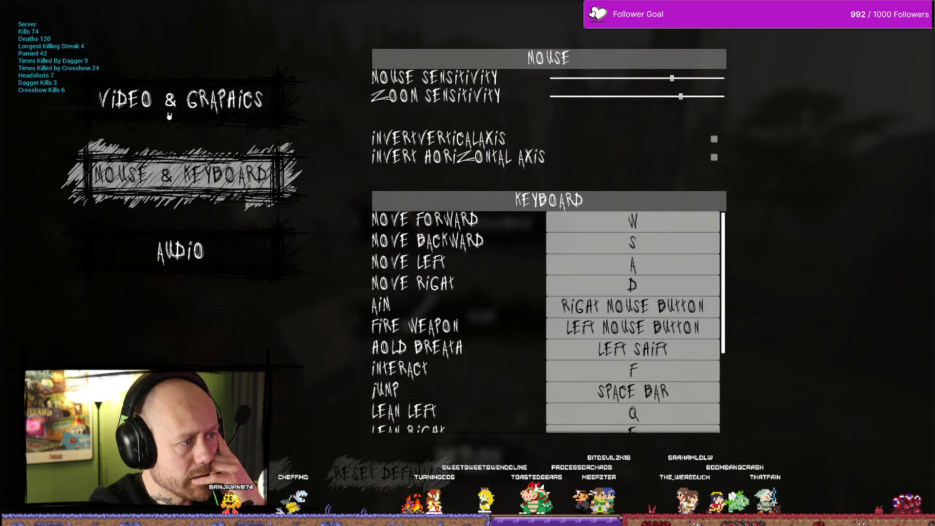
{"action": "left_click", "coordinate": [168, 114]}
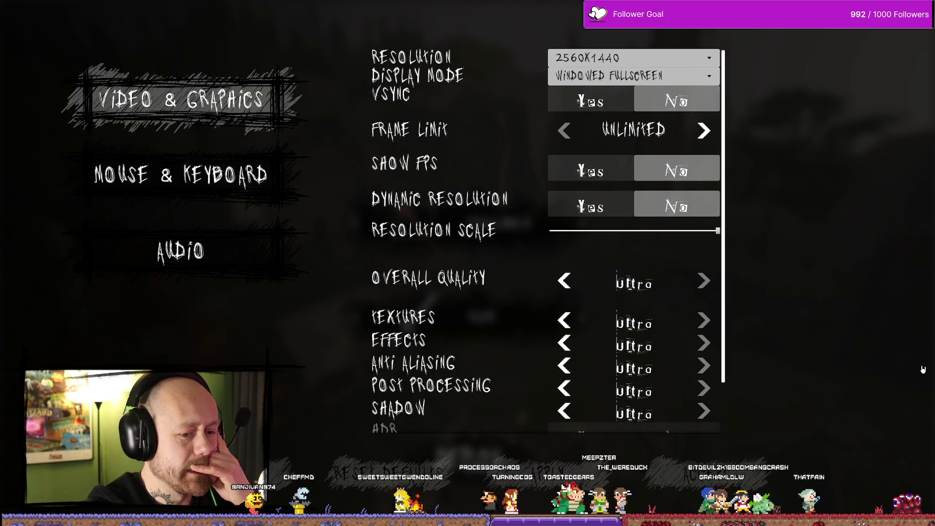
{"action": "key", "text": "Escape"}
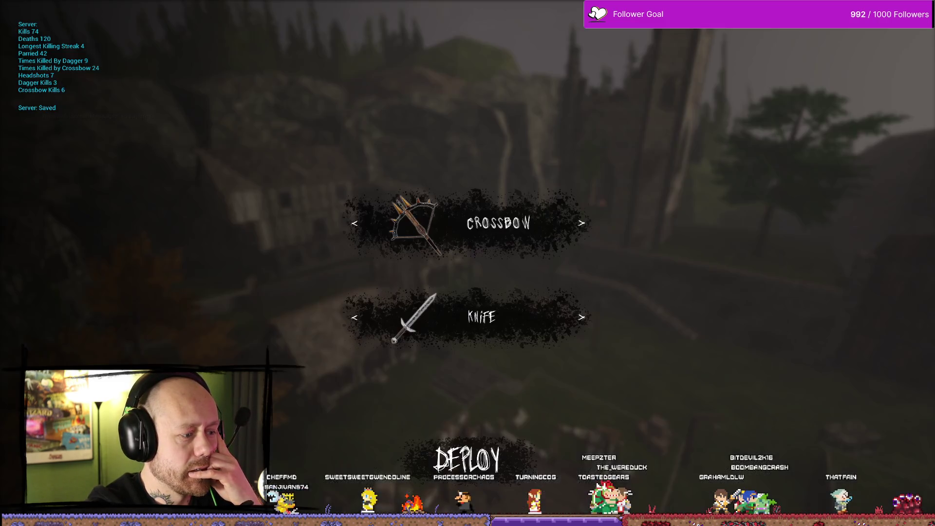
{"action": "left_click", "coordinate": [465, 462]}
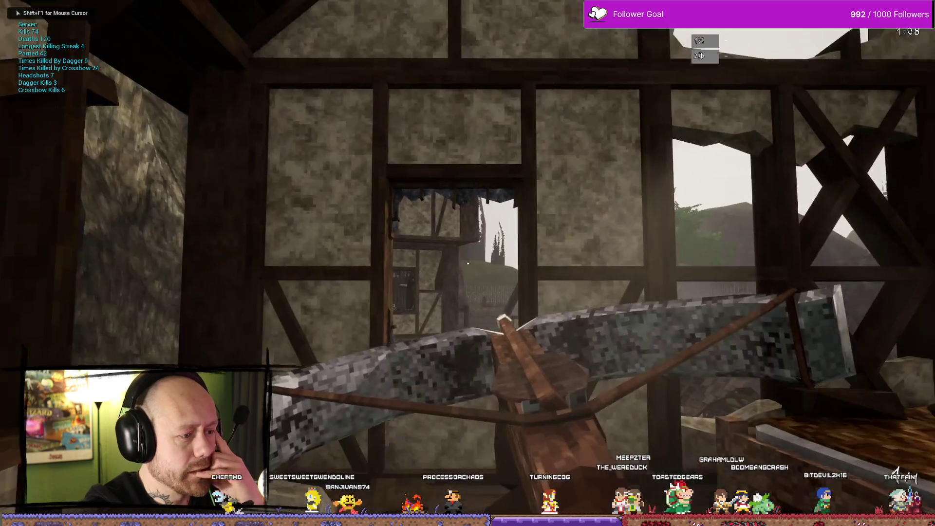
Quit the Deathmatch match from the pause menu, answering YES to Leave Match.
{"action": "key", "text": "Escape"}
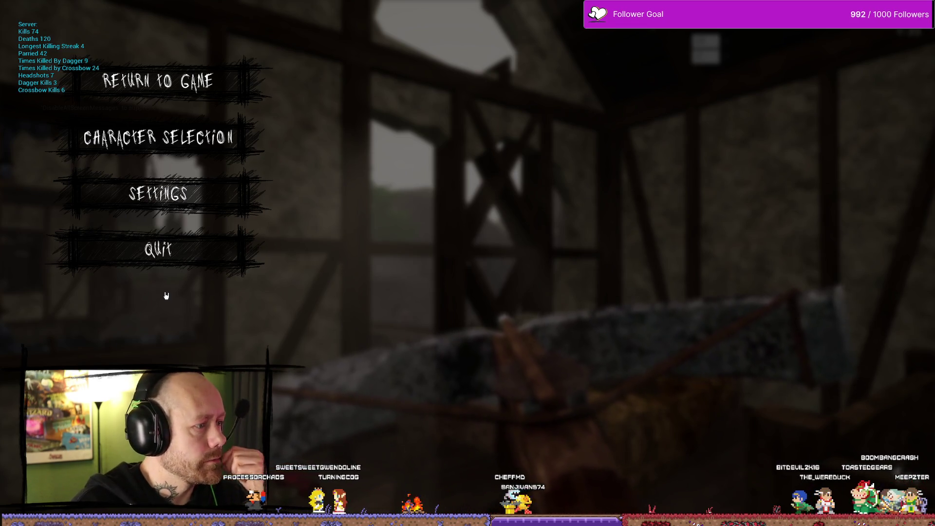
{"action": "left_click", "coordinate": [179, 260]}
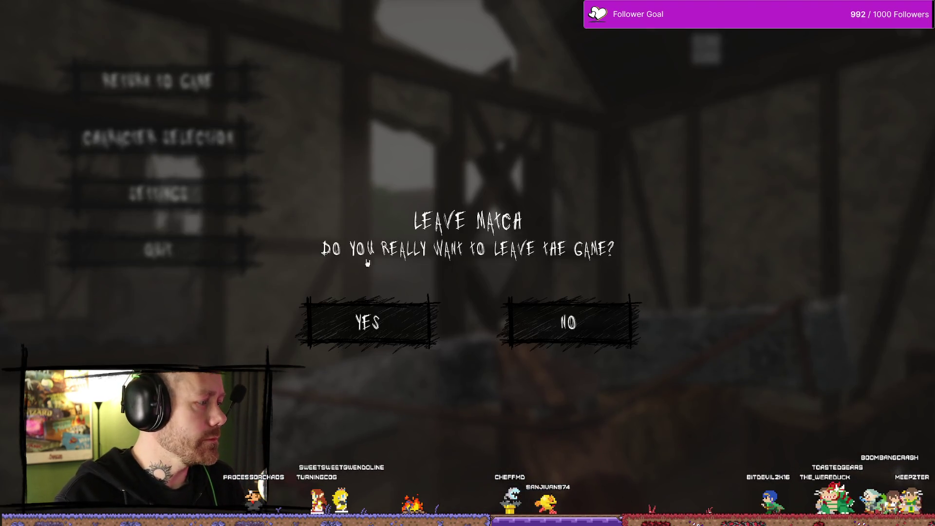
{"action": "left_click", "coordinate": [360, 330]}
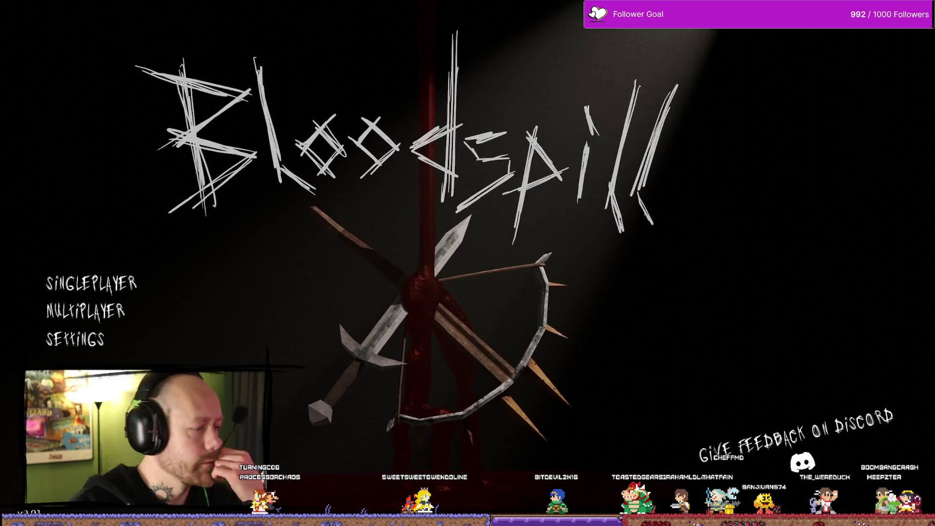
Open Settings from the main menu and visit the Audio, Mouse & Keyboard and Video & Graphics pages.
{"action": "left_click", "coordinate": [75, 339]}
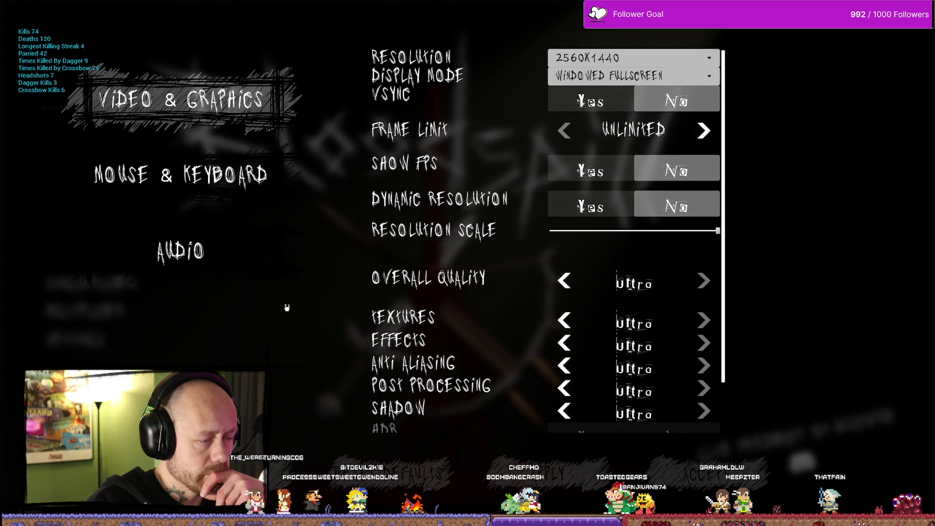
{"action": "left_click", "coordinate": [219, 264]}
{"action": "left_click", "coordinate": [194, 175]}
{"action": "left_click", "coordinate": [185, 100]}
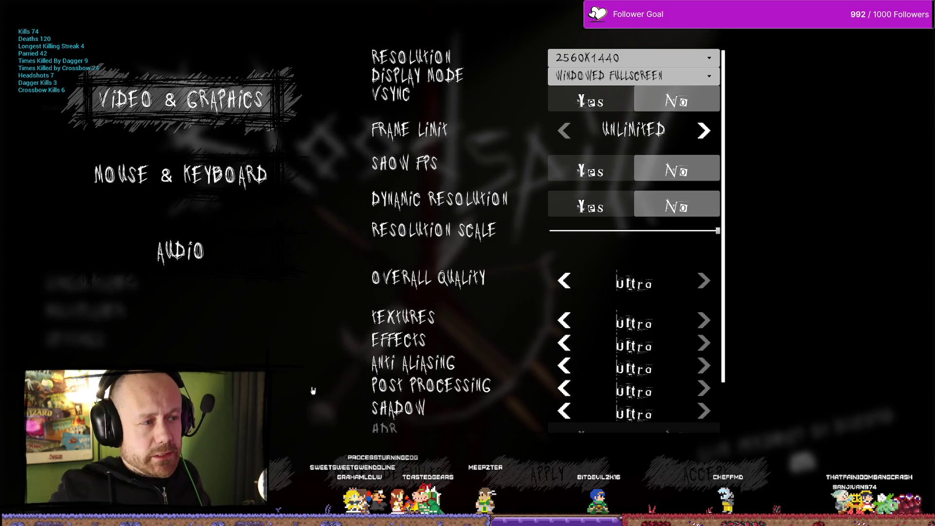
Step to the Mouse & Keyboard and then Audio pages using Down and Enter.
{"action": "key", "text": "Down"}
{"action": "key", "text": "Return"}
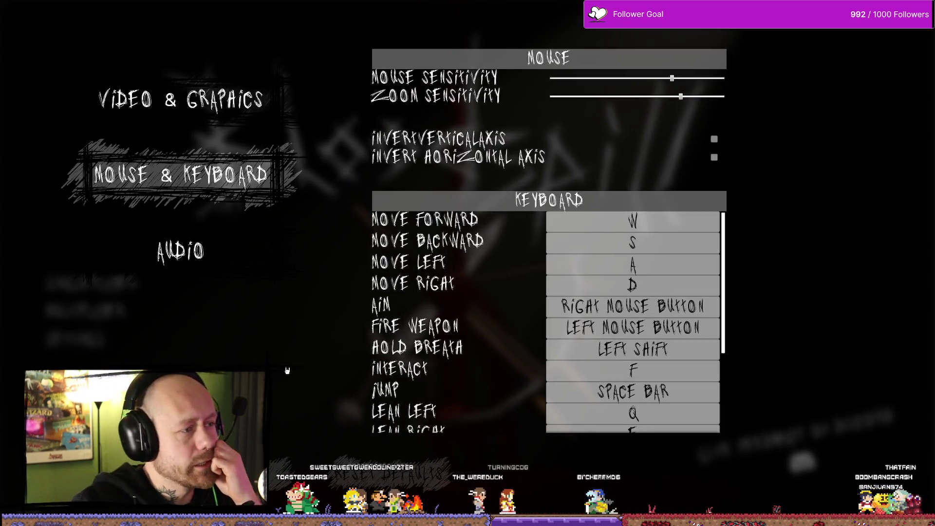
{"action": "key", "text": "Down"}
{"action": "key", "text": "Return"}
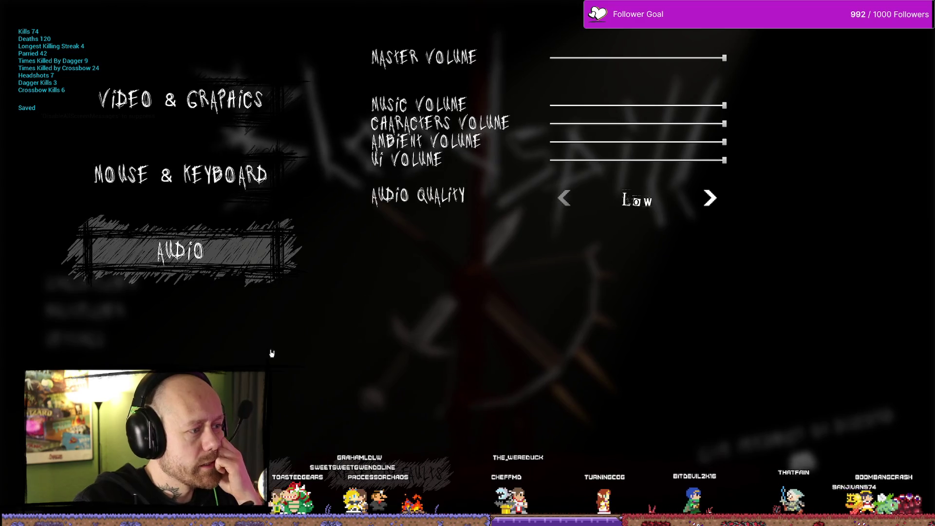
Rapidly switch among Video & Graphics, Mouse & Keyboard and Audio tabs, then close Settings.
{"action": "left_click", "coordinate": [285, 175]}
{"action": "left_click", "coordinate": [286, 98]}
{"action": "left_click", "coordinate": [183, 175]}
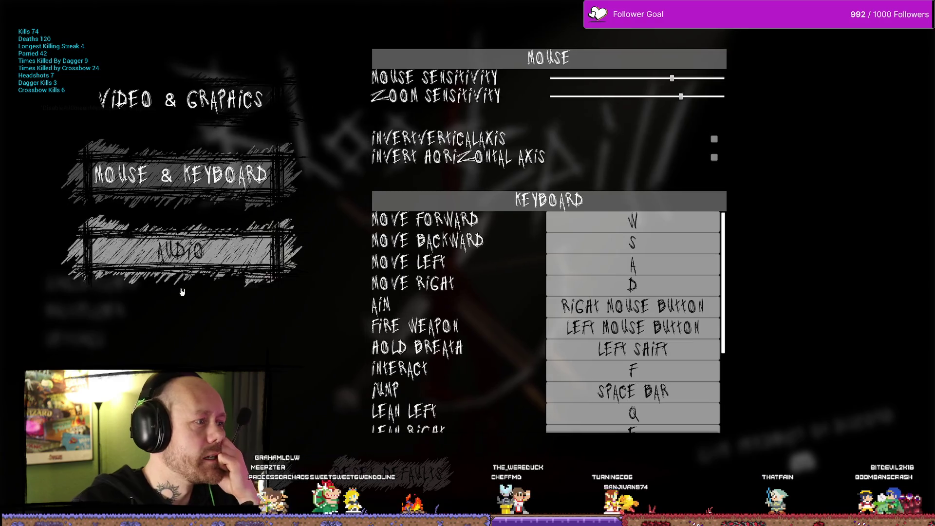
{"action": "left_click", "coordinate": [192, 249]}
{"action": "left_click", "coordinate": [218, 115]}
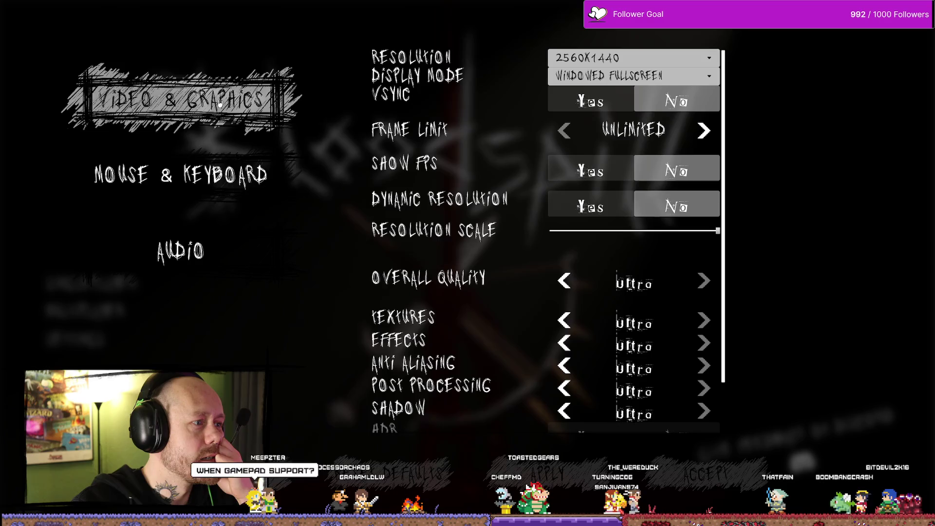
{"action": "left_click", "coordinate": [220, 104]}
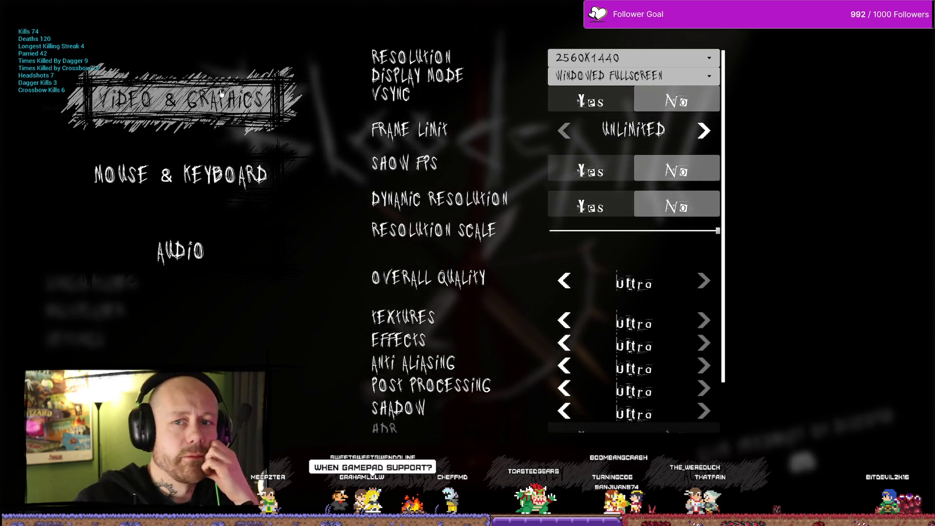
{"action": "left_click", "coordinate": [194, 175]}
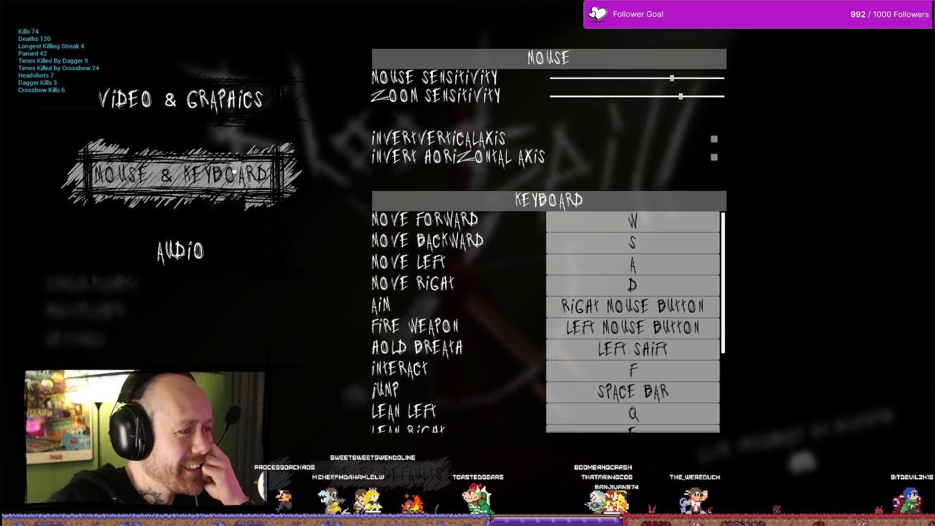
{"action": "left_click", "coordinate": [205, 250]}
{"action": "left_click", "coordinate": [252, 204]}
{"action": "left_click", "coordinate": [204, 251]}
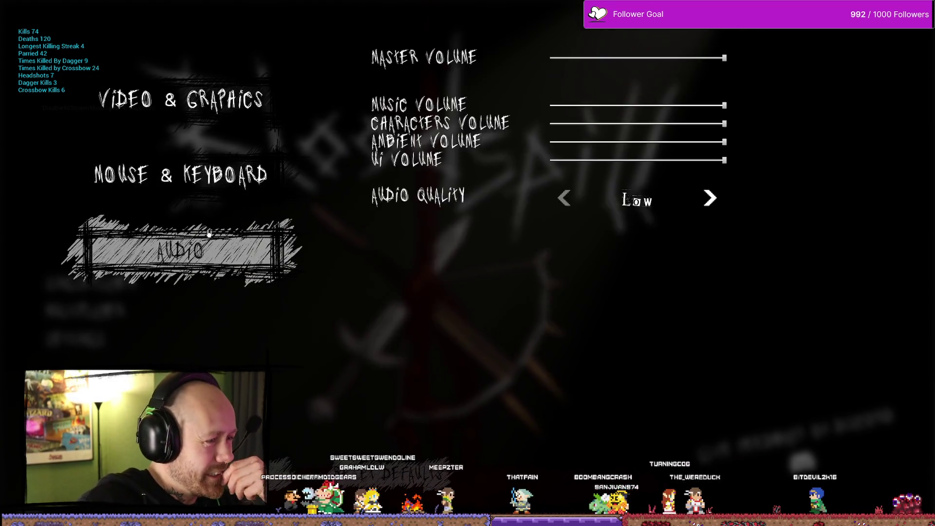
{"action": "left_click", "coordinate": [195, 178]}
{"action": "left_click", "coordinate": [146, 280]}
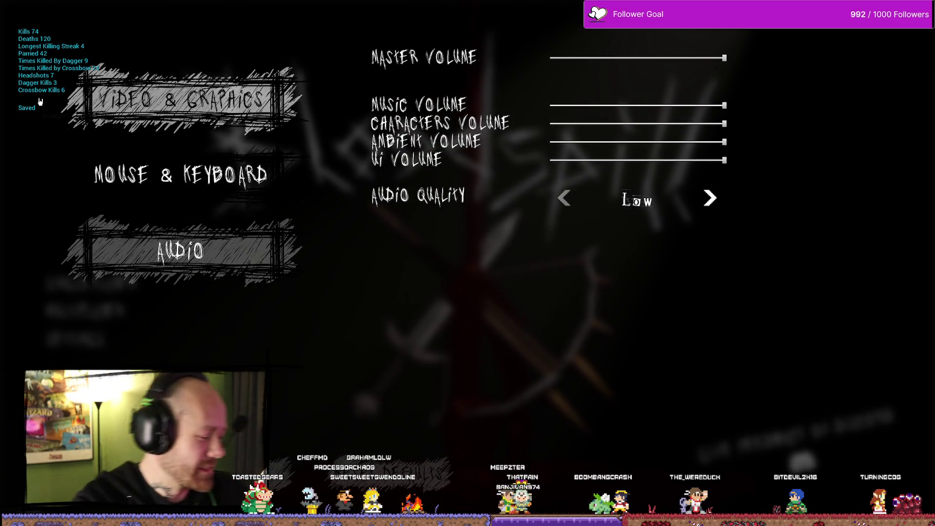
{"action": "left_click", "coordinate": [195, 175]}
{"action": "left_click", "coordinate": [274, 108]}
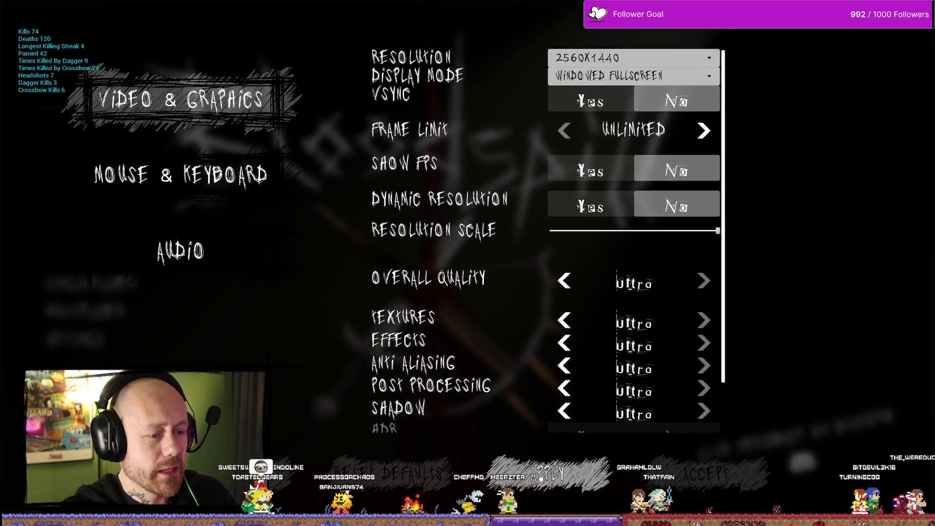
{"action": "key", "text": "Escape"}
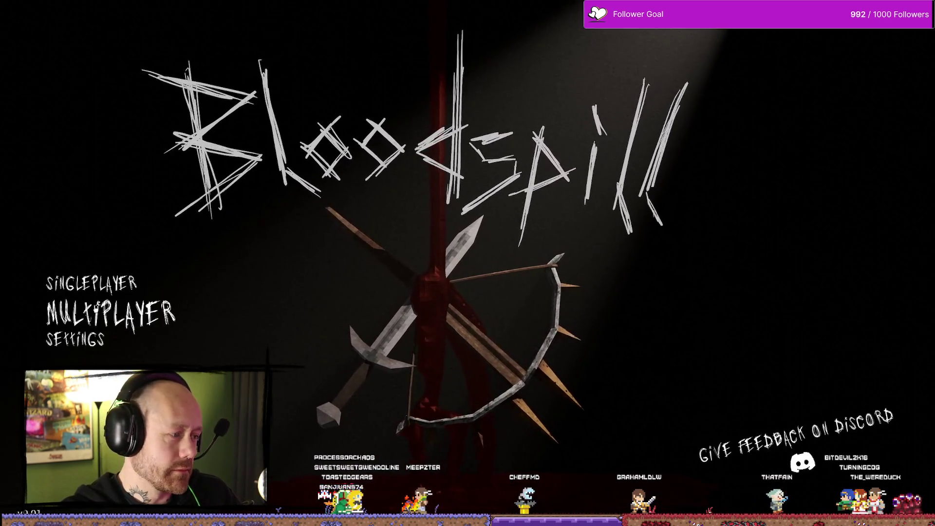
View the Multiplayer options (Create Game, Join Game, Friends), then back out to the title menu.
{"action": "left_click", "coordinate": [73, 316]}
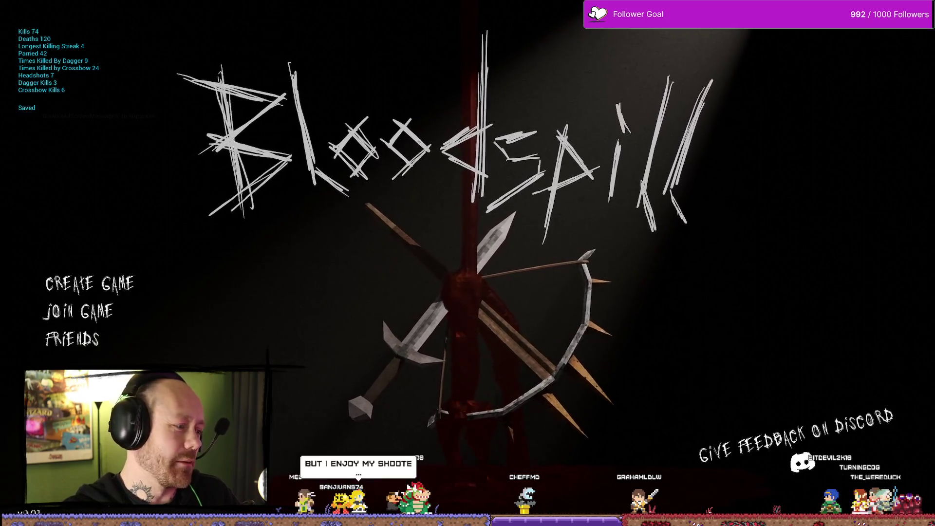
{"action": "key", "text": "Escape"}
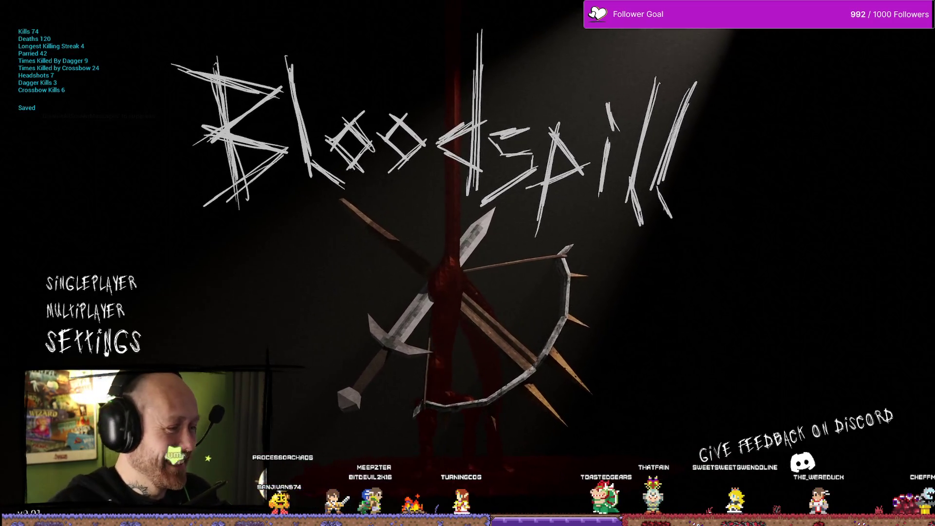
Reopen the Settings screen, view the Audio options, then return to the main menu.
{"action": "left_click", "coordinate": [122, 353]}
{"action": "key", "text": "Escape"}
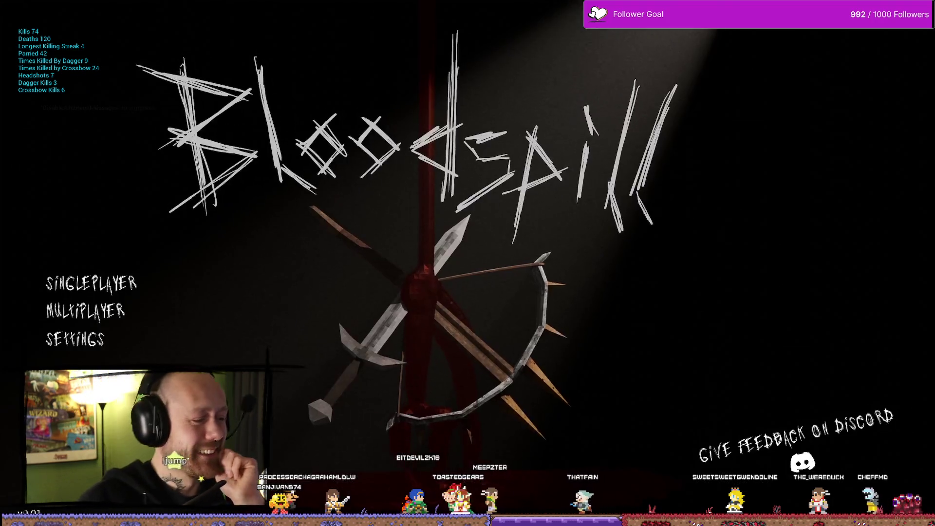
{"action": "left_click", "coordinate": [138, 353]}
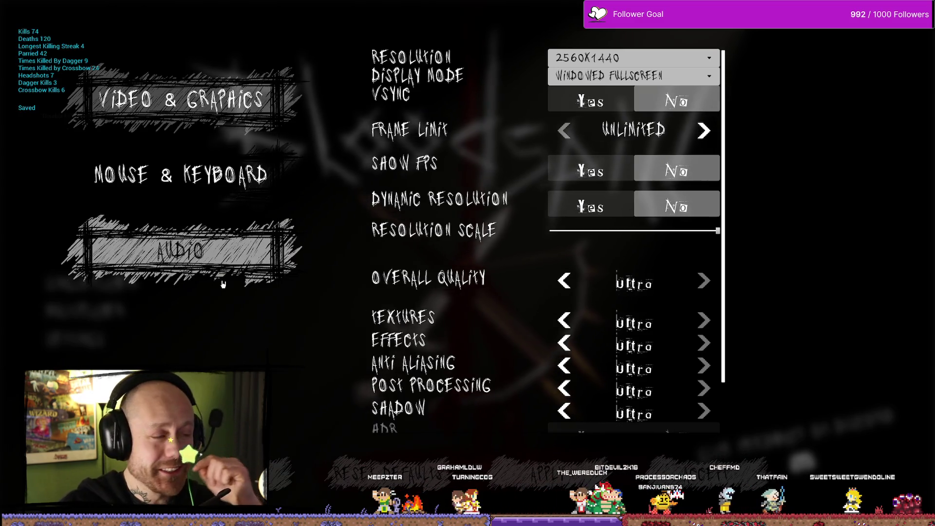
{"action": "left_click", "coordinate": [219, 265]}
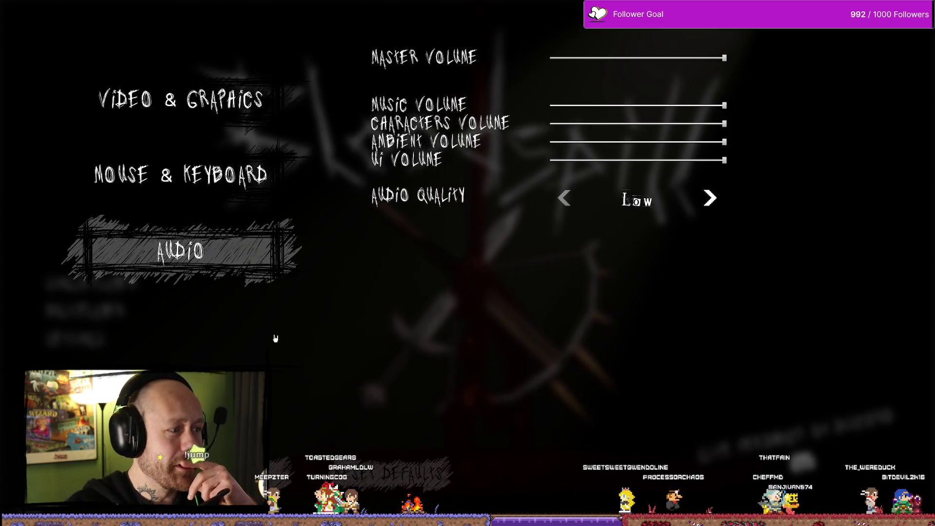
{"action": "left_click", "coordinate": [247, 264]}
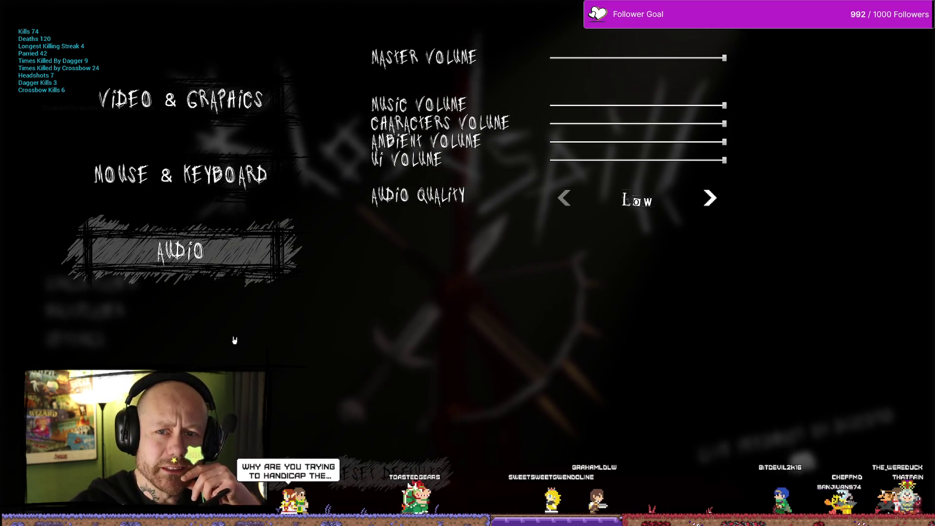
{"action": "key", "text": "Escape"}
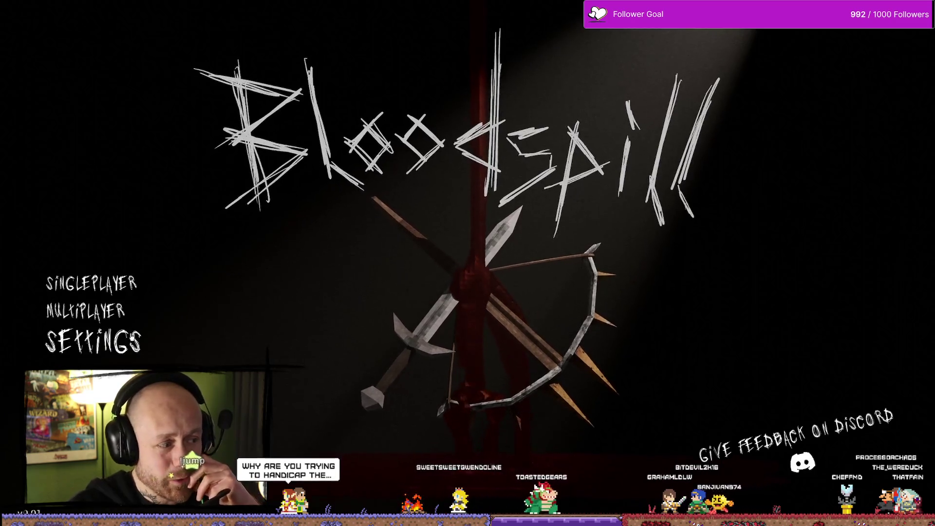
Cycle Mouse & Keyboard and Audio in Settings, test Accept's hover, then return to the event graph.
{"action": "key", "text": "Return"}
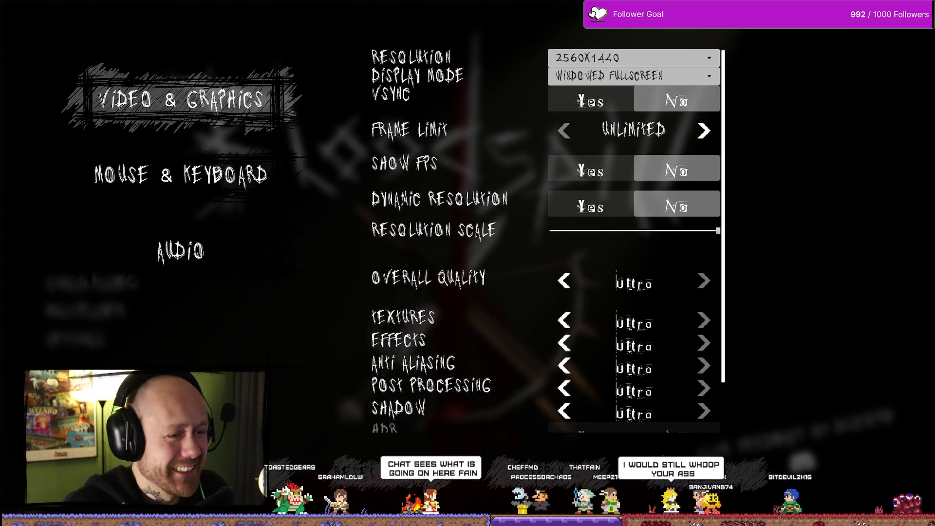
{"action": "left_click", "coordinate": [180, 175]}
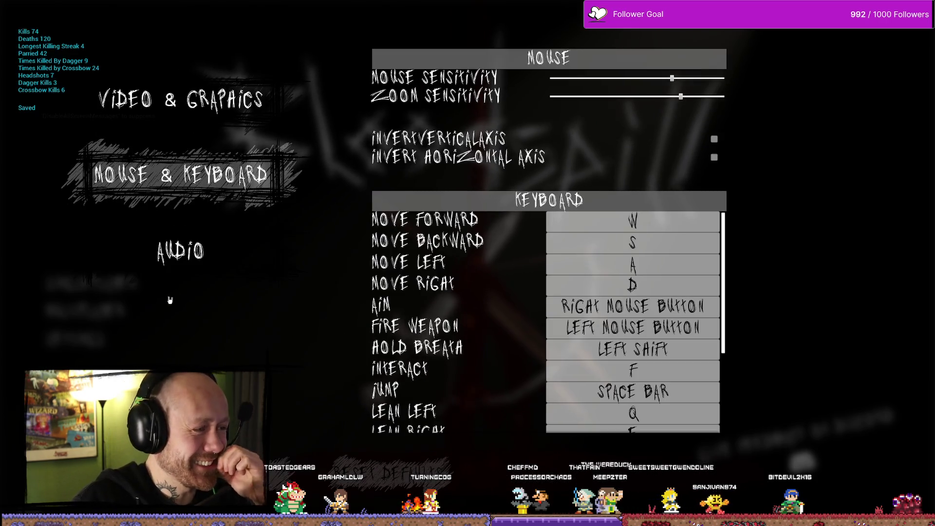
{"action": "left_click", "coordinate": [175, 300]}
{"action": "key", "text": "Escape"}
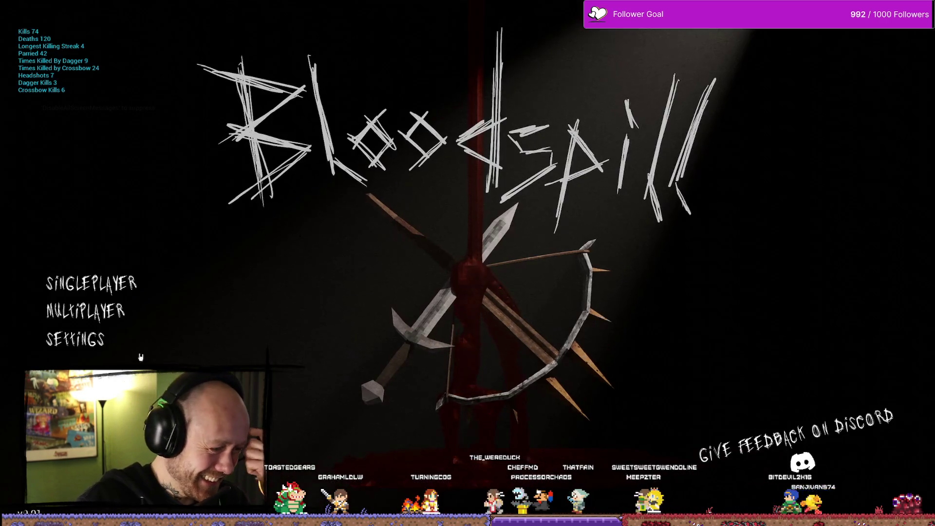
{"action": "left_click", "coordinate": [54, 306]}
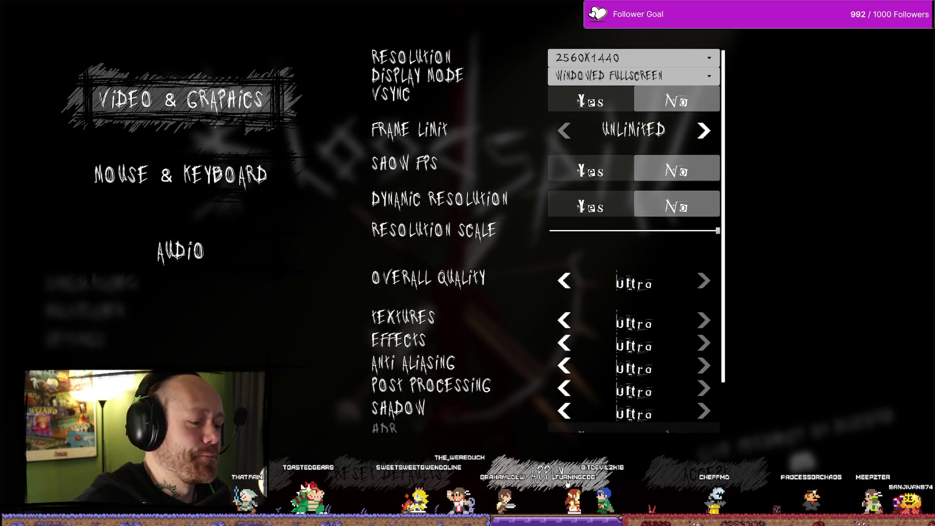
{"action": "left_click", "coordinate": [788, 460]}
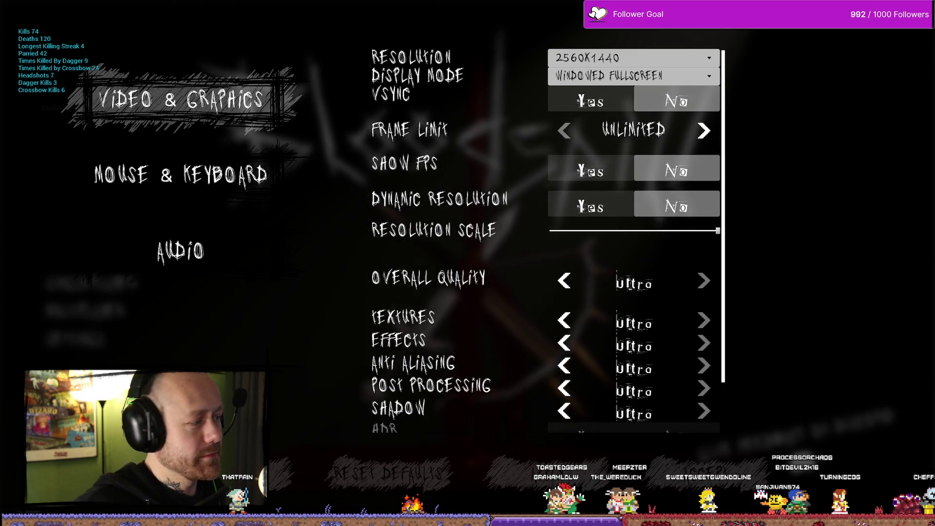
{"action": "key", "text": "alt+Tab"}
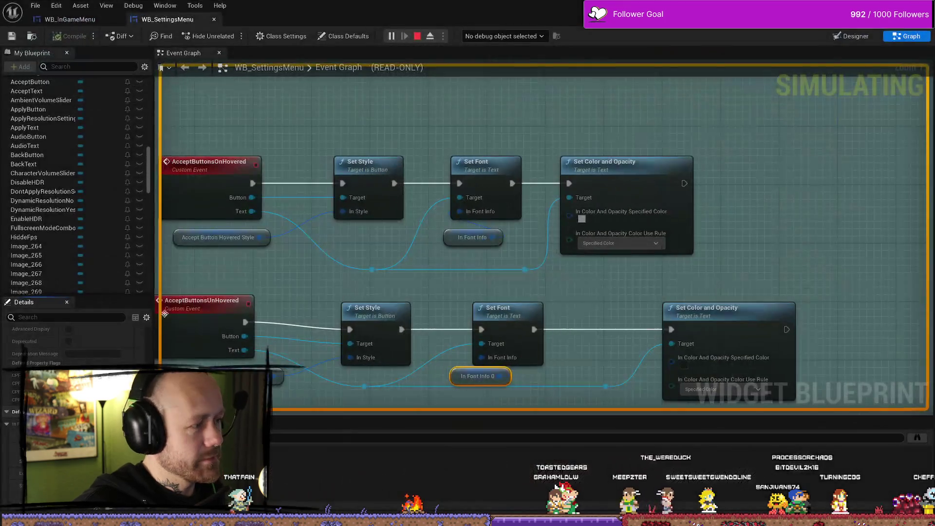
Stop simulation, shift the unhovered Set Color and Opacity node left, and set its colour to grey (0.6).
{"action": "left_click", "coordinate": [417, 36]}
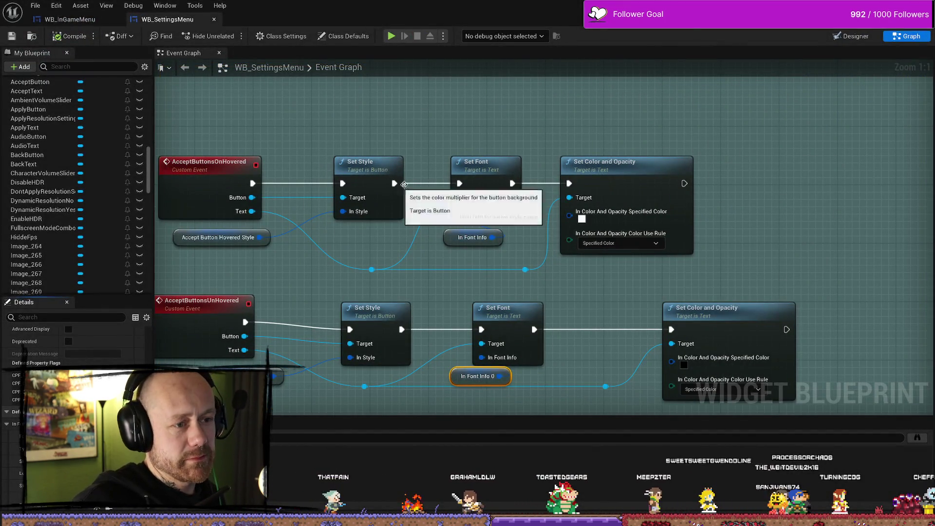
{"action": "mouse_move", "coordinate": [484, 319]}
{"action": "left_mouse_down"}
{"action": "mouse_move", "coordinate": [555, 280]}
{"action": "mouse_move", "coordinate": [518, 252]}
{"action": "left_mouse_up"}
{"action": "left_click_drag", "start_coordinate": [763, 249], "coordinate": [720, 249]}
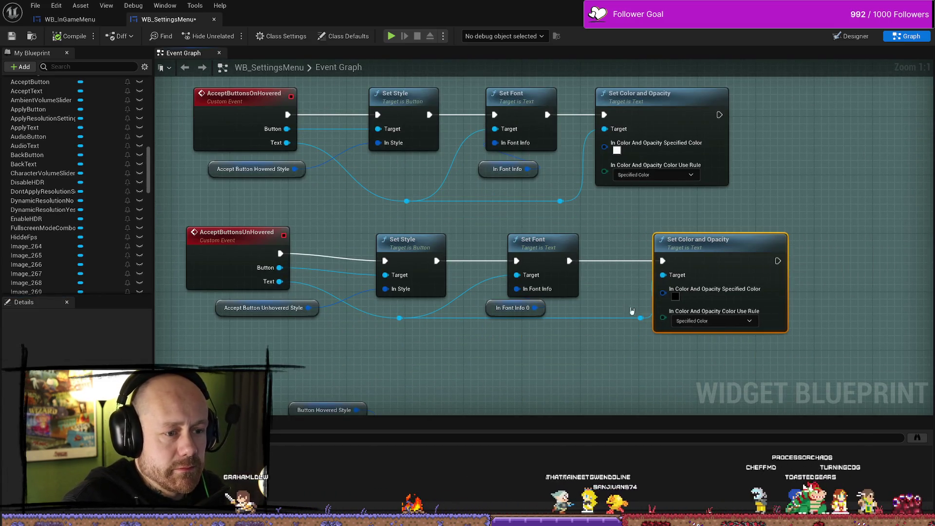
{"action": "left_click_drag", "start_coordinate": [643, 324], "coordinate": [621, 326]}
{"action": "left_click_drag", "start_coordinate": [682, 243], "coordinate": [659, 243]}
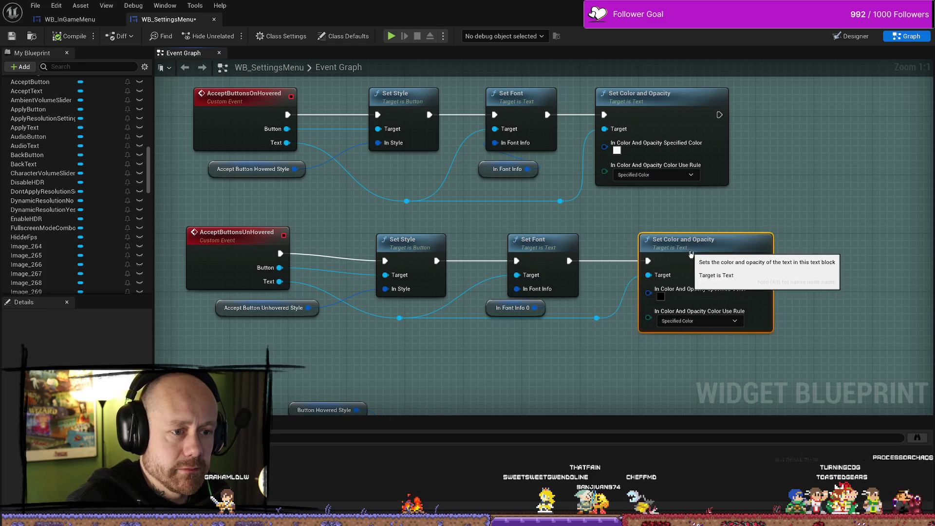
{"action": "left_click", "coordinate": [653, 296]}
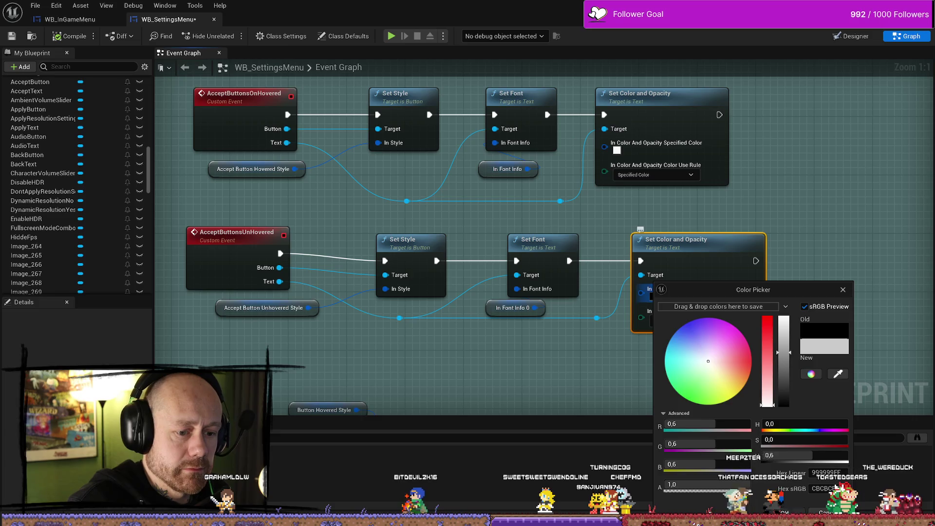
{"action": "left_click", "coordinate": [450, 313]}
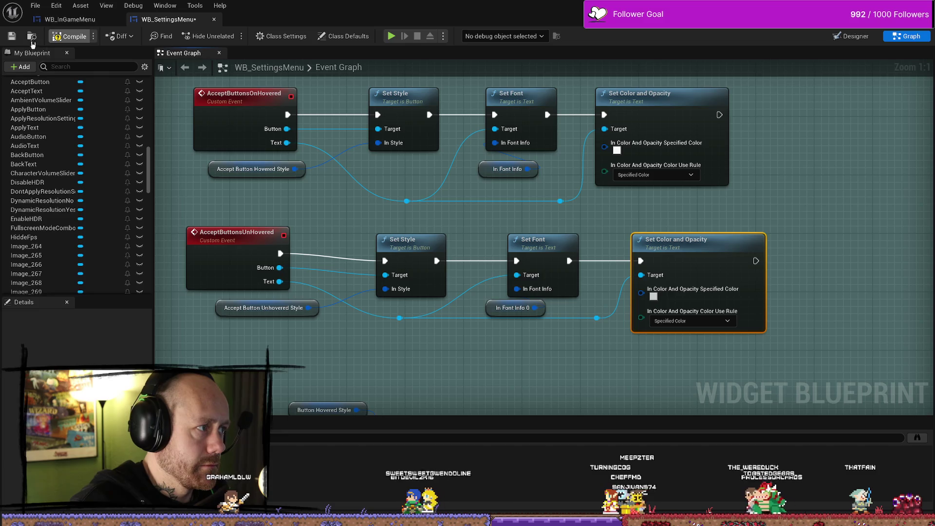
{"action": "key", "text": "alt+Tab"}
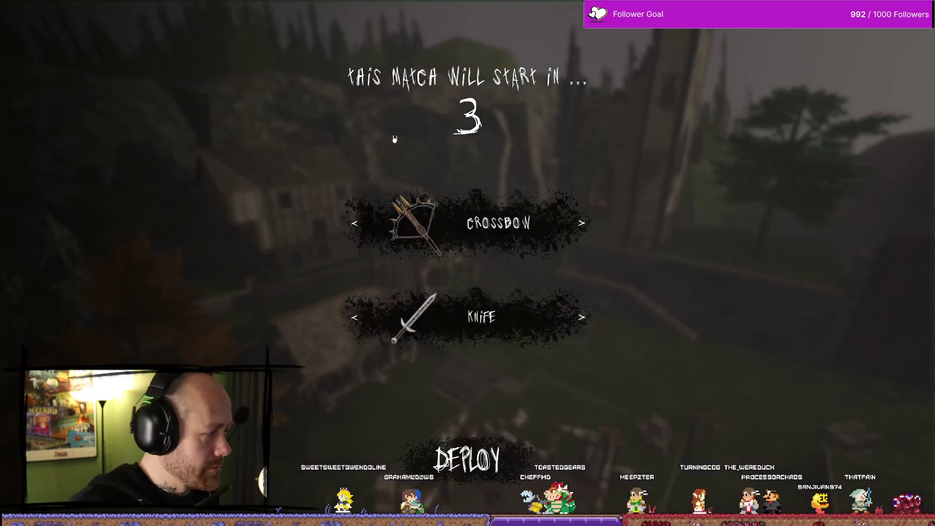
Bring up the pause menu with Escape and enter the in-game Settings screen.
{"action": "key", "text": "Escape"}
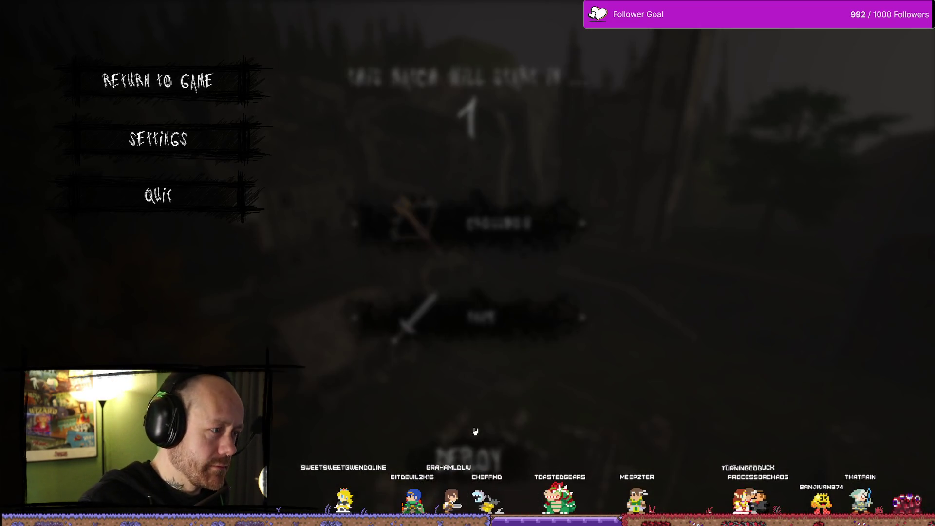
{"action": "left_click", "coordinate": [168, 137]}
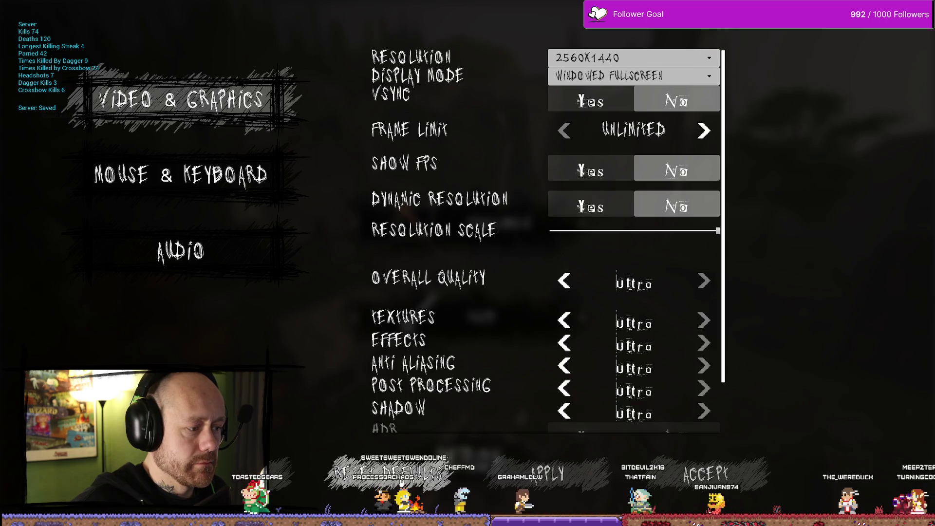
Switch between the Mouse & Keyboard, Video & Graphics and Audio settings tabs, ending on Video & Graphics.
{"action": "left_click", "coordinate": [242, 193]}
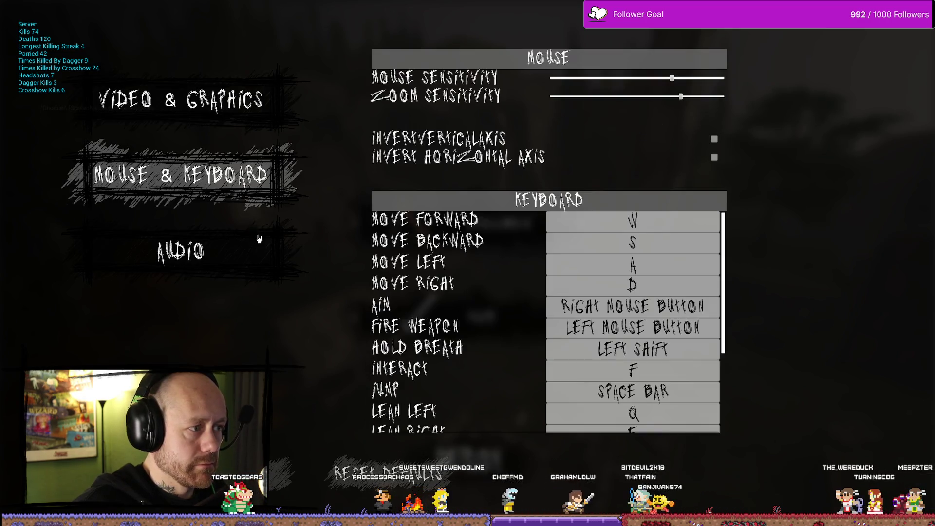
{"action": "left_click", "coordinate": [229, 115]}
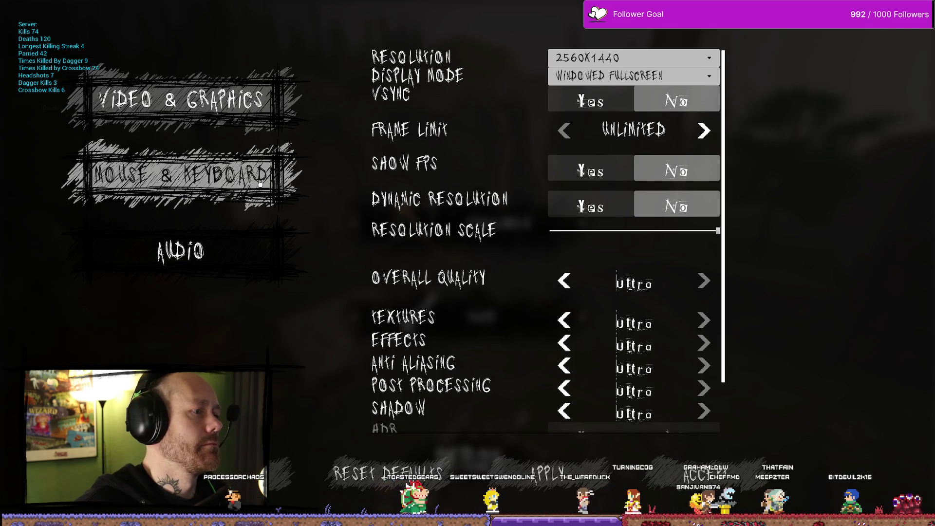
{"action": "left_click", "coordinate": [257, 252]}
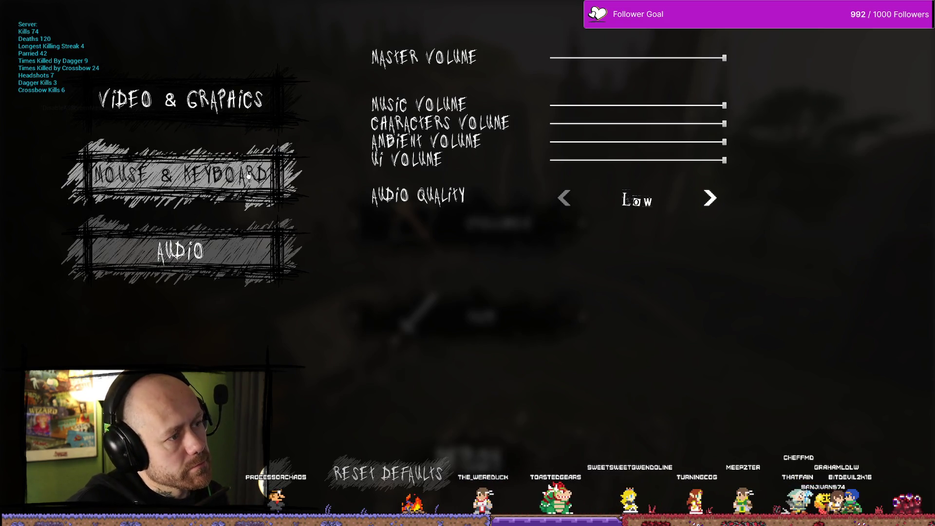
{"action": "left_click", "coordinate": [236, 171]}
{"action": "left_click", "coordinate": [251, 122]}
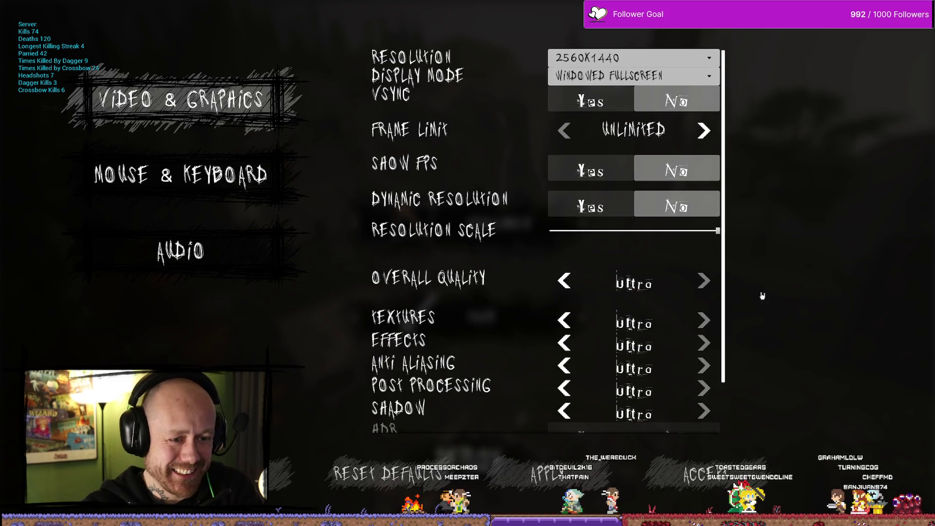
Scroll through the Video & Graphics list, then end the play session to return to the editor.
{"action": "scroll", "coordinate": [727, 309], "scroll_direction": "down", "scroll_amount": 3}
{"action": "scroll", "coordinate": [735, 273], "scroll_direction": "up", "scroll_amount": 3}
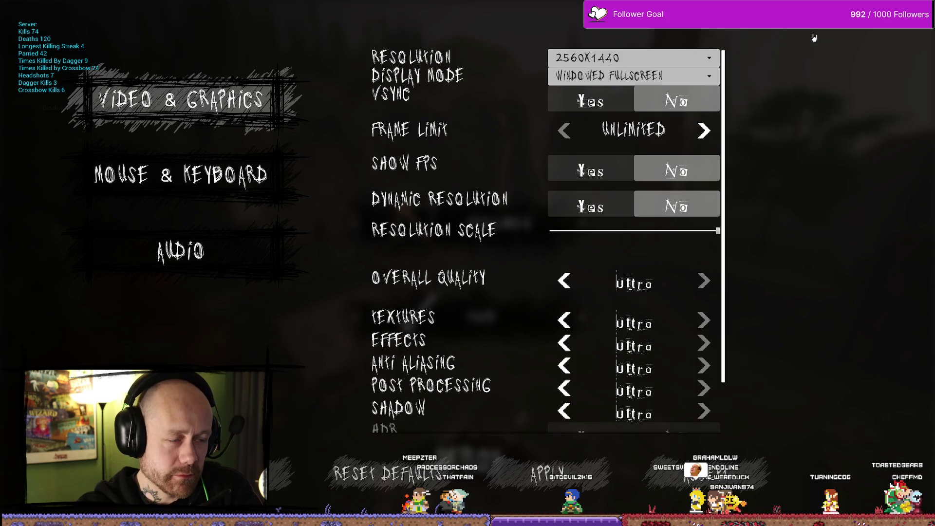
{"action": "scroll", "coordinate": [622, 205], "scroll_direction": "down", "scroll_amount": 2}
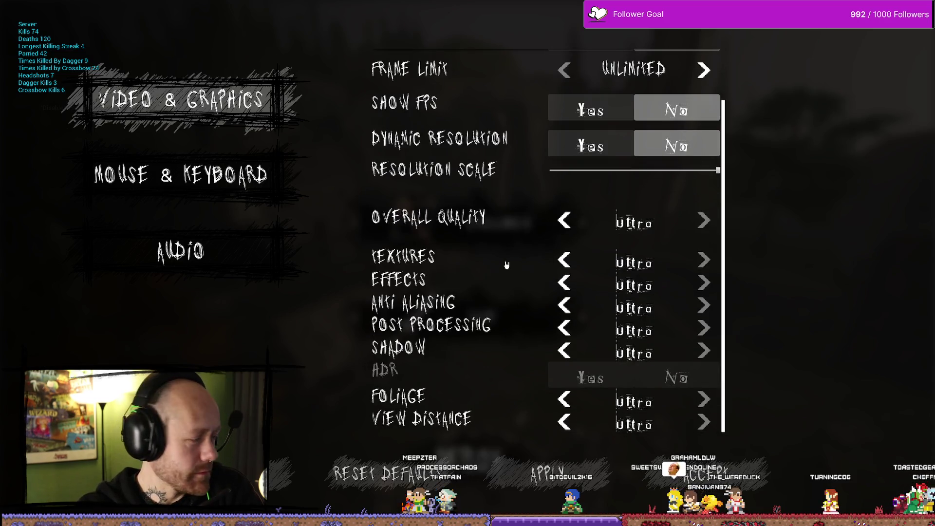
{"action": "scroll", "coordinate": [506, 265], "scroll_direction": "up", "scroll_amount": 2}
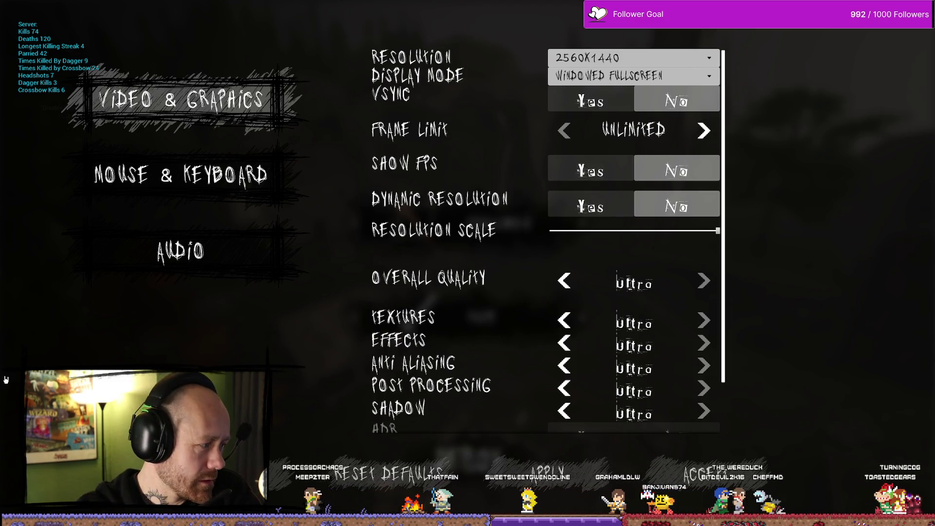
{"action": "key", "text": "Escape"}
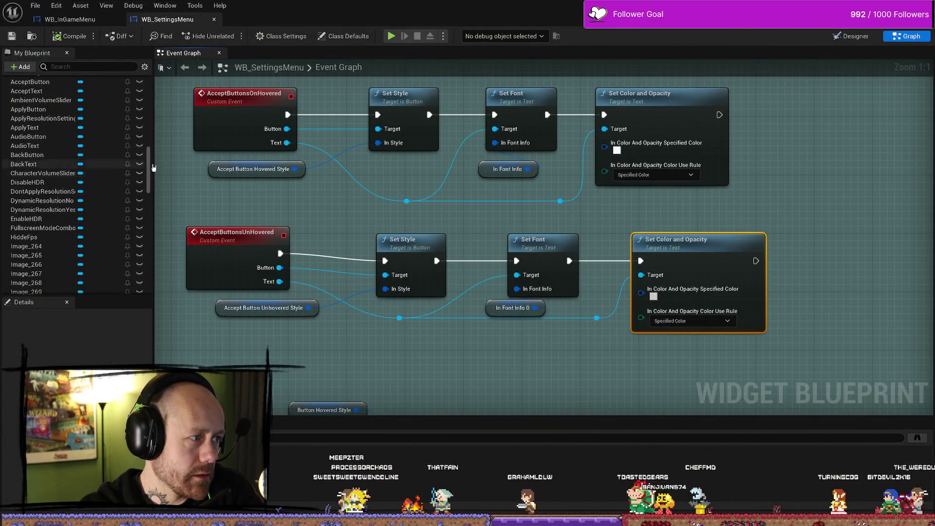
Scroll My Blueprint to the top and select the On Clicked (AudioButton) event.
{"action": "scroll", "coordinate": [148, 170], "scroll_direction": "up", "scroll_amount": 10}
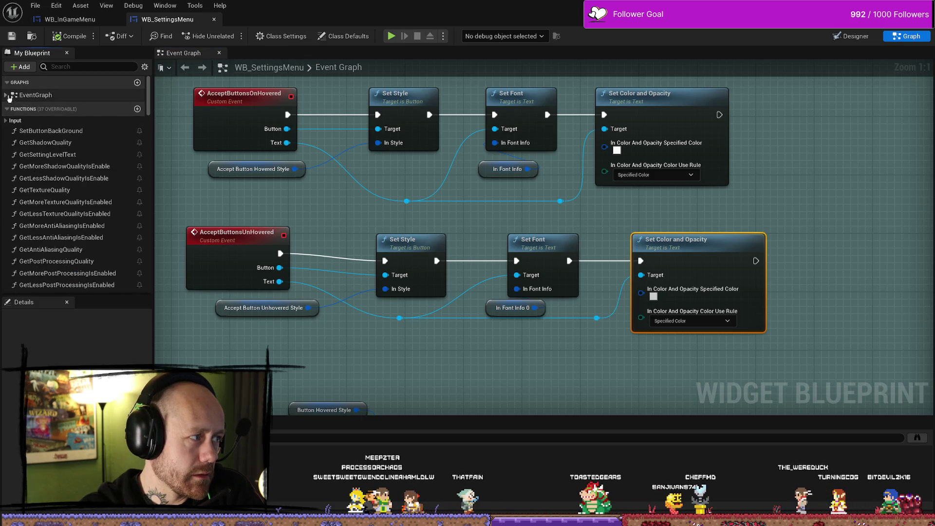
{"action": "left_click", "coordinate": [53, 130]}
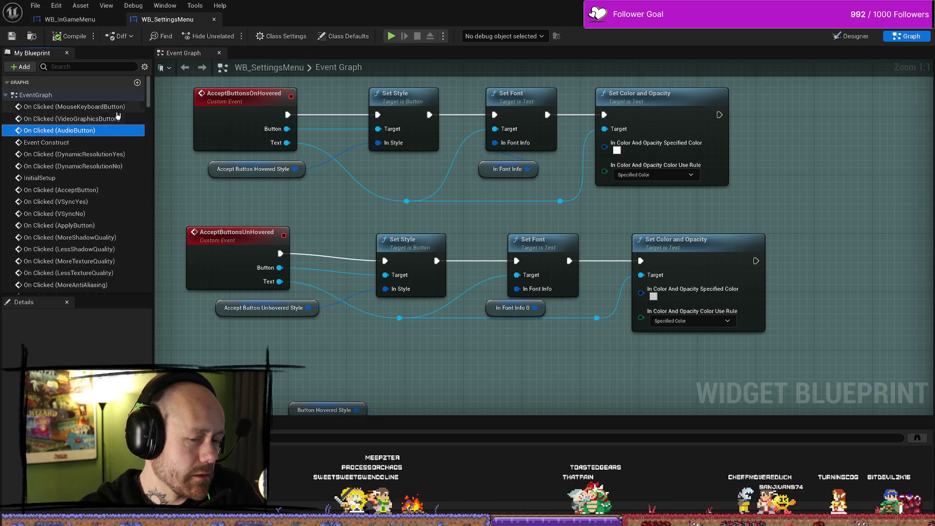
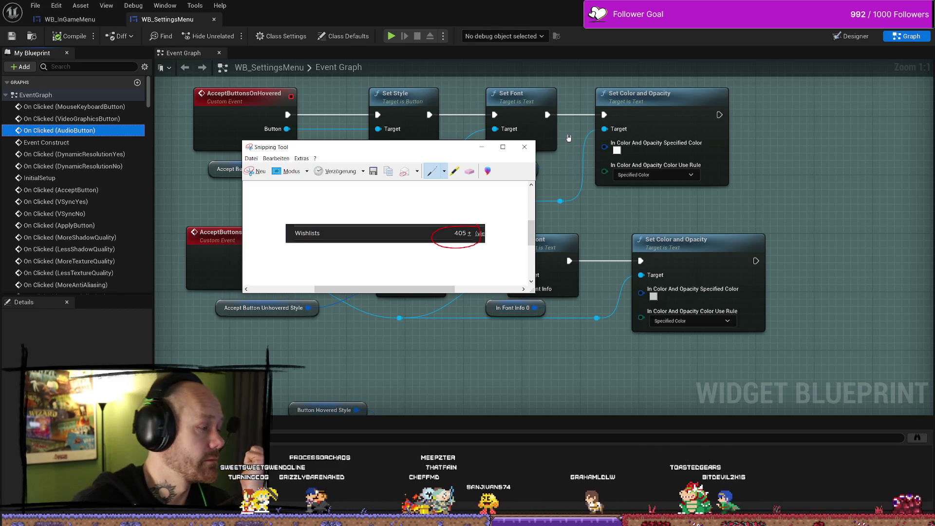
Discard the Snipping Tool capture unsaved and centre the graph on the accept-button nodes.
{"action": "left_click", "coordinate": [525, 147]}
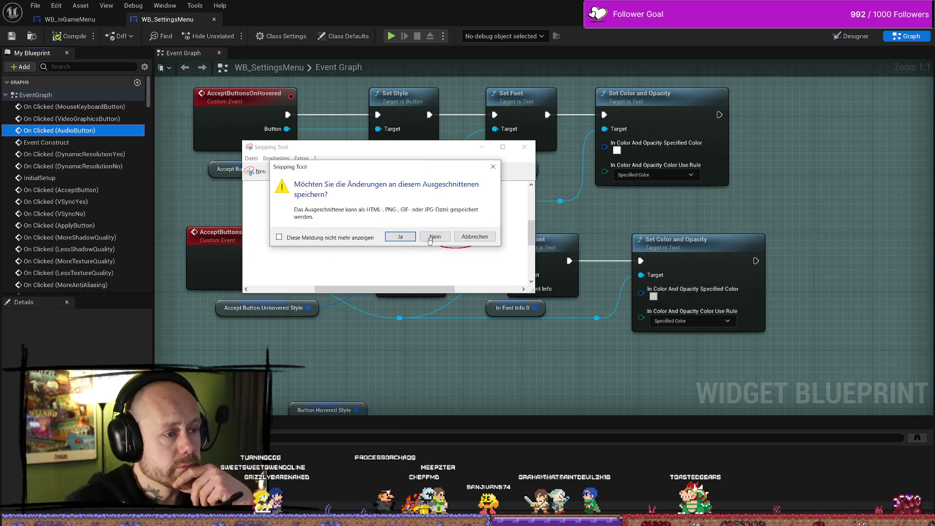
{"action": "left_click", "coordinate": [432, 235]}
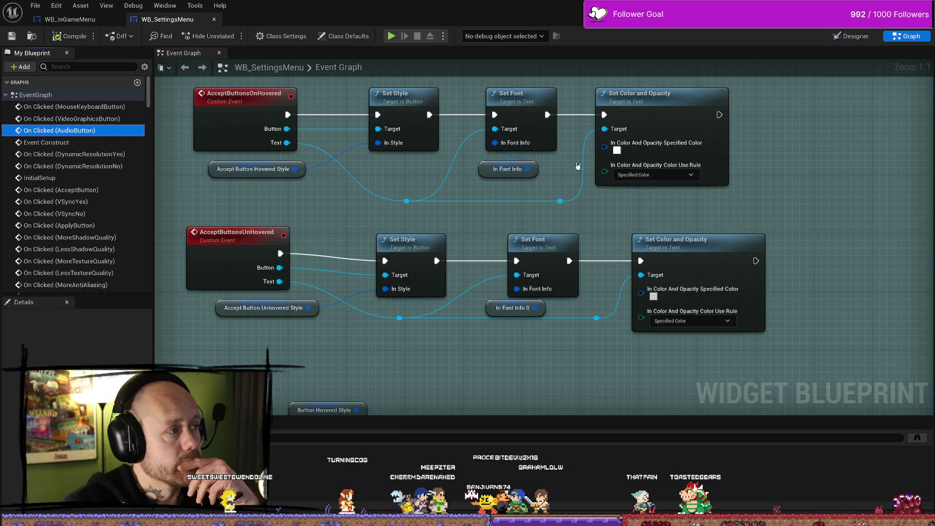
{"action": "mouse_move", "coordinate": [731, 203]}
{"action": "left_mouse_down"}
{"action": "mouse_move", "coordinate": [657, 192]}
{"action": "mouse_move", "coordinate": [670, 186]}
{"action": "left_mouse_up"}
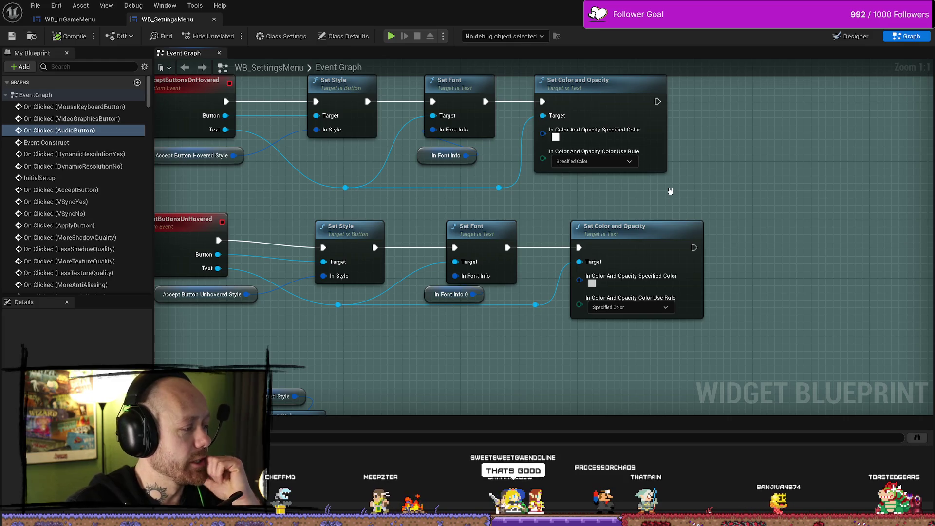
{"action": "left_click", "coordinate": [638, 227]}
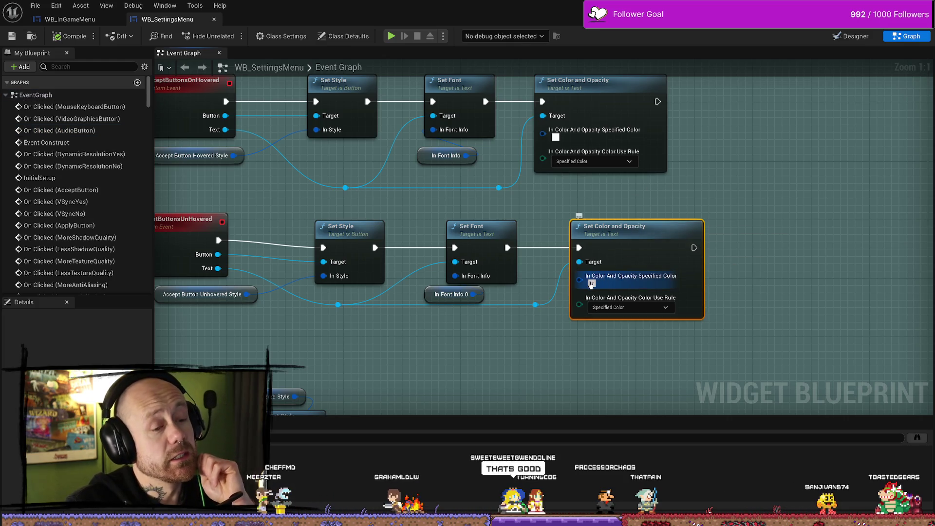
{"action": "left_click", "coordinate": [592, 282]}
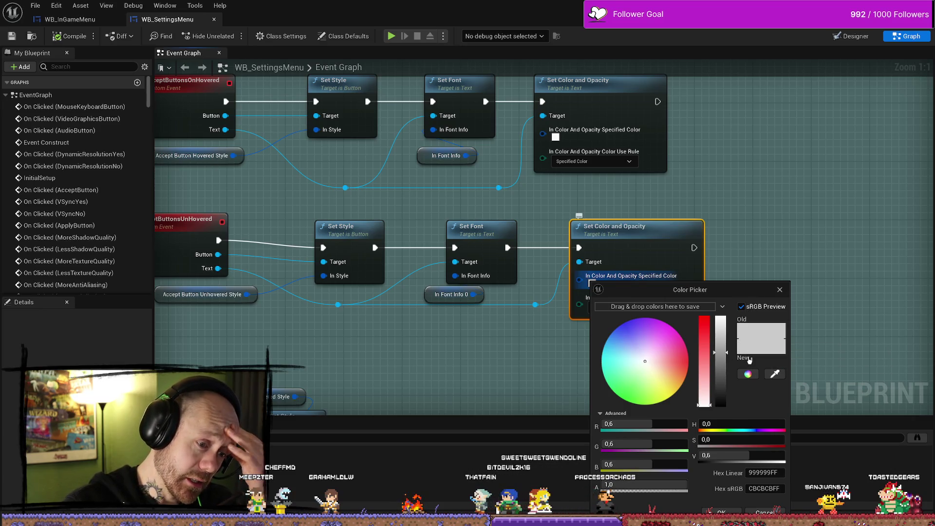
{"action": "left_click", "coordinate": [775, 473]}
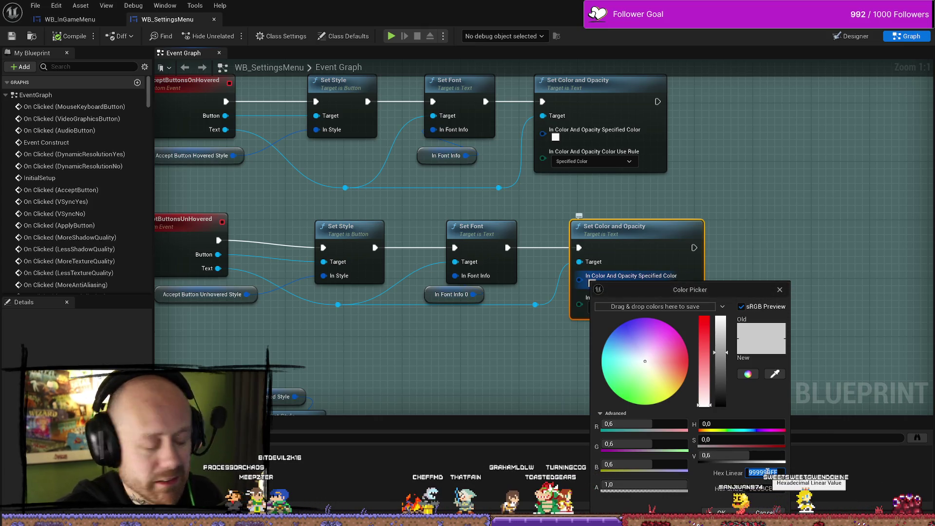
{"action": "left_click", "coordinate": [768, 236]}
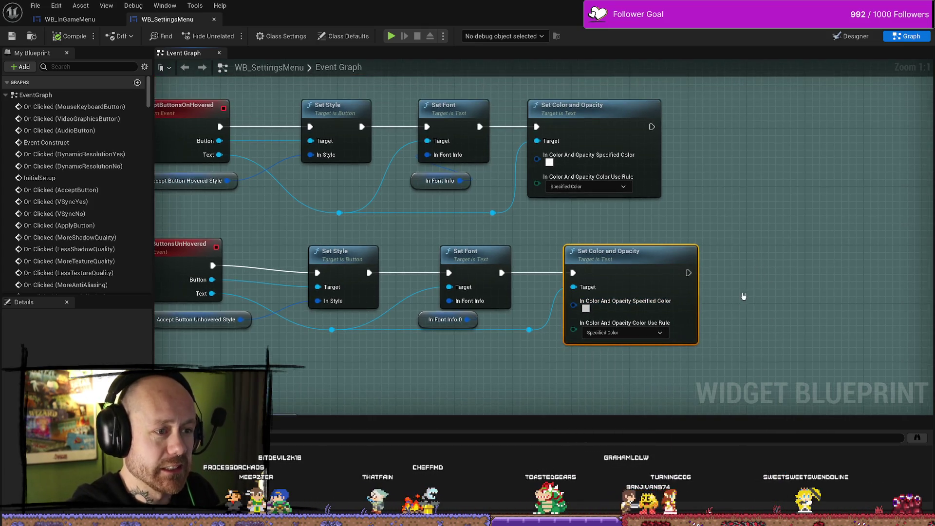
{"action": "left_click", "coordinate": [550, 163]}
{"action": "left_click", "coordinate": [551, 163]}
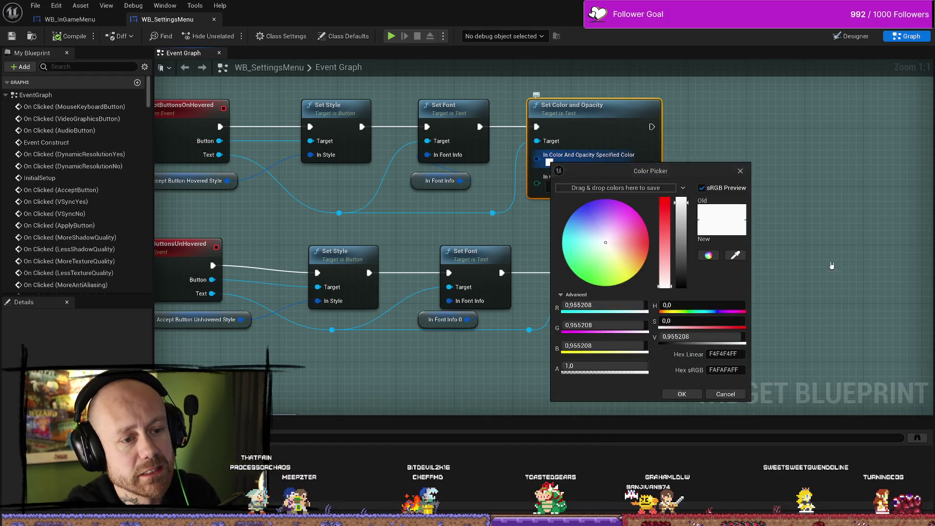
{"action": "left_click", "coordinate": [684, 394]}
{"action": "scroll", "coordinate": [707, 271], "scroll_direction": "down", "scroll_amount": 8}
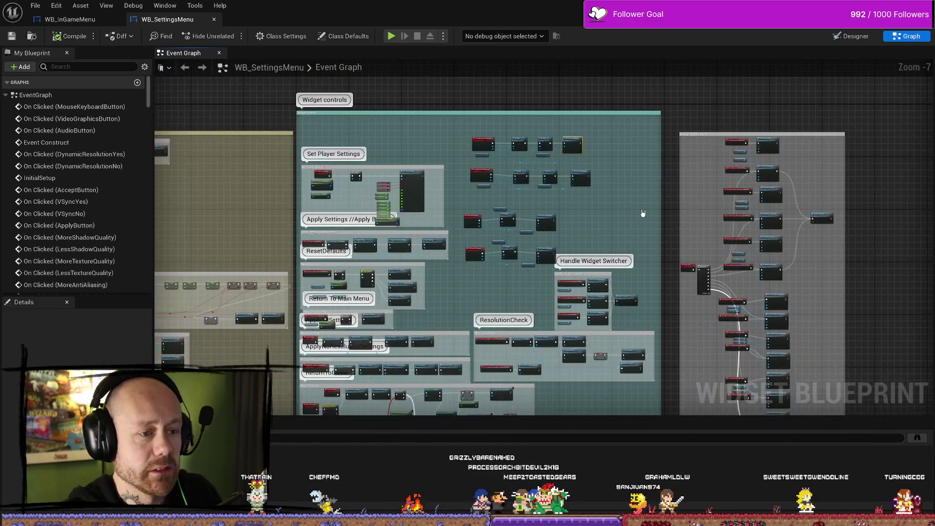
{"action": "scroll", "coordinate": [643, 213], "scroll_direction": "up", "scroll_amount": 5}
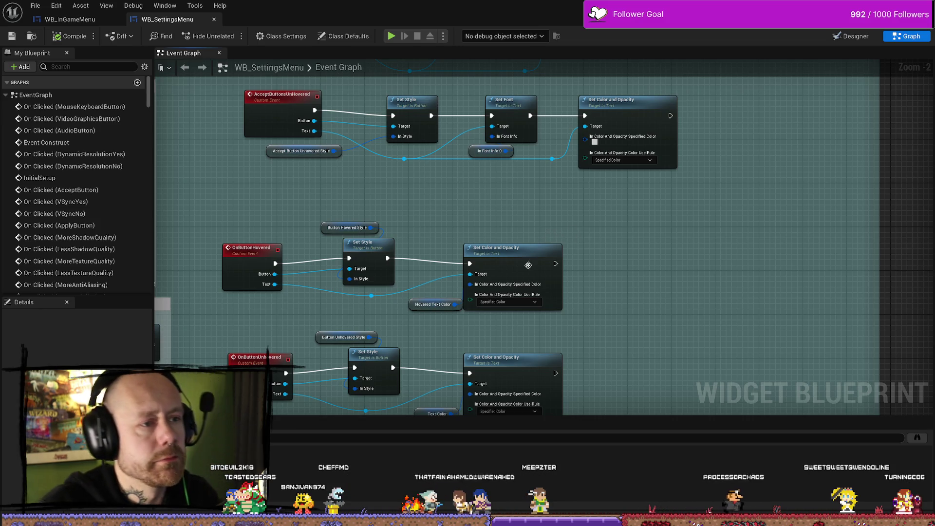
{"action": "left_click_drag", "start_coordinate": [583, 218], "coordinate": [521, 265]}
{"action": "left_click_drag", "start_coordinate": [492, 301], "coordinate": [453, 307]}
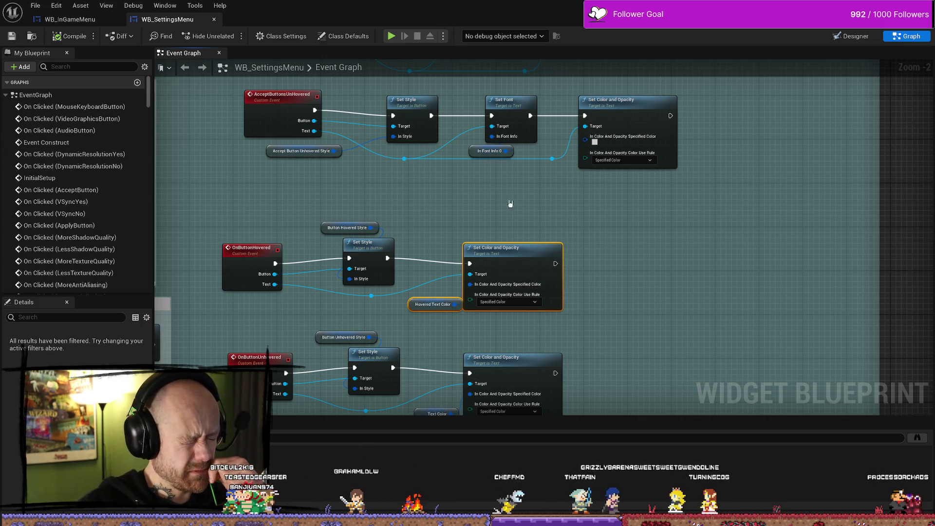
{"action": "left_click", "coordinate": [581, 229]}
{"action": "mouse_move", "coordinate": [438, 215]}
{"action": "left_mouse_down"}
{"action": "mouse_move", "coordinate": [409, 323]}
{"action": "mouse_move", "coordinate": [393, 246]}
{"action": "mouse_move", "coordinate": [407, 211]}
{"action": "mouse_move", "coordinate": [407, 246]}
{"action": "mouse_move", "coordinate": [468, 212]}
{"action": "mouse_move", "coordinate": [457, 124]}
{"action": "left_mouse_up"}
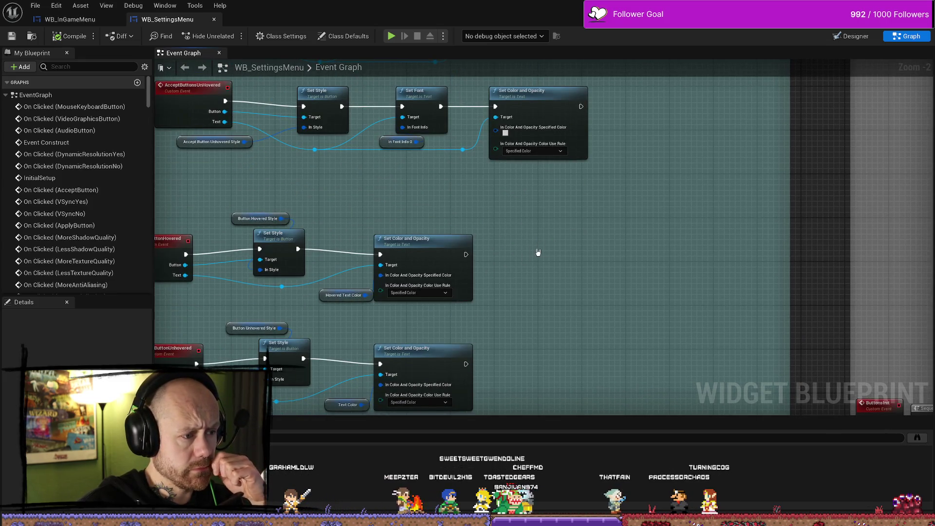
{"action": "left_click_drag", "start_coordinate": [539, 252], "coordinate": [539, 236]}
{"action": "mouse_move", "coordinate": [505, 198]}
{"action": "left_mouse_down"}
{"action": "mouse_move", "coordinate": [501, 250]}
{"action": "mouse_move", "coordinate": [490, 188]}
{"action": "mouse_move", "coordinate": [482, 251]}
{"action": "left_mouse_up"}
{"action": "scroll", "coordinate": [422, 222], "scroll_direction": "up", "scroll_amount": 2}
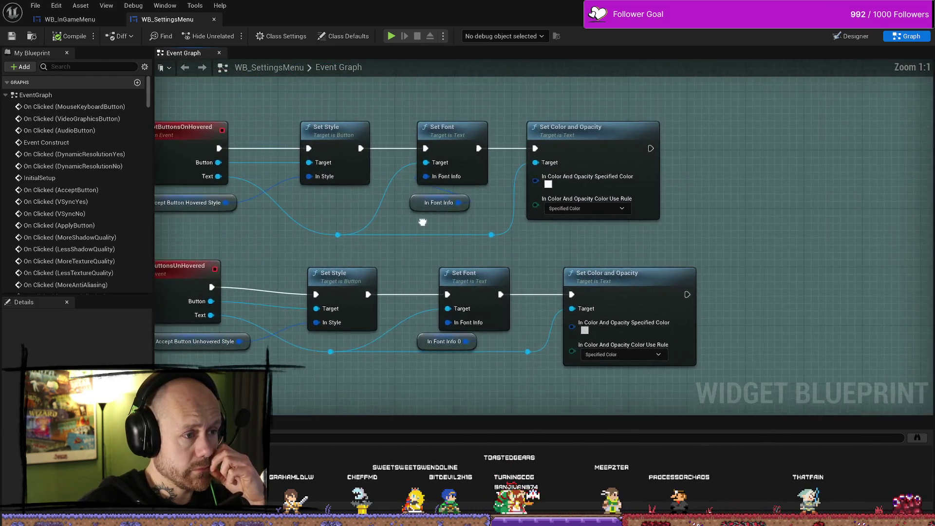
{"action": "left_click_drag", "start_coordinate": [436, 204], "coordinate": [435, 198]}
Rename the In Font Info variable to AcceptButtonHoveredFont.
{"action": "scroll", "coordinate": [76, 239], "scroll_direction": "down", "scroll_amount": 10}
{"action": "scroll", "coordinate": [77, 239], "scroll_direction": "down", "scroll_amount": 15}
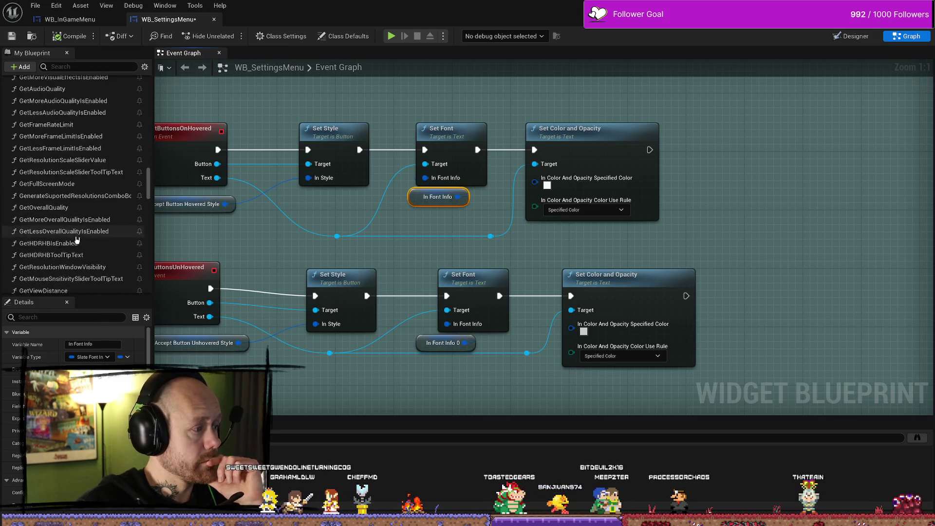
{"action": "scroll", "coordinate": [73, 238], "scroll_direction": "down", "scroll_amount": 5}
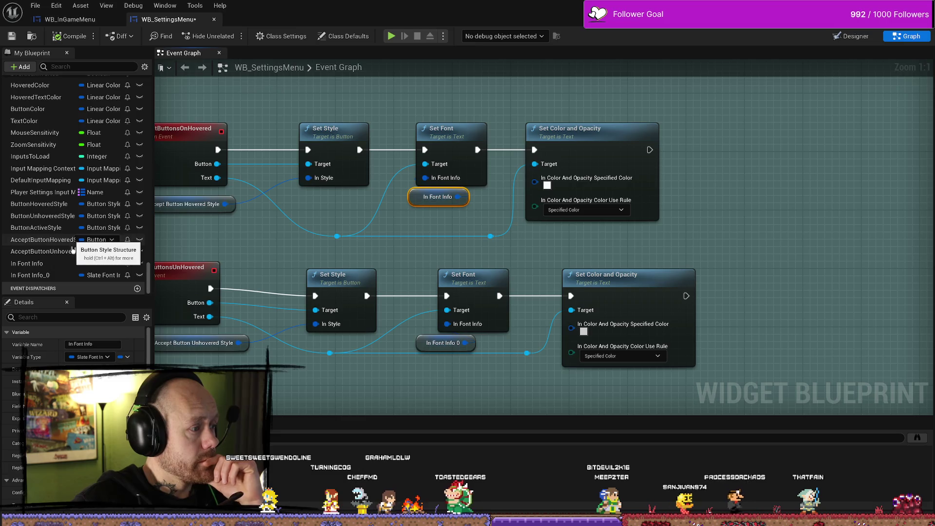
{"action": "left_click", "coordinate": [63, 264]}
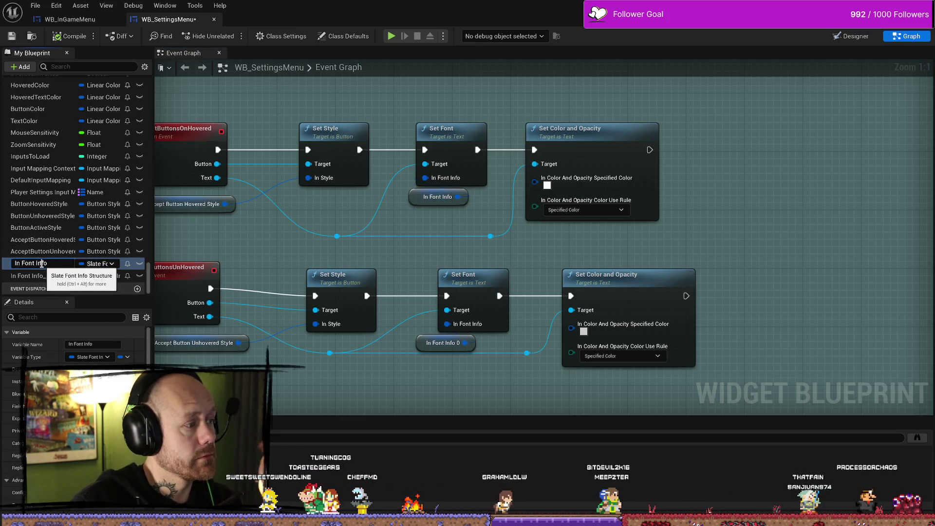
{"action": "key", "text": "F2"}
{"action": "type", "text": "A"}
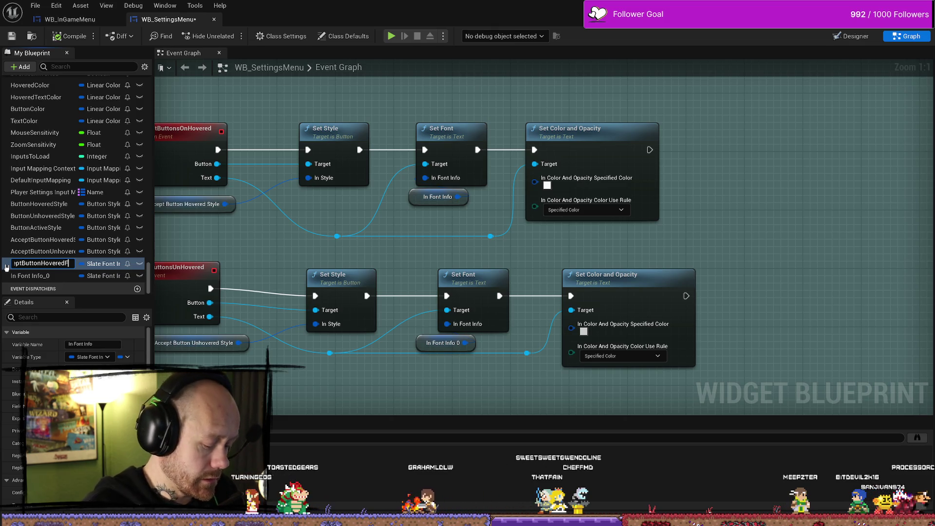
{"action": "key", "text": "Return"}
Rename In Font Info_0 to AcceptButtonUnhoveredFont, then go to the WB_InGameMenu designer.
{"action": "right_click", "coordinate": [50, 275]}
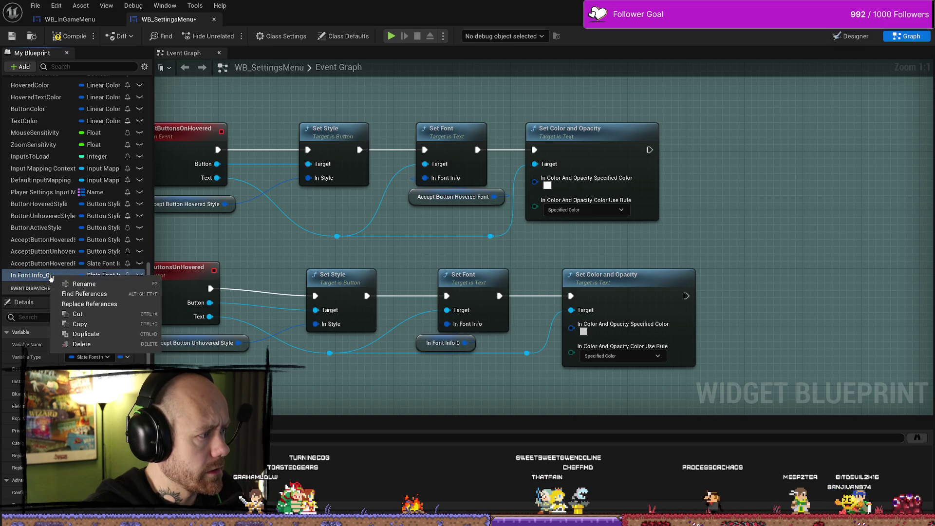
{"action": "left_click", "coordinate": [90, 294]}
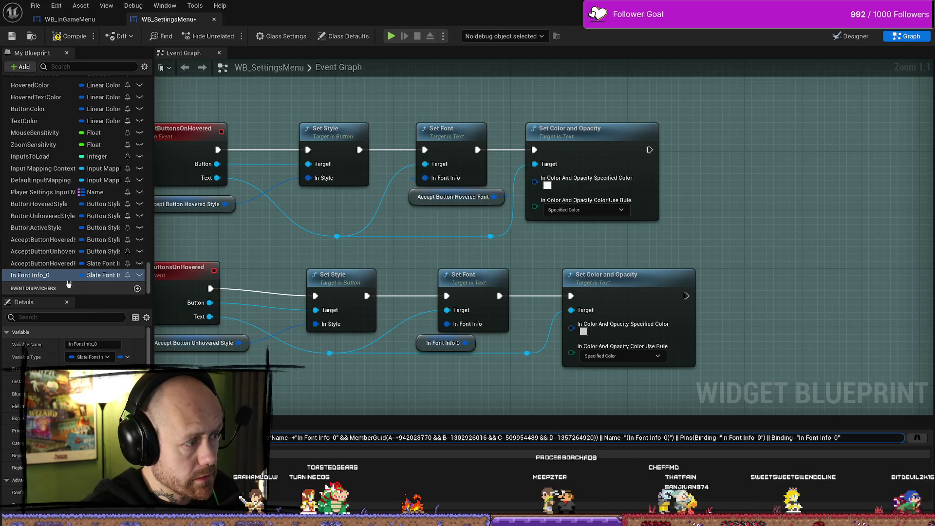
{"action": "right_click", "coordinate": [63, 275]}
{"action": "left_click", "coordinate": [83, 291]}
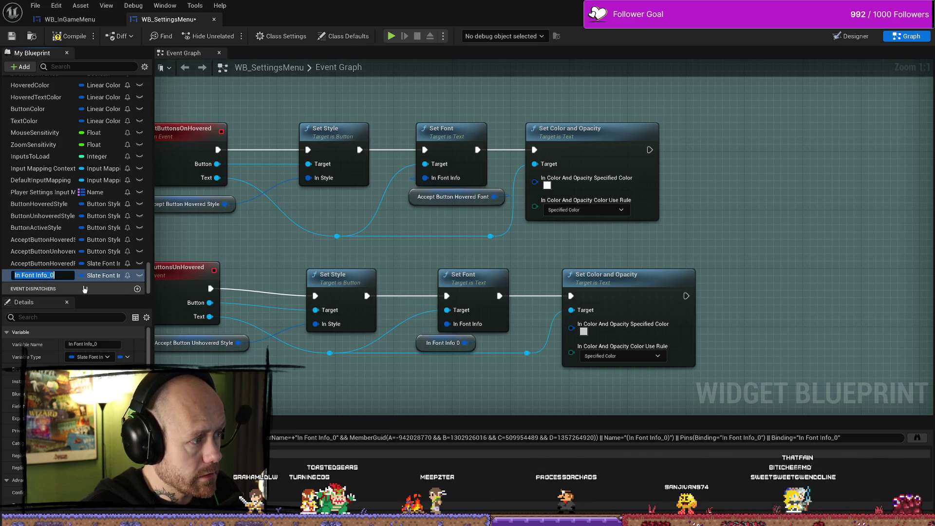
{"action": "type", "text": "AcceptButto"}
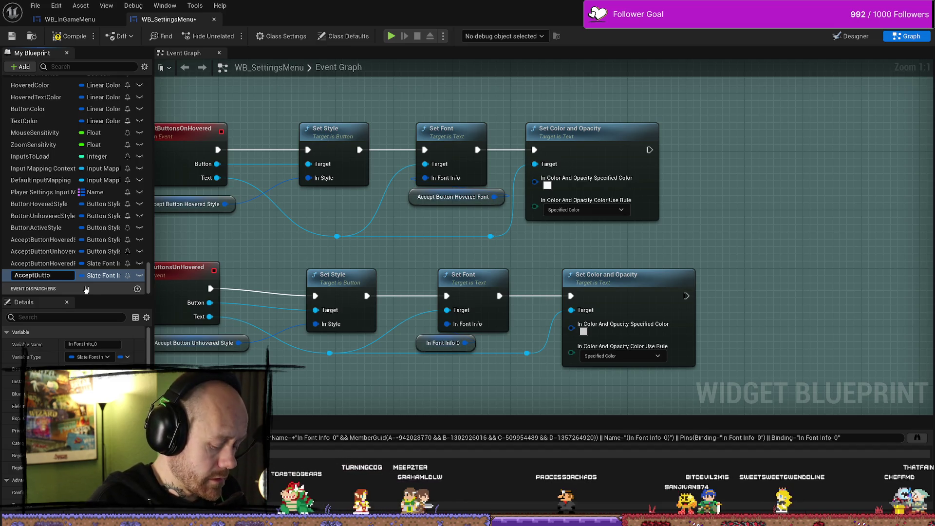
{"action": "type", "text": "UnhoveredFont"}
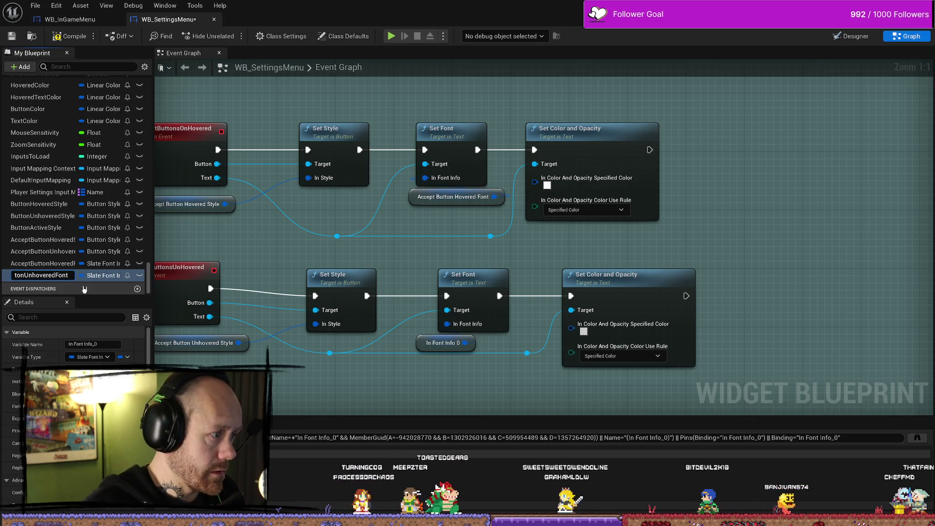
{"action": "key", "text": "Return"}
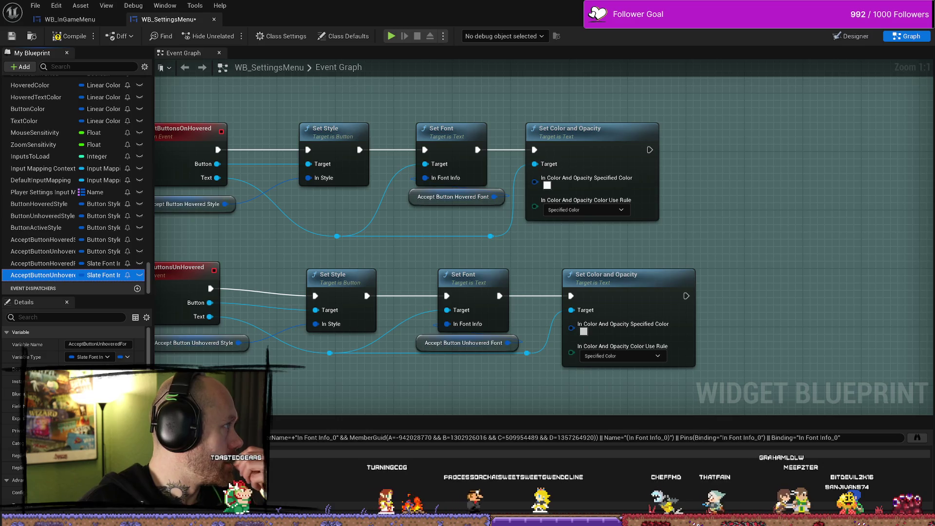
{"action": "scroll", "coordinate": [337, 247], "scroll_direction": "down", "scroll_amount": 2}
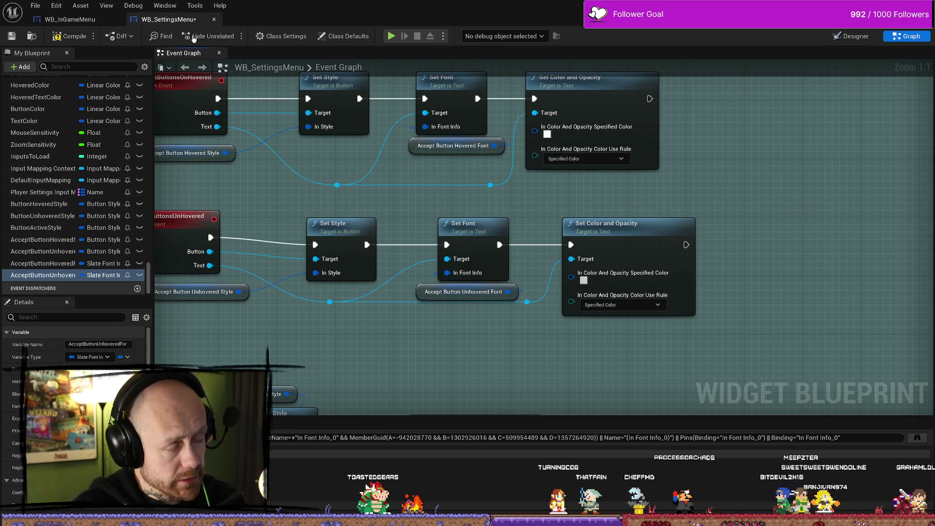
{"action": "left_click", "coordinate": [70, 19]}
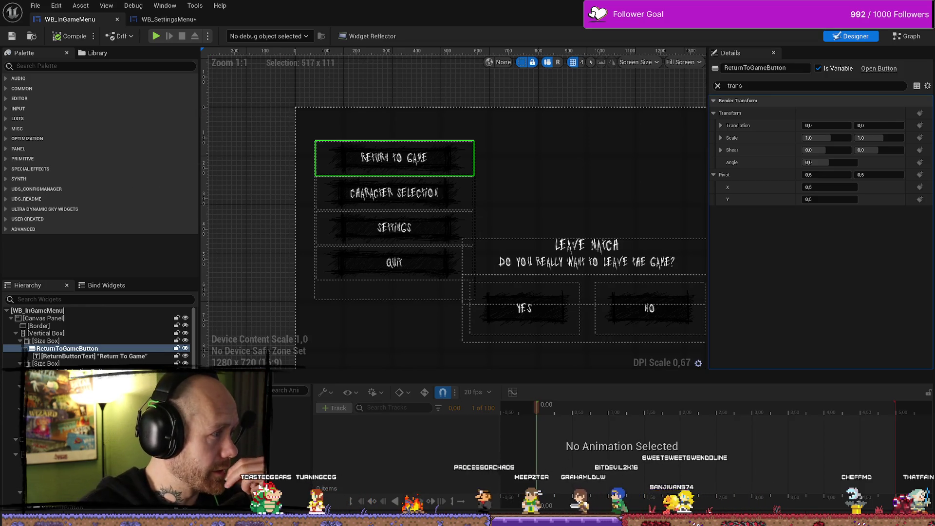
{"action": "key", "text": "alt+Tab"}
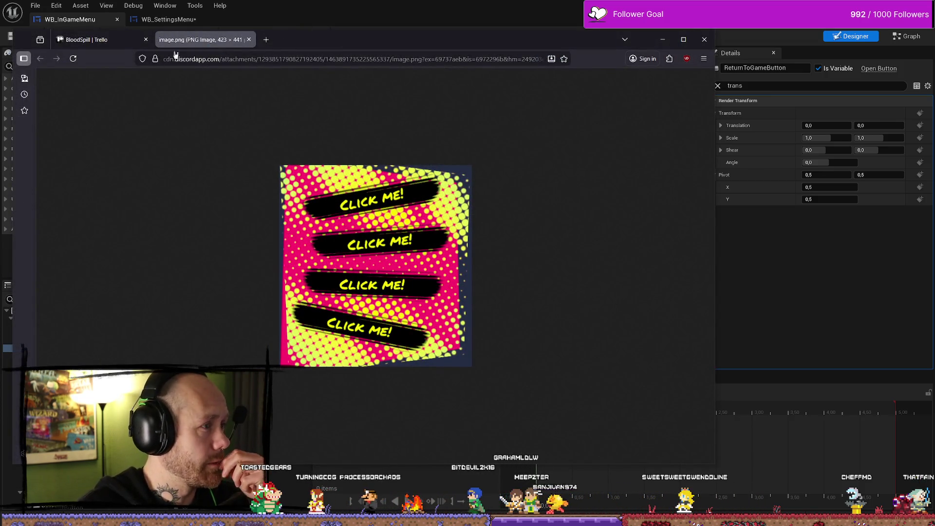
{"action": "key", "text": "alt+Tab"}
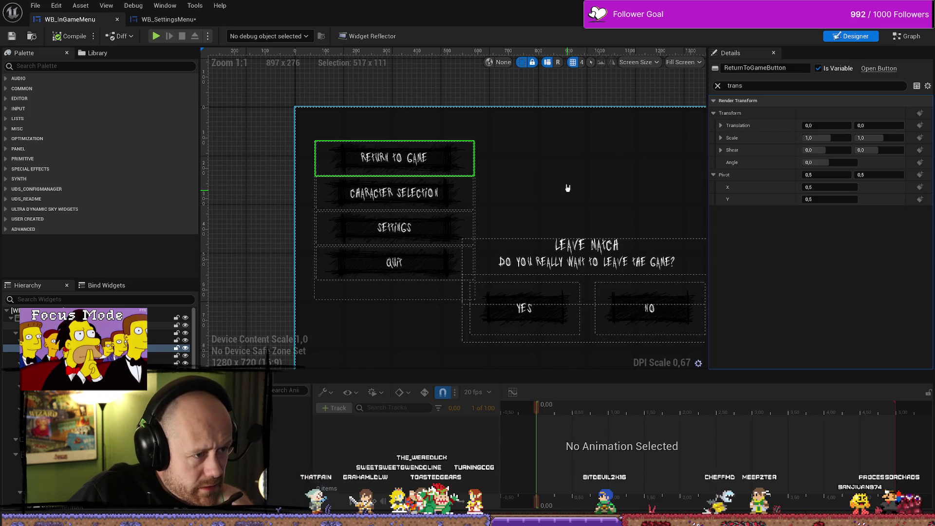
{"action": "scroll", "coordinate": [425, 177], "scroll_direction": "up", "scroll_amount": 5}
In WB_SettingsMenu, move both Set Color and Opacity nodes and their colour getters to the right.
{"action": "scroll", "coordinate": [616, 168], "scroll_direction": "down", "scroll_amount": 6}
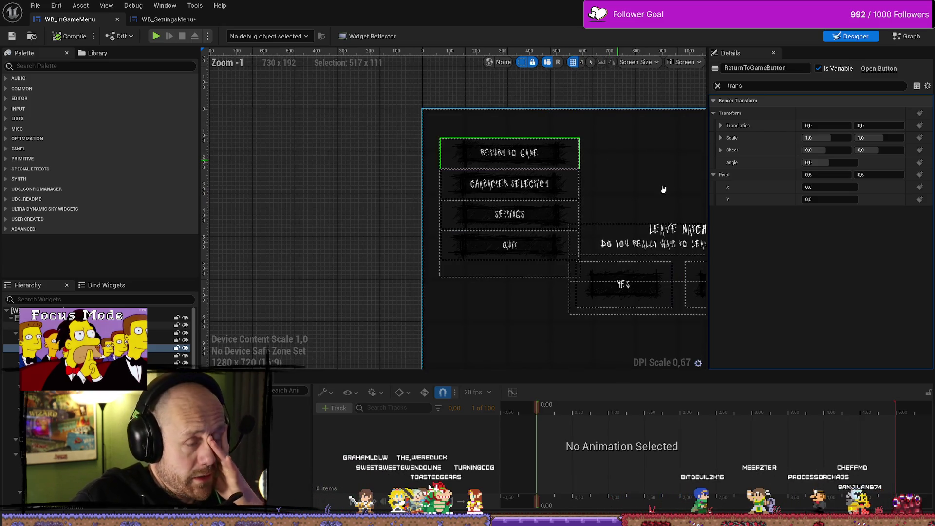
{"action": "left_click", "coordinate": [166, 19]}
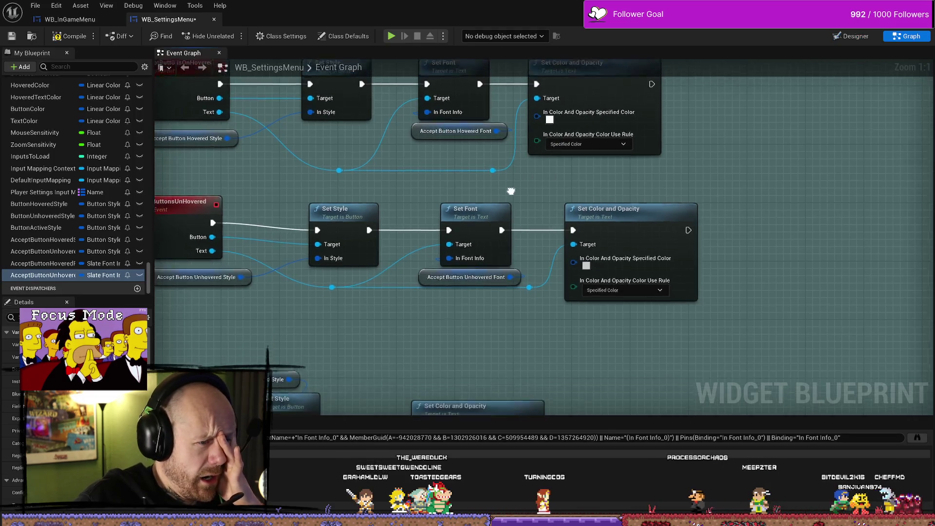
{"action": "scroll", "coordinate": [503, 223], "scroll_direction": "down", "scroll_amount": 4}
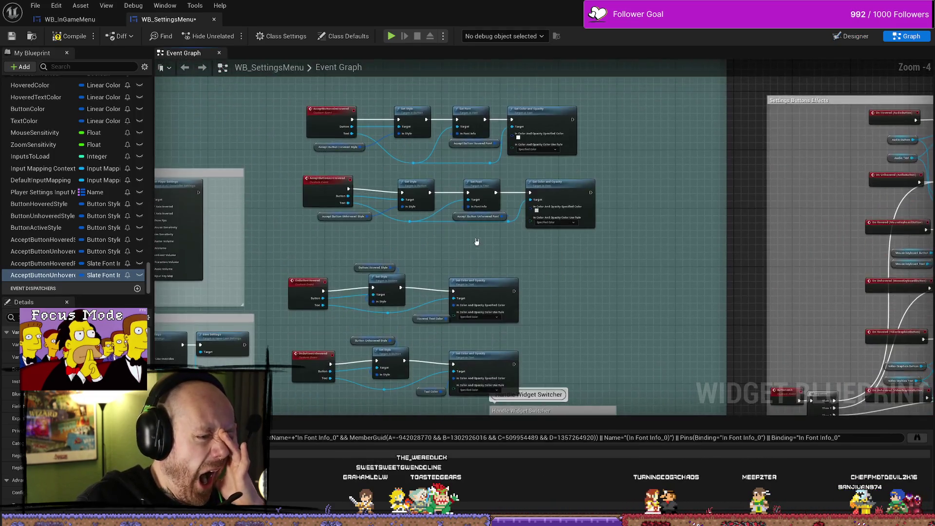
{"action": "scroll", "coordinate": [536, 258], "scroll_direction": "up", "scroll_amount": 3}
{"action": "scroll", "coordinate": [599, 317], "scroll_direction": "down", "scroll_amount": 1}
{"action": "left_click_drag", "start_coordinate": [616, 357], "coordinate": [462, 171]}
{"action": "mouse_move", "coordinate": [614, 246]}
{"action": "left_mouse_down"}
{"action": "mouse_move", "coordinate": [600, 79]}
{"action": "mouse_move", "coordinate": [614, 225]}
{"action": "left_mouse_up"}
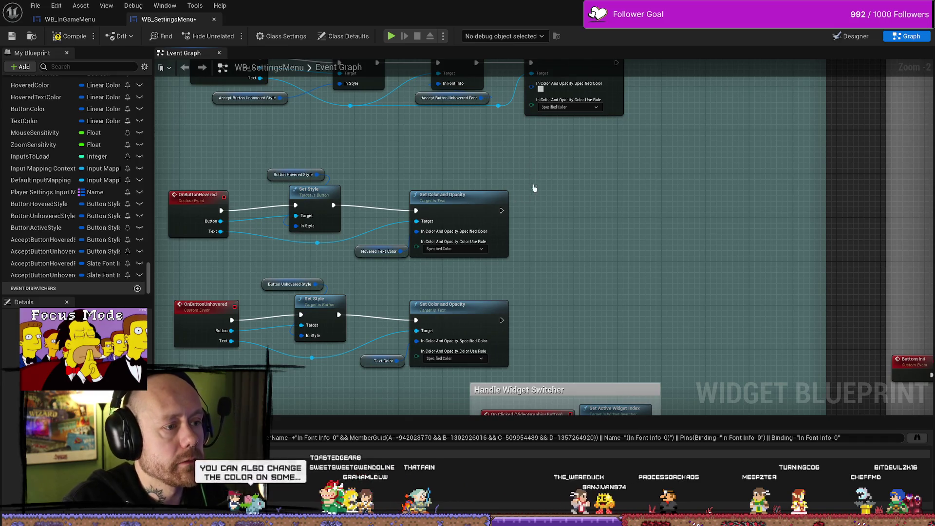
{"action": "left_click_drag", "start_coordinate": [535, 188], "coordinate": [353, 370]}
{"action": "mouse_move", "coordinate": [629, 205]}
{"action": "left_mouse_down"}
{"action": "mouse_move", "coordinate": [646, 292]}
{"action": "mouse_move", "coordinate": [620, 212]}
{"action": "left_mouse_up"}
{"action": "left_click", "coordinate": [646, 287]}
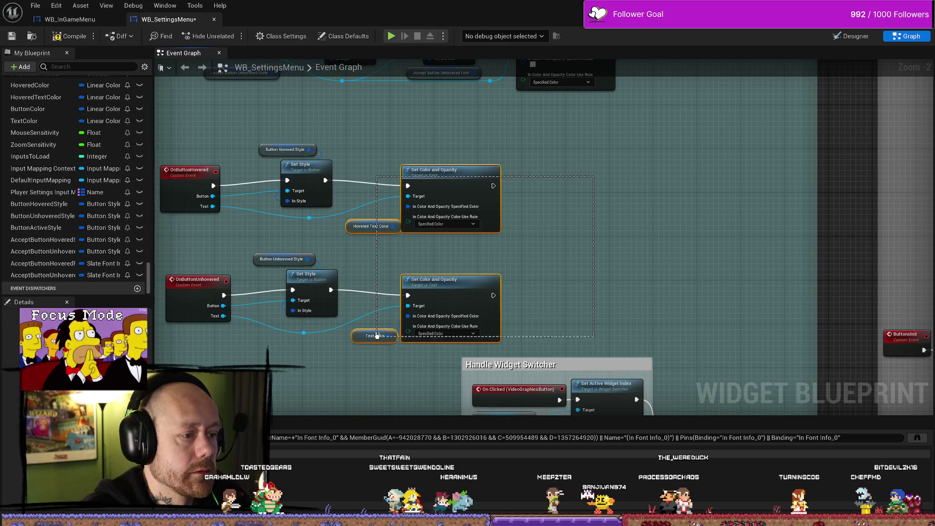
{"action": "left_click_drag", "start_coordinate": [469, 189], "coordinate": [732, 178]}
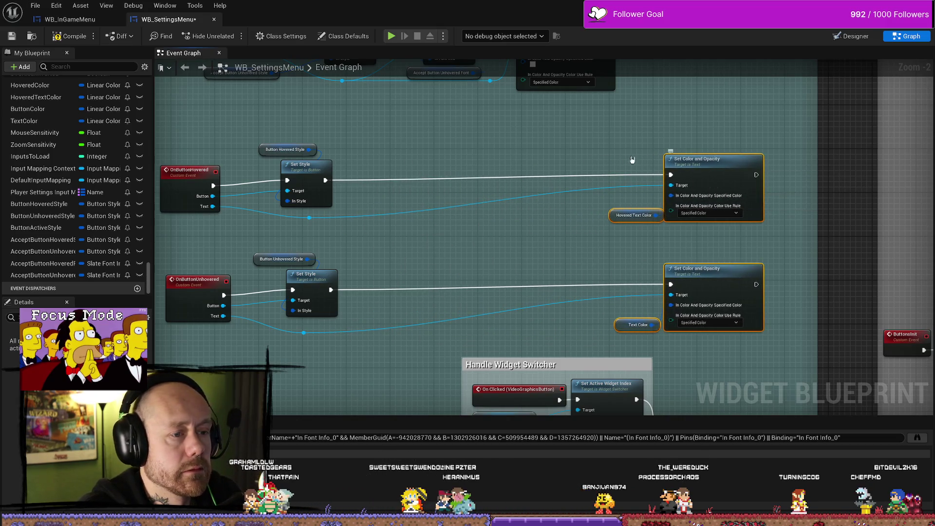
Break the Text and execution links into both hover Set Color and Opacity nodes.
{"action": "left_click", "coordinate": [310, 217], "text": "alt"}
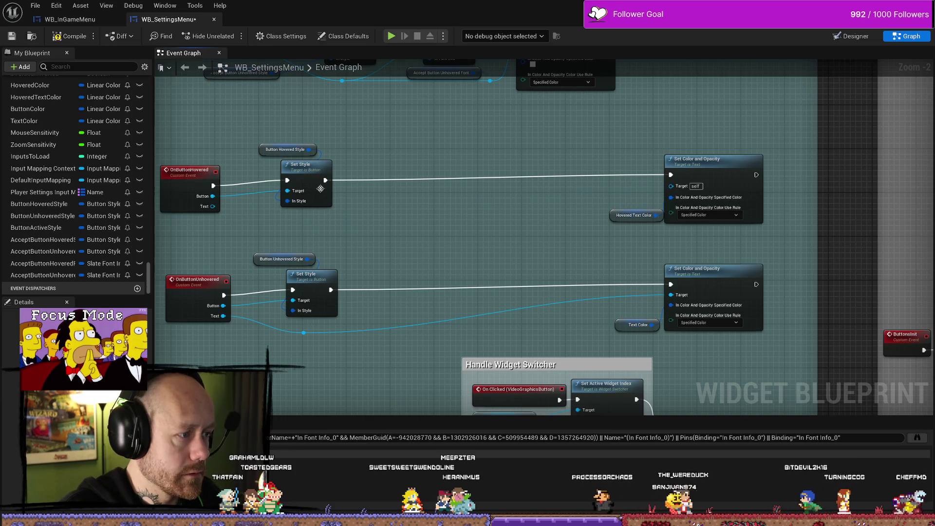
{"action": "left_click", "coordinate": [326, 180], "text": "alt"}
{"action": "left_click", "coordinate": [223, 316], "text": "alt"}
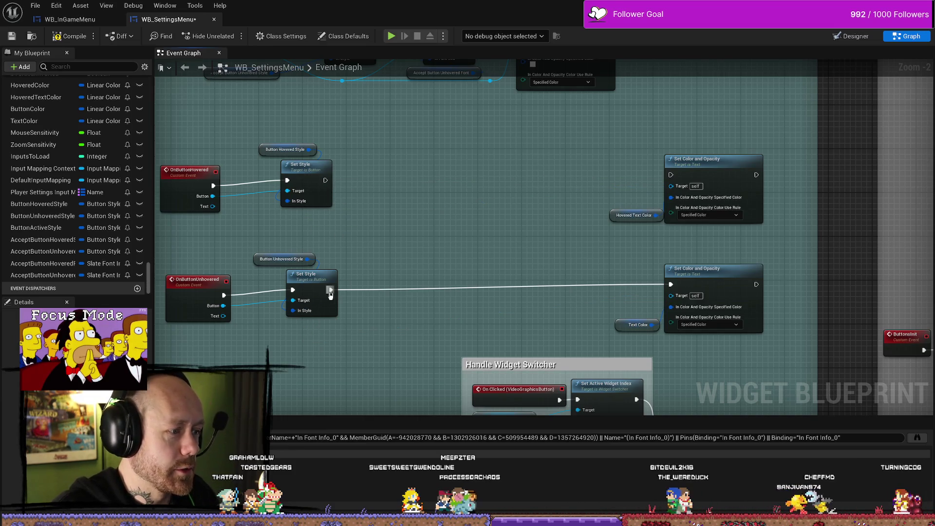
{"action": "left_click", "coordinate": [330, 290], "text": "alt"}
{"action": "left_click_drag", "start_coordinate": [516, 216], "coordinate": [515, 372]}
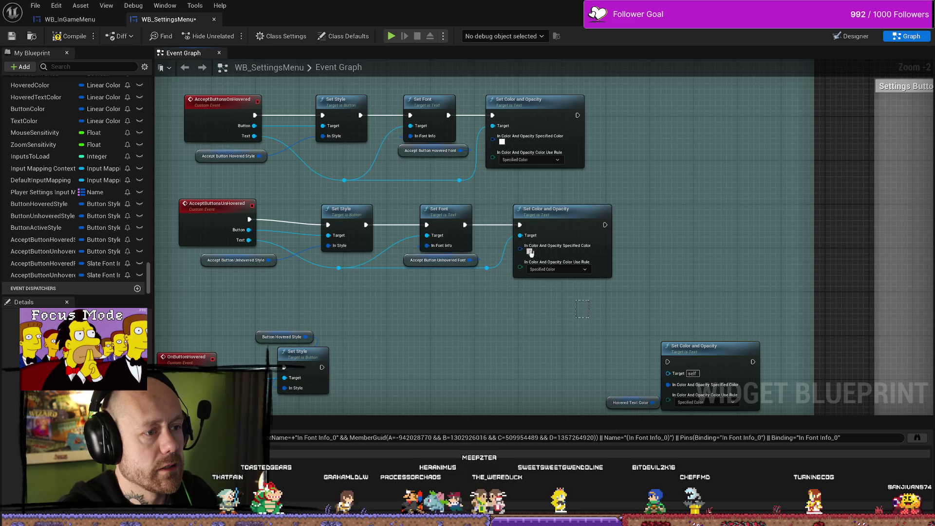
Paste copies of the AcceptButtons Set Font and Set Color nodes beside the hover events.
{"action": "left_click_drag", "start_coordinate": [584, 307], "coordinate": [397, 92]}
{"action": "mouse_move", "coordinate": [542, 242]}
{"action": "left_mouse_down"}
{"action": "mouse_move", "coordinate": [516, 268]}
{"action": "mouse_move", "coordinate": [507, 247]}
{"action": "left_mouse_up"}
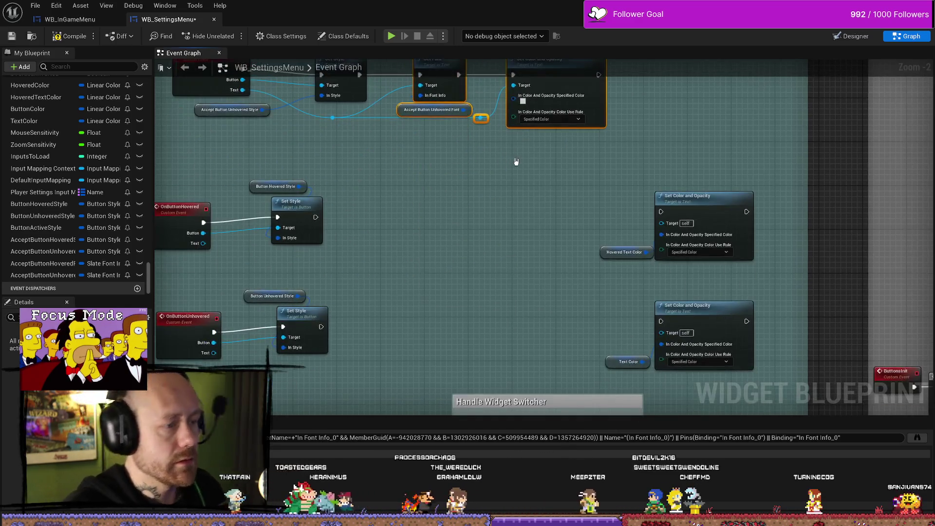
{"action": "mouse_move", "coordinate": [584, 225]}
{"action": "left_mouse_down"}
{"action": "mouse_move", "coordinate": [574, 133]}
{"action": "mouse_move", "coordinate": [686, 258]}
{"action": "left_mouse_up"}
{"action": "left_click_drag", "start_coordinate": [585, 186], "coordinate": [555, 257]}
{"action": "left_click_drag", "start_coordinate": [513, 149], "coordinate": [673, 338]}
{"action": "left_click_drag", "start_coordinate": [632, 168], "coordinate": [705, 169]}
{"action": "left_click", "coordinate": [480, 177]}
{"action": "left_click_drag", "start_coordinate": [417, 179], "coordinate": [505, 202]}
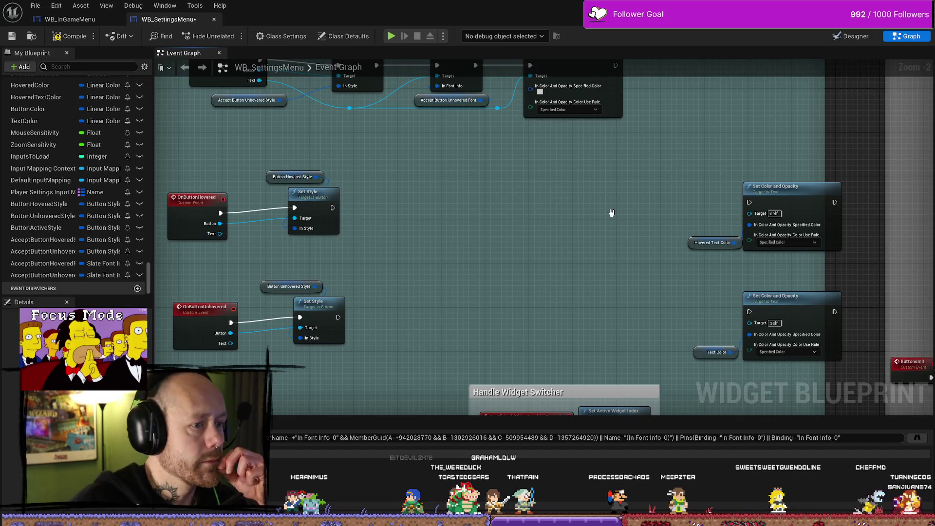
{"action": "key", "text": "ctrl+v"}
{"action": "left_click_drag", "start_coordinate": [483, 138], "coordinate": [422, 193]}
{"action": "left_click", "coordinate": [334, 208]}
{"action": "mouse_move", "coordinate": [334, 209]}
{"action": "left_mouse_down"}
{"action": "mouse_move", "coordinate": [356, 178]}
{"action": "mouse_move", "coordinate": [426, 166]}
{"action": "left_mouse_up"}
Chain each Set Style into Set Font and wire both events' Text to the colour Targets.
{"action": "left_click_drag", "start_coordinate": [360, 287], "coordinate": [443, 275]}
{"action": "left_click_drag", "start_coordinate": [686, 260], "coordinate": [652, 212]}
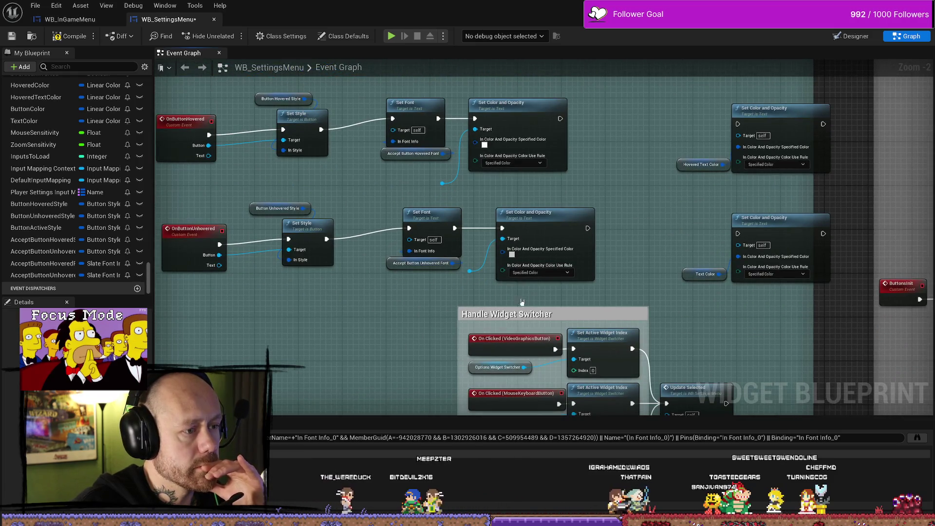
{"action": "left_click_drag", "start_coordinate": [439, 178], "coordinate": [469, 198]}
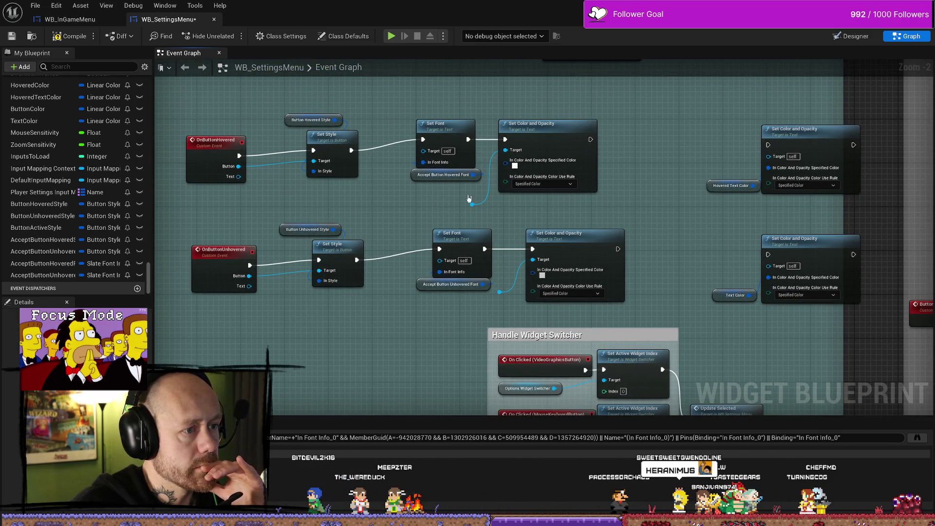
{"action": "mouse_move", "coordinate": [238, 177]}
{"action": "left_mouse_down"}
{"action": "mouse_move", "coordinate": [449, 221]}
{"action": "mouse_move", "coordinate": [478, 210]}
{"action": "left_mouse_up"}
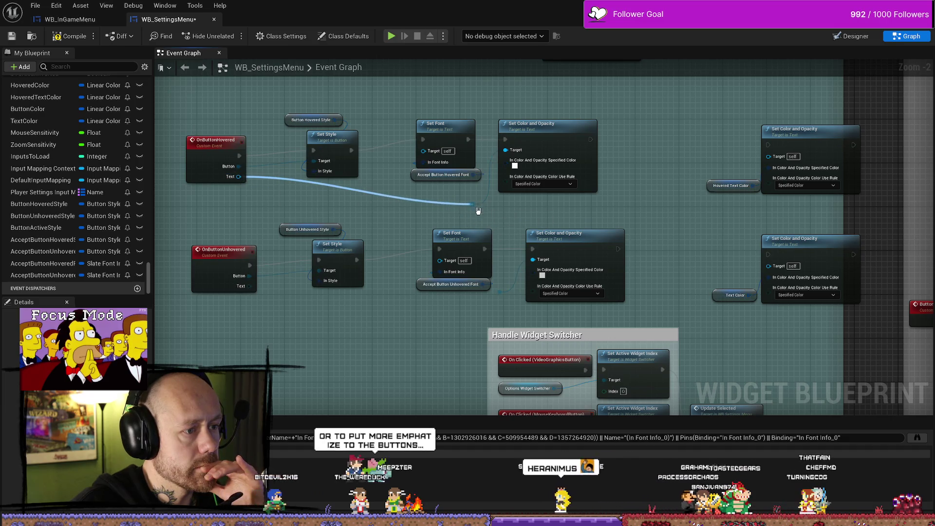
{"action": "mouse_move", "coordinate": [249, 261]}
{"action": "left_mouse_down"}
{"action": "mouse_move", "coordinate": [345, 293]}
{"action": "mouse_move", "coordinate": [499, 274]}
{"action": "mouse_move", "coordinate": [532, 234]}
{"action": "left_mouse_up"}
{"action": "mouse_move", "coordinate": [363, 319]}
{"action": "left_mouse_down"}
{"action": "mouse_move", "coordinate": [407, 299]}
{"action": "mouse_move", "coordinate": [379, 317]}
{"action": "left_mouse_up"}
{"action": "left_click_drag", "start_coordinate": [387, 185], "coordinate": [219, 302]}
{"action": "left_click_drag", "start_coordinate": [414, 297], "coordinate": [392, 359]}
{"action": "left_click_drag", "start_coordinate": [489, 326], "coordinate": [480, 353]}
Inspect the AcceptButton font and style variables, widening the variables list to read names.
{"action": "scroll", "coordinate": [497, 268], "scroll_direction": "up", "scroll_amount": 1}
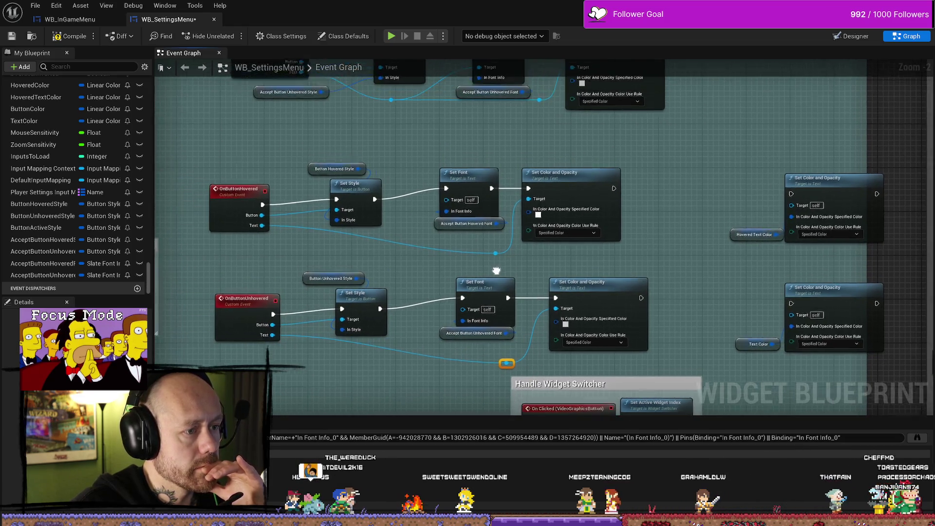
{"action": "scroll", "coordinate": [415, 243], "scroll_direction": "up", "scroll_amount": 1}
{"action": "left_click_drag", "start_coordinate": [416, 244], "coordinate": [384, 201]}
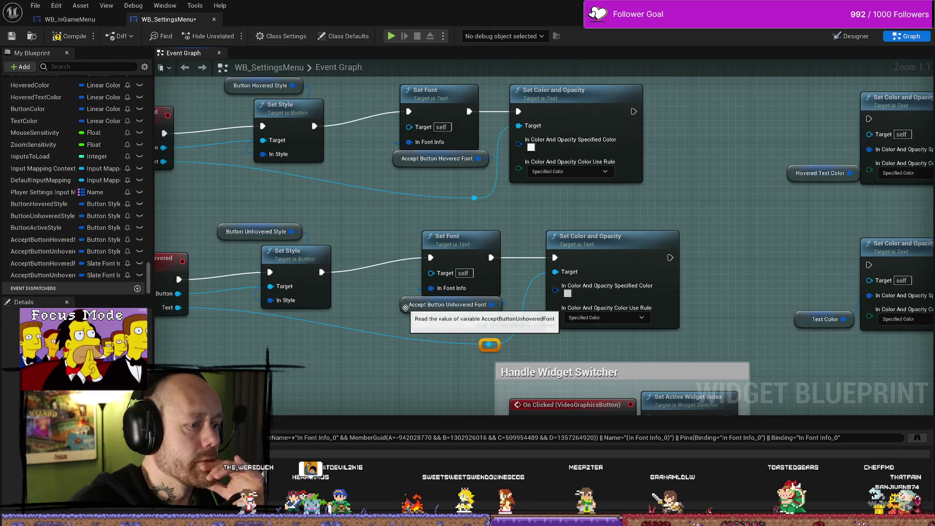
{"action": "left_click", "coordinate": [441, 305]}
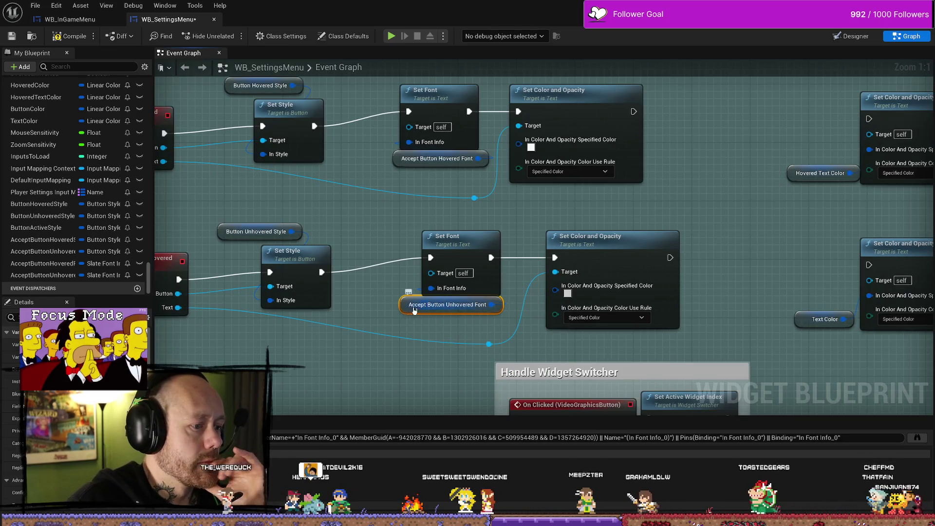
{"action": "left_click", "coordinate": [49, 263]}
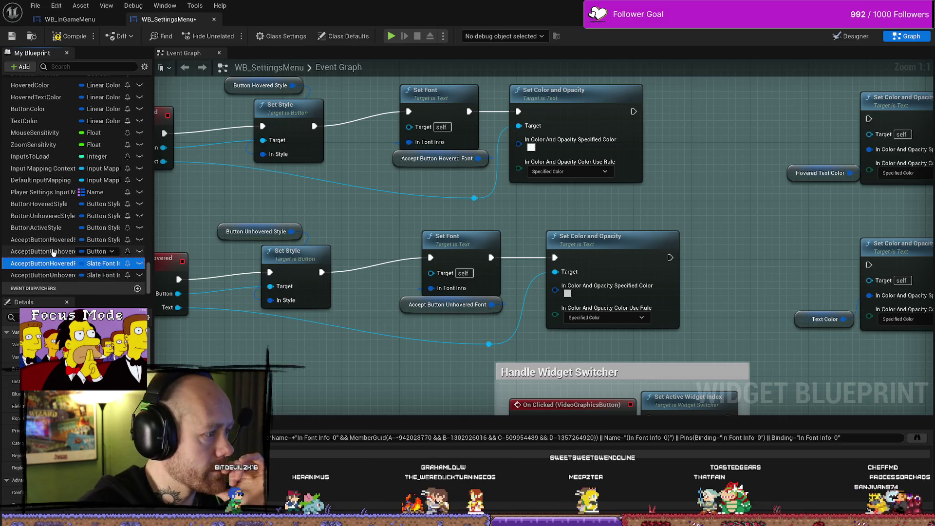
{"action": "left_click", "coordinate": [90, 251]}
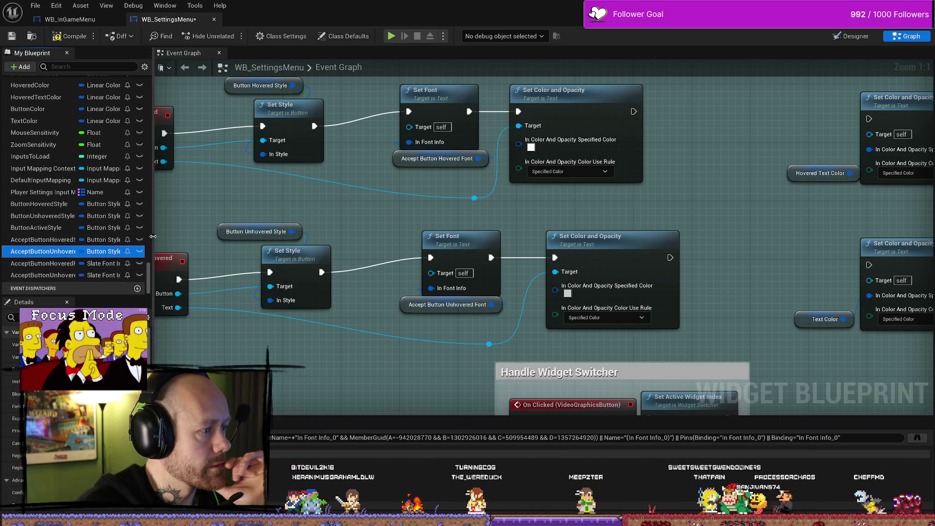
{"action": "left_click_drag", "start_coordinate": [151, 195], "coordinate": [225, 195]}
{"action": "left_click", "coordinate": [66, 264]}
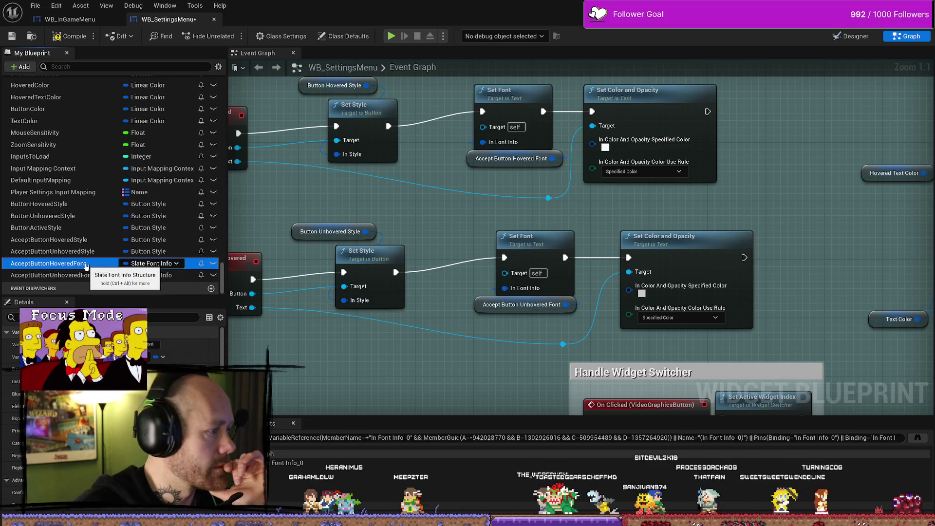
{"action": "mouse_move", "coordinate": [392, 237]}
{"action": "left_mouse_down"}
{"action": "mouse_move", "coordinate": [472, 232]}
{"action": "mouse_move", "coordinate": [465, 243]}
{"action": "mouse_move", "coordinate": [311, 208]}
{"action": "mouse_move", "coordinate": [363, 189]}
{"action": "mouse_move", "coordinate": [418, 245]}
{"action": "left_mouse_up"}
{"action": "key", "text": "alt+Tab"}
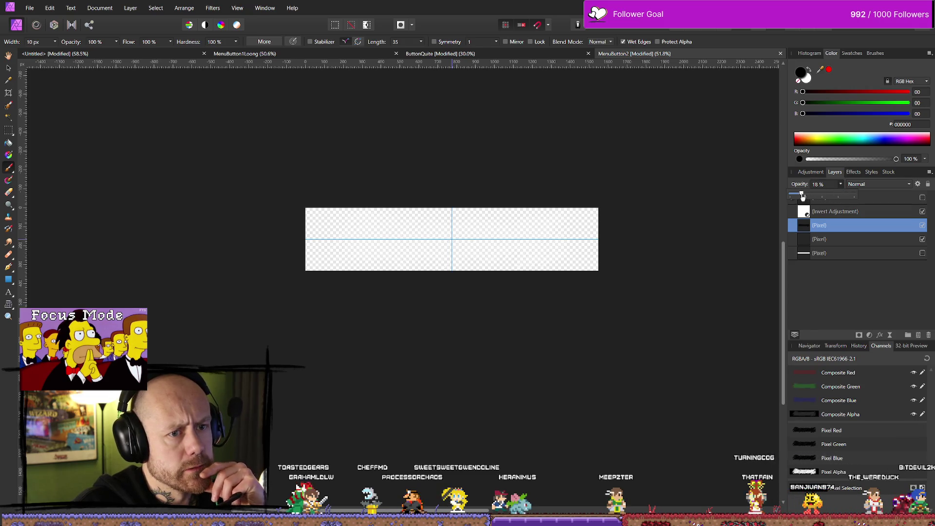
Raise the inner pixel layer's opacity to about 30%.
{"action": "left_click_drag", "start_coordinate": [798, 196], "coordinate": [804, 196]}
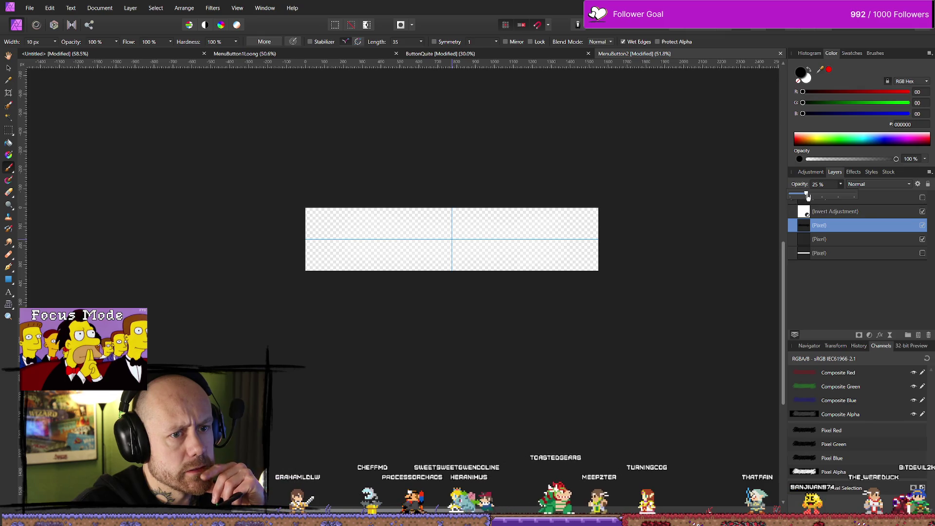
{"action": "left_click_drag", "start_coordinate": [810, 197], "coordinate": [809, 197]}
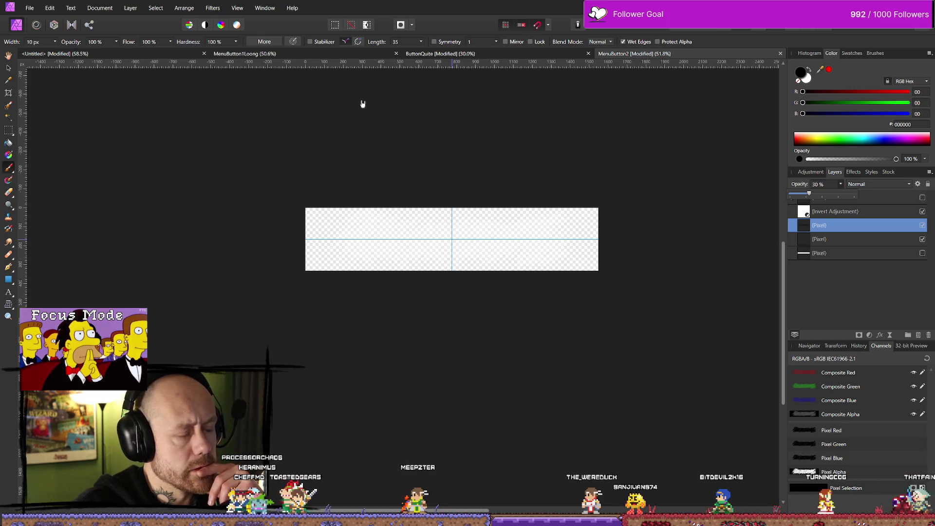
{"action": "left_click", "coordinate": [31, 9]}
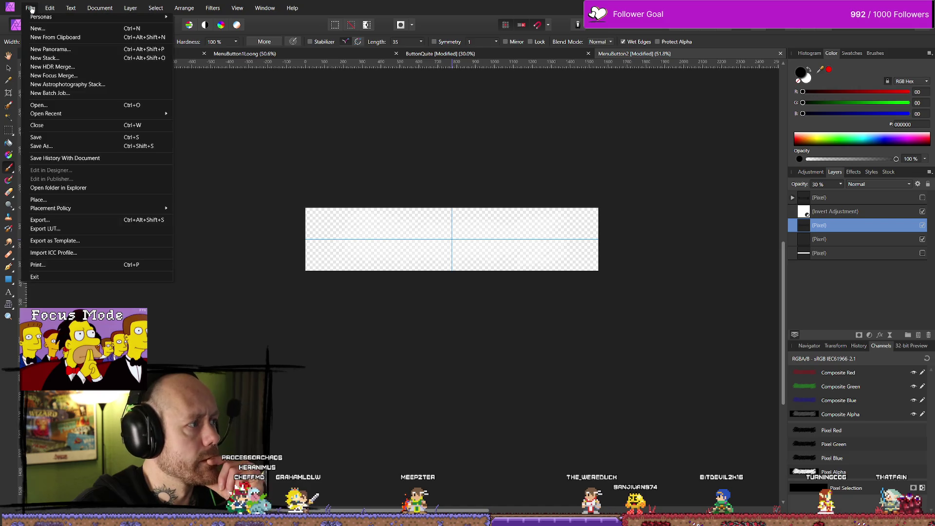
{"action": "left_click", "coordinate": [94, 220]}
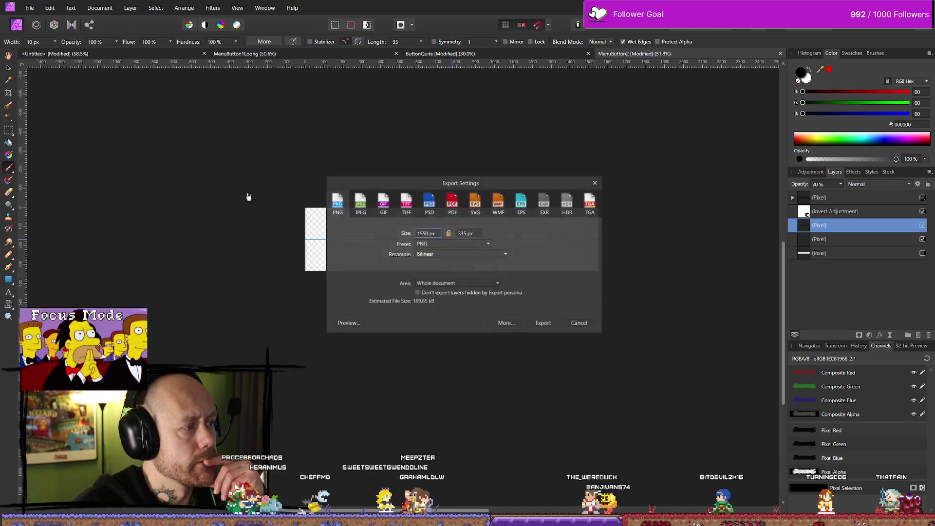
{"action": "left_click", "coordinate": [584, 323]}
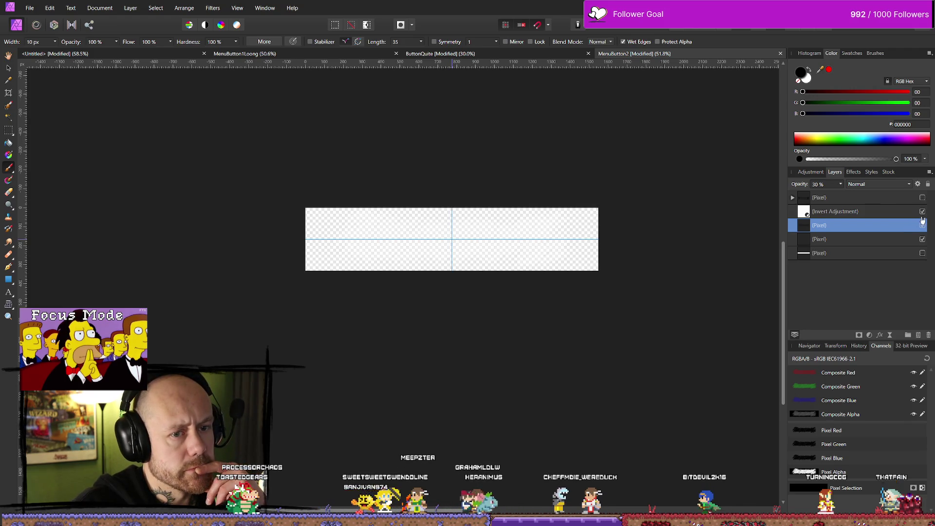
Show the black sketchy frame strokes layer, compare the invert adjustment, and continue a PNG export.
{"action": "left_click", "coordinate": [922, 198]}
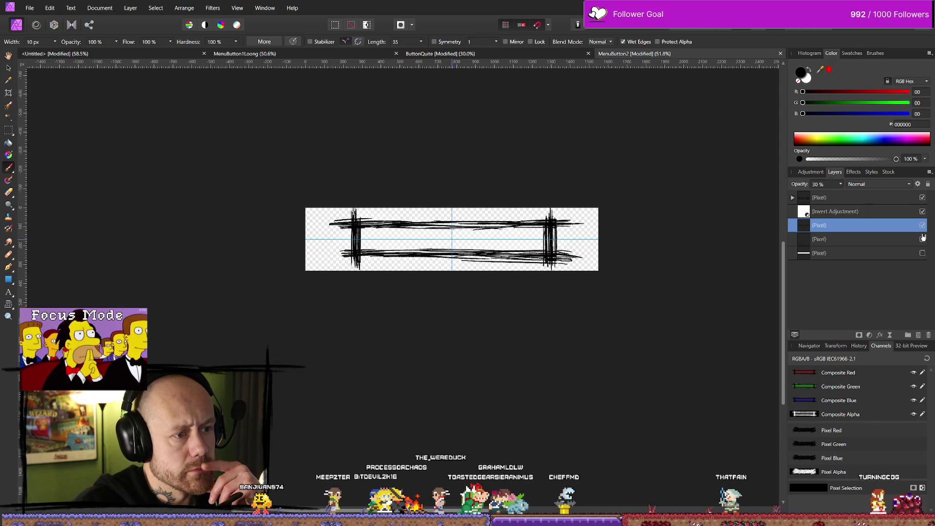
{"action": "scroll", "coordinate": [503, 244], "scroll_direction": "up", "scroll_amount": 1}
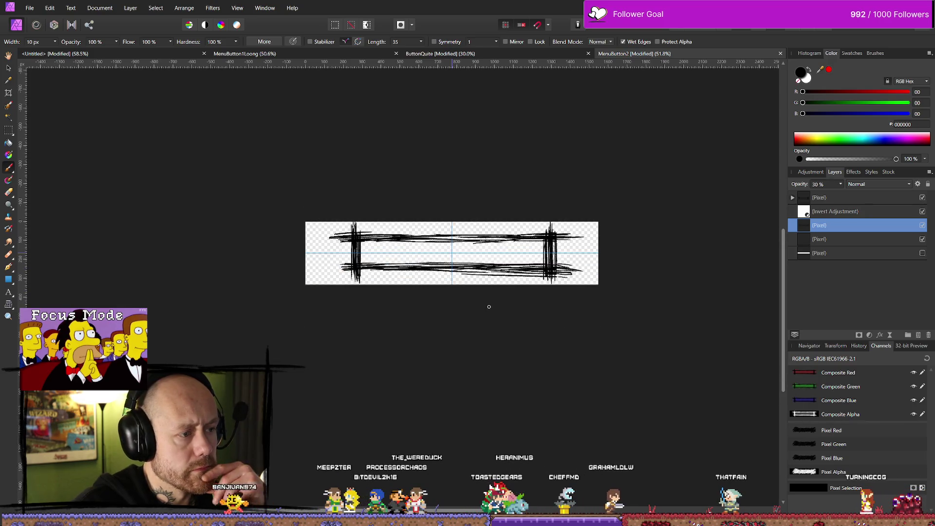
{"action": "left_click", "coordinate": [922, 212]}
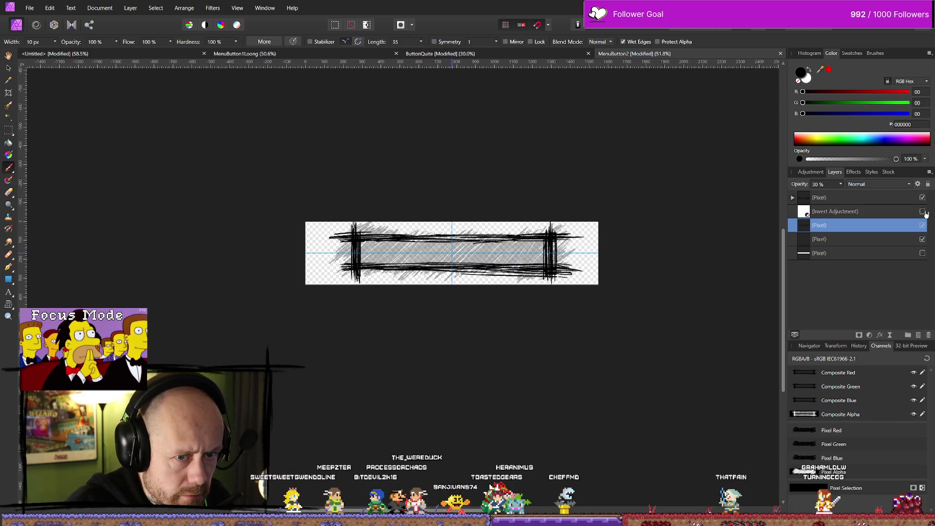
{"action": "left_click", "coordinate": [923, 213]}
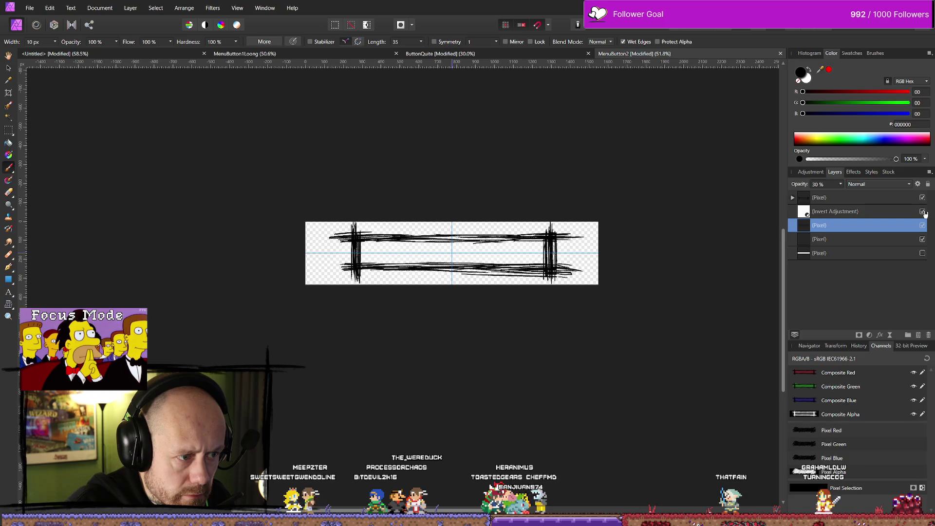
{"action": "scroll", "coordinate": [430, 256], "scroll_direction": "up", "scroll_amount": 10}
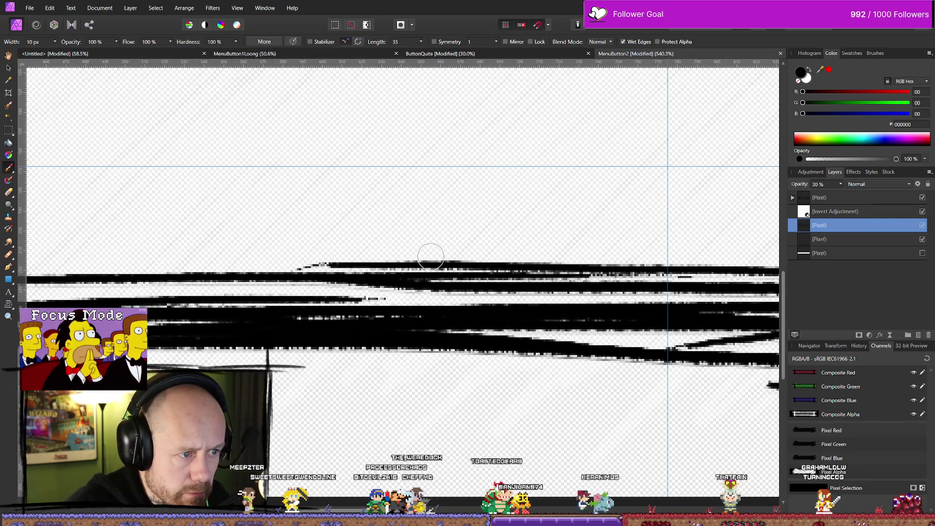
{"action": "scroll", "coordinate": [430, 256], "scroll_direction": "down", "scroll_amount": 10}
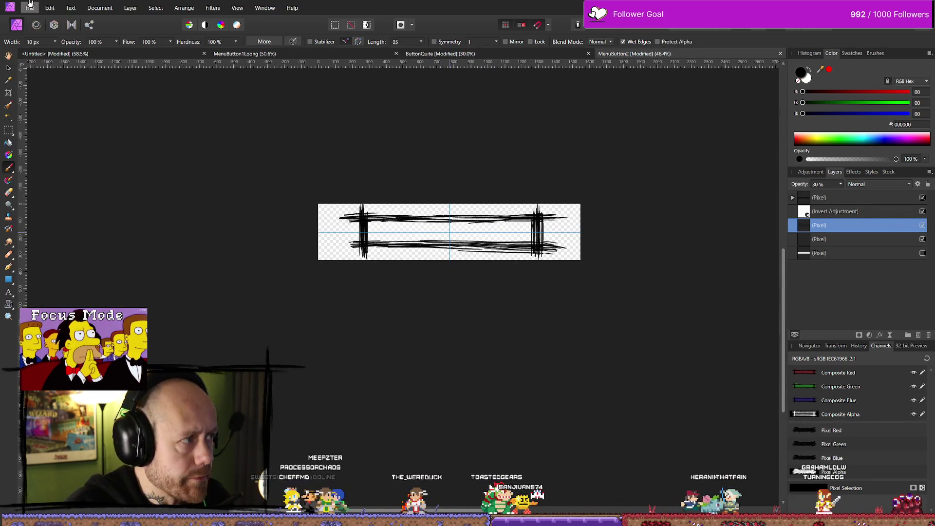
{"action": "left_click", "coordinate": [30, 6]}
{"action": "left_click", "coordinate": [48, 217]}
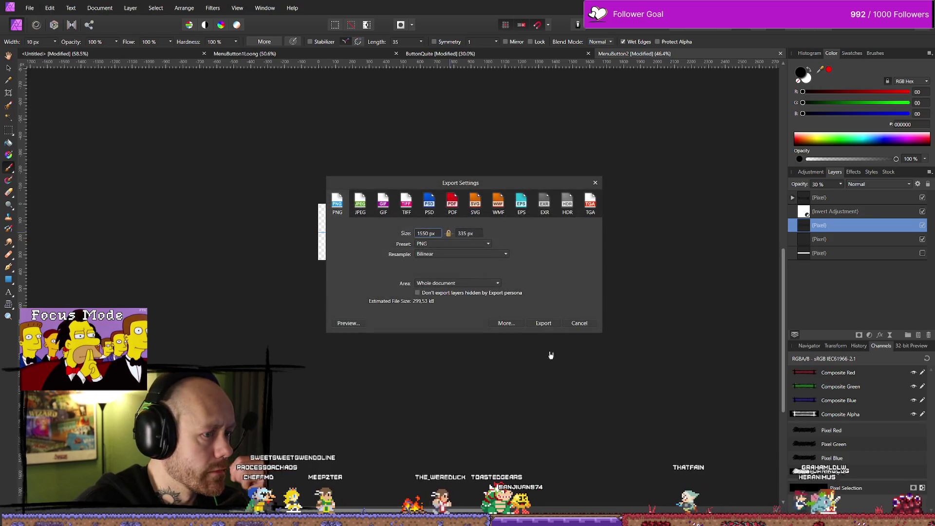
{"action": "left_click", "coordinate": [545, 323]}
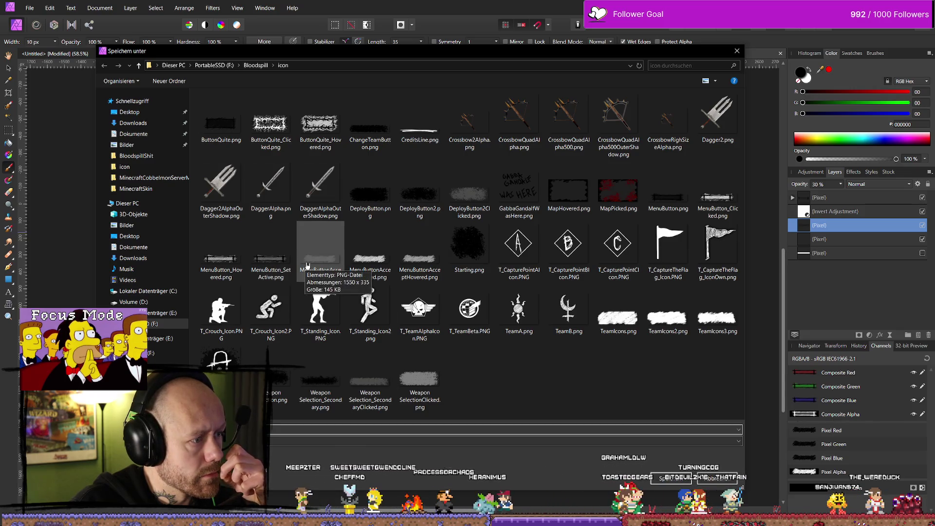
Save the PNG export over MenuButtonAccept.png, confirming the replace.
{"action": "left_click", "coordinate": [325, 265]}
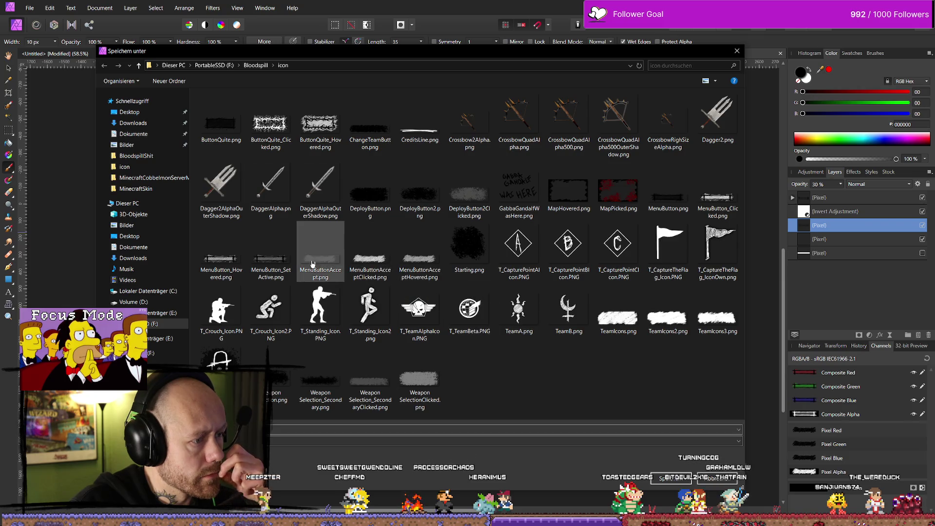
{"action": "double_click", "coordinate": [329, 265]}
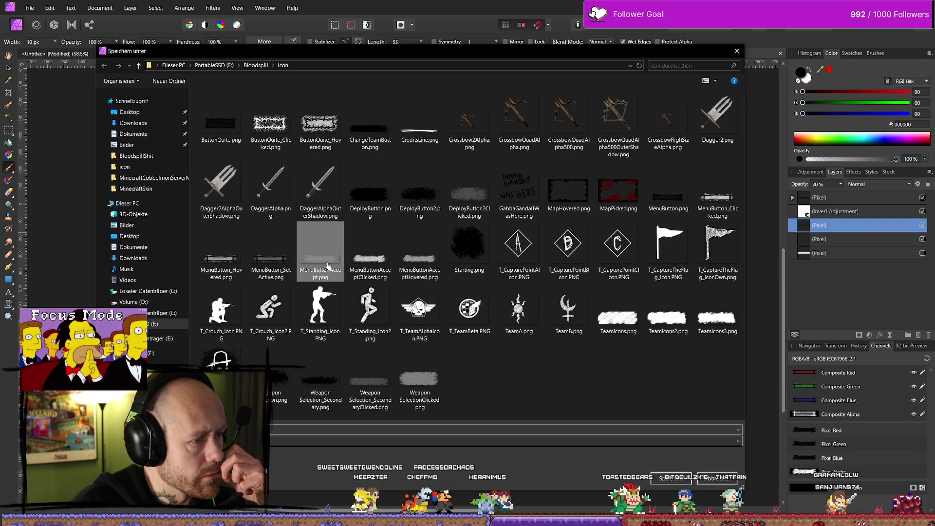
{"action": "left_click", "coordinate": [530, 302]}
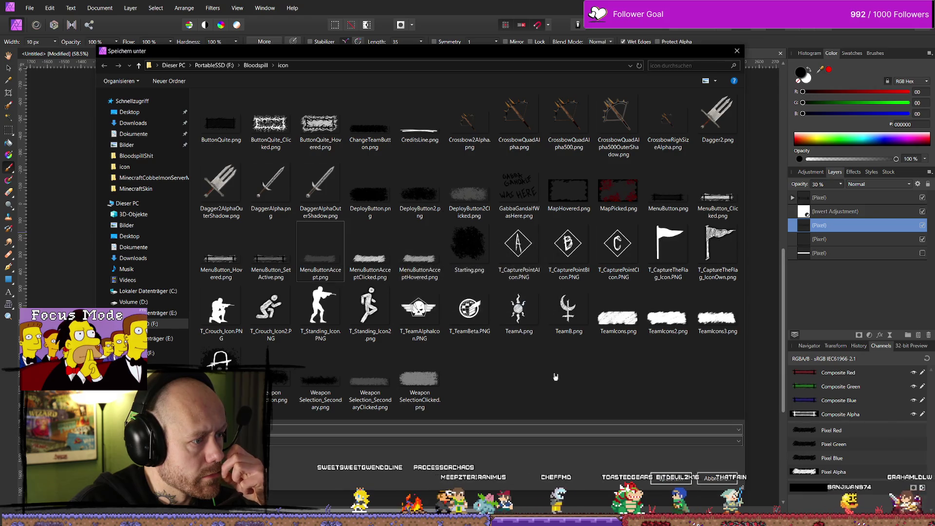
{"action": "key", "text": "Escape"}
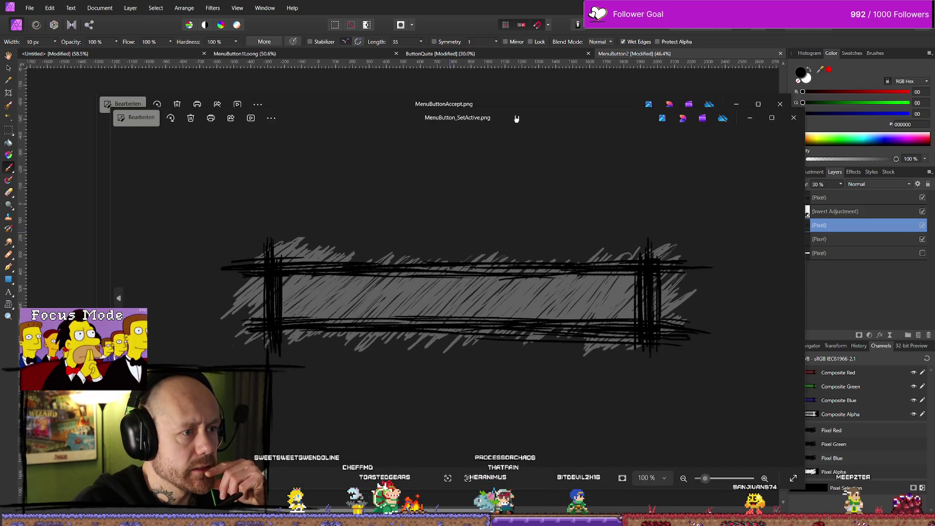
Close the MenuButton_SetActive.png and MenuButtonAccept.png previews.
{"action": "mouse_move", "coordinate": [517, 118]}
{"action": "left_mouse_down"}
{"action": "mouse_move", "coordinate": [411, 180]}
{"action": "mouse_move", "coordinate": [5, 154]}
{"action": "mouse_move", "coordinate": [41, 131]}
{"action": "left_mouse_up"}
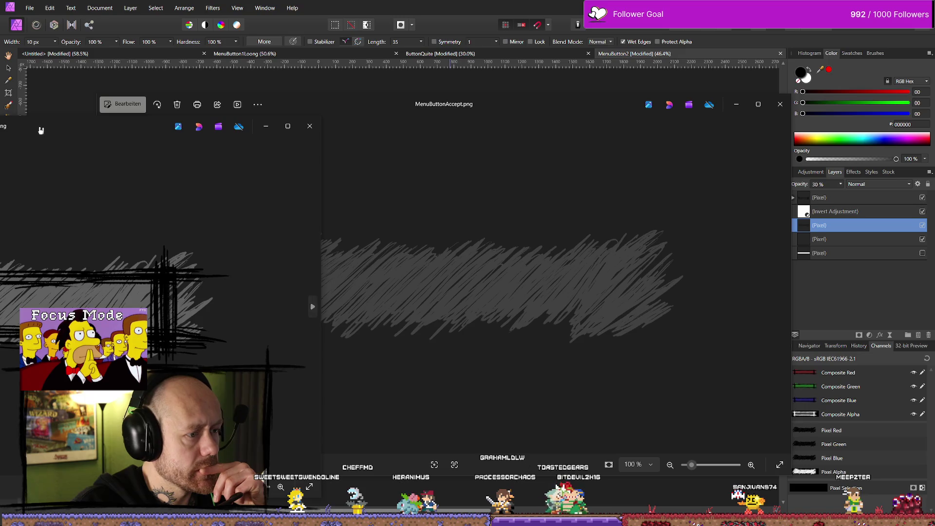
{"action": "left_click", "coordinate": [309, 126]}
{"action": "left_click", "coordinate": [781, 103]}
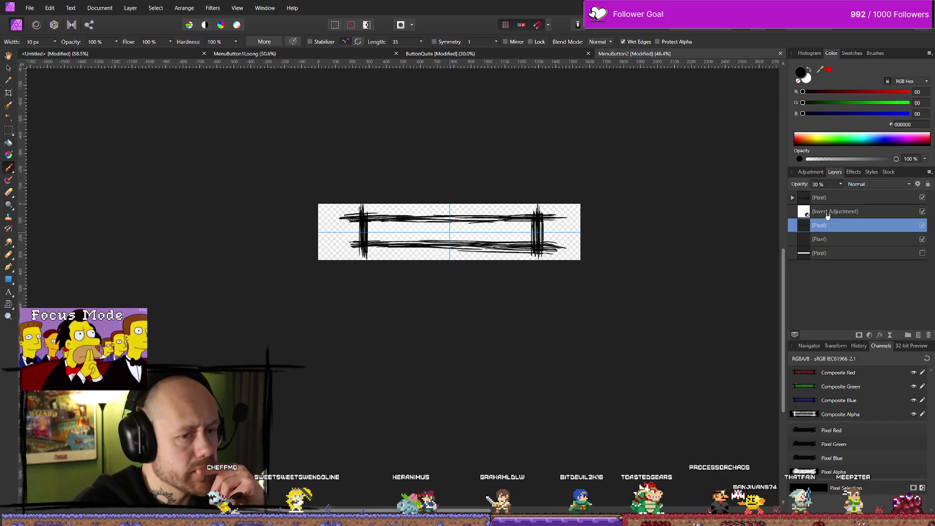
Export the button sketch as a PNG named MenuButton_Active2.png in the icon folder.
{"action": "left_click", "coordinate": [29, 8]}
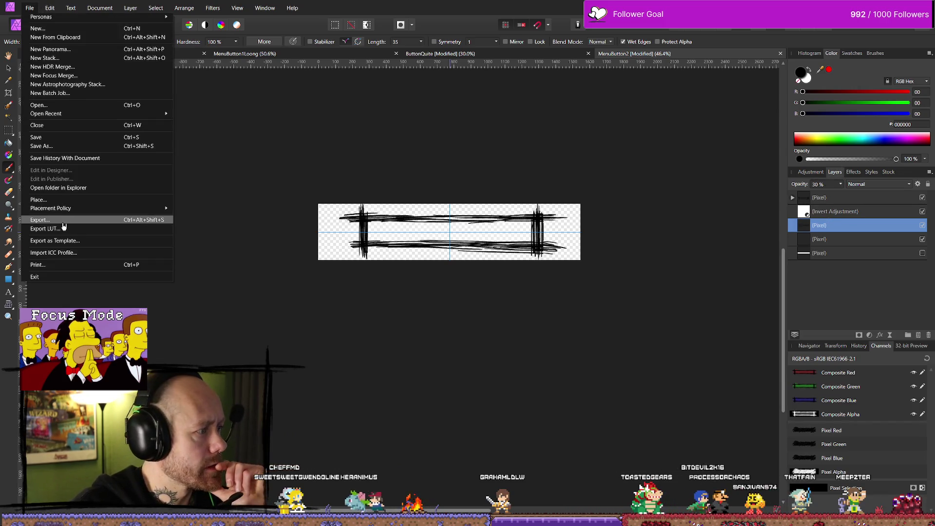
{"action": "left_click", "coordinate": [59, 224]}
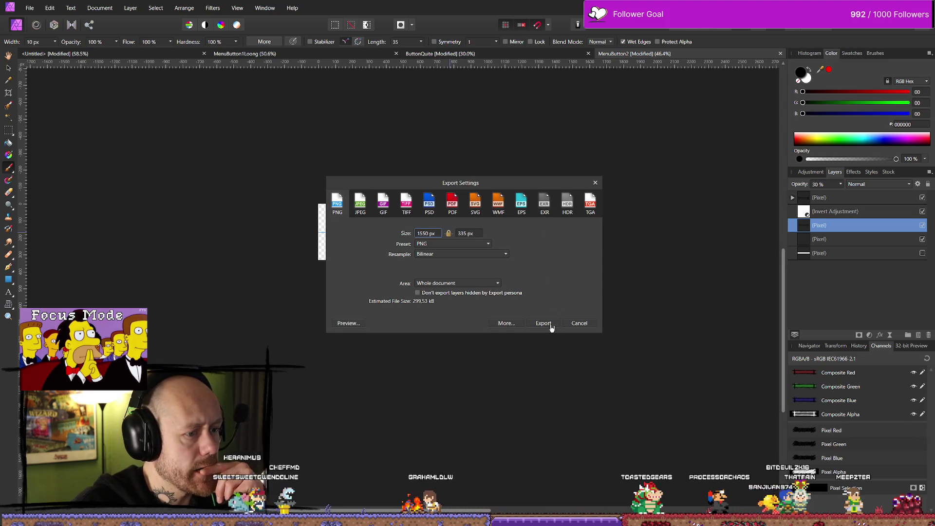
{"action": "left_click", "coordinate": [544, 323]}
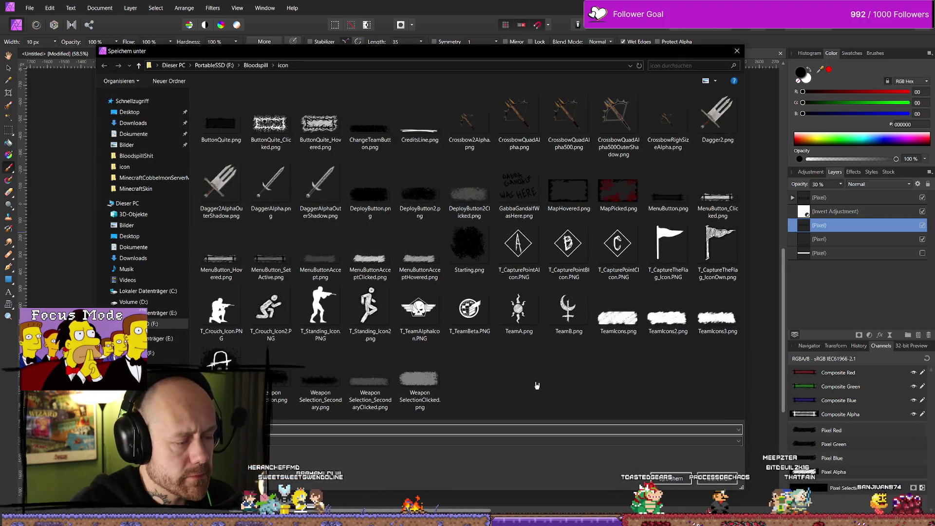
{"action": "left_click", "coordinate": [271, 280]}
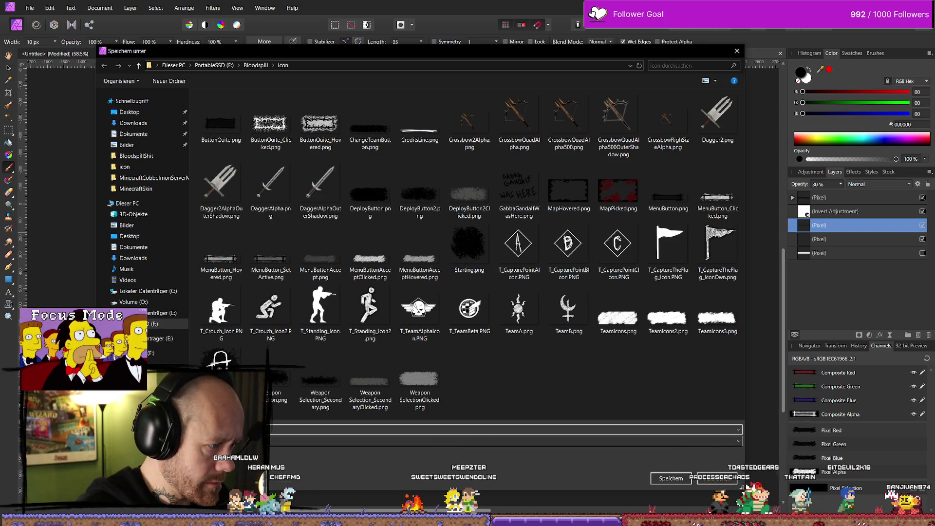
{"action": "left_click", "coordinate": [671, 478]}
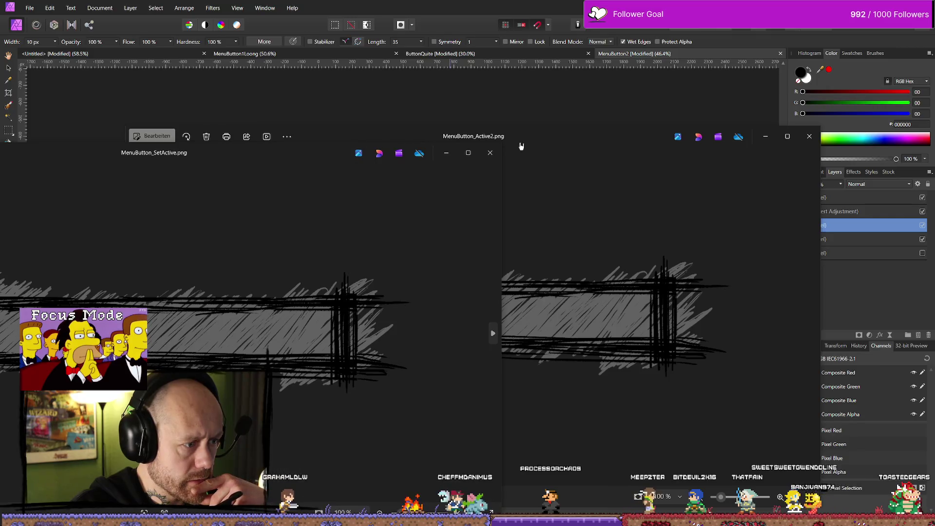
Lower the layer opacity to 15% and re-export over MenuButton_Active2.png.
{"action": "left_click", "coordinate": [839, 185]}
{"action": "left_click_drag", "start_coordinate": [840, 196], "coordinate": [833, 197]}
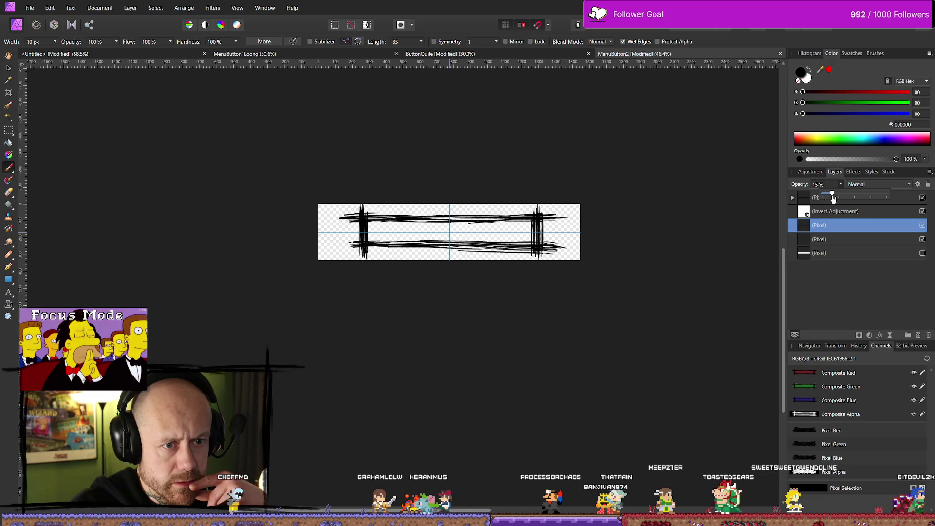
{"action": "left_click", "coordinate": [30, 6]}
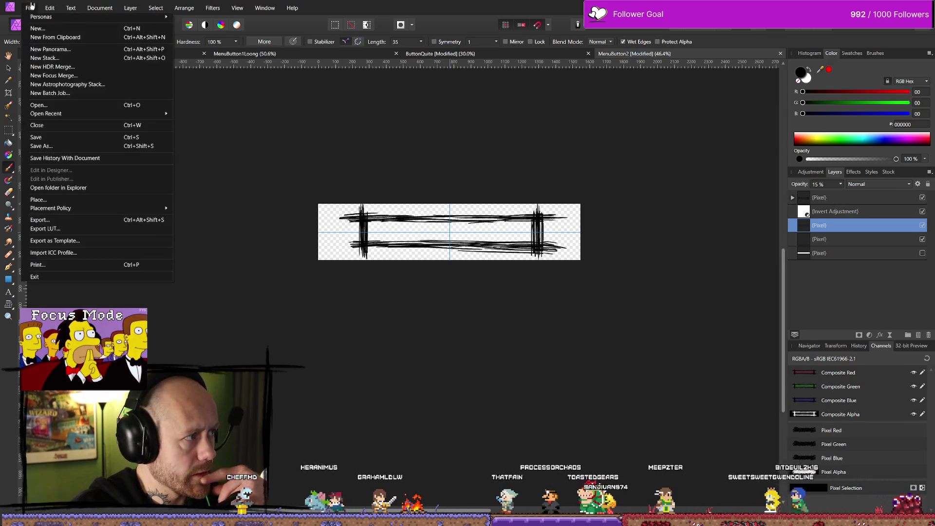
{"action": "left_click", "coordinate": [54, 222]}
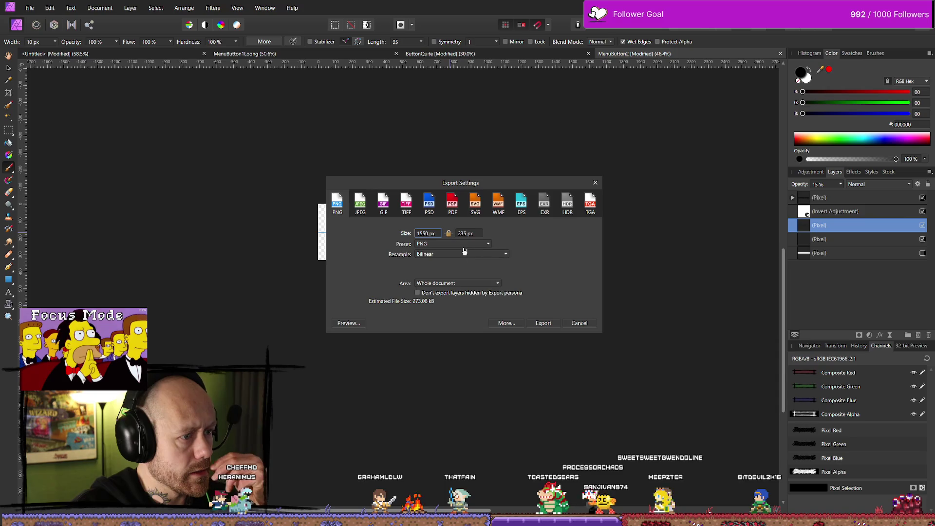
{"action": "left_click", "coordinate": [545, 324]}
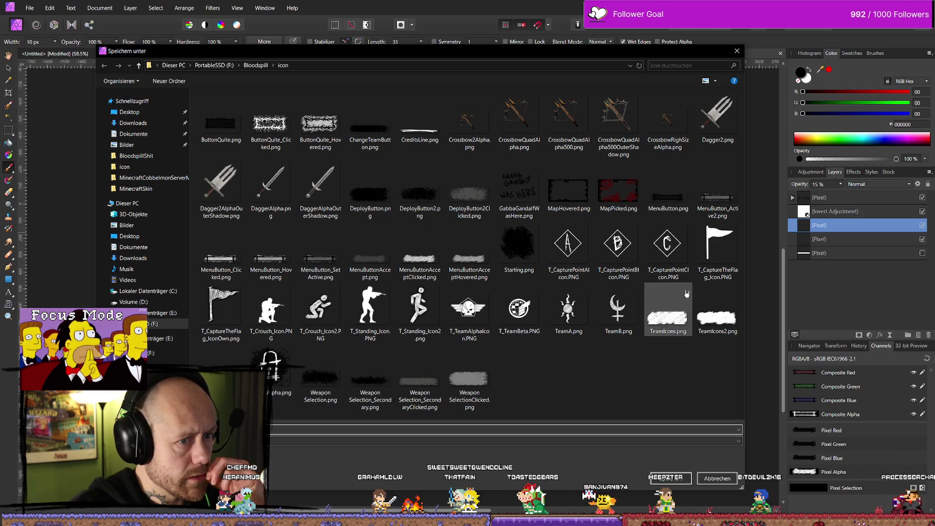
{"action": "left_click", "coordinate": [717, 195]}
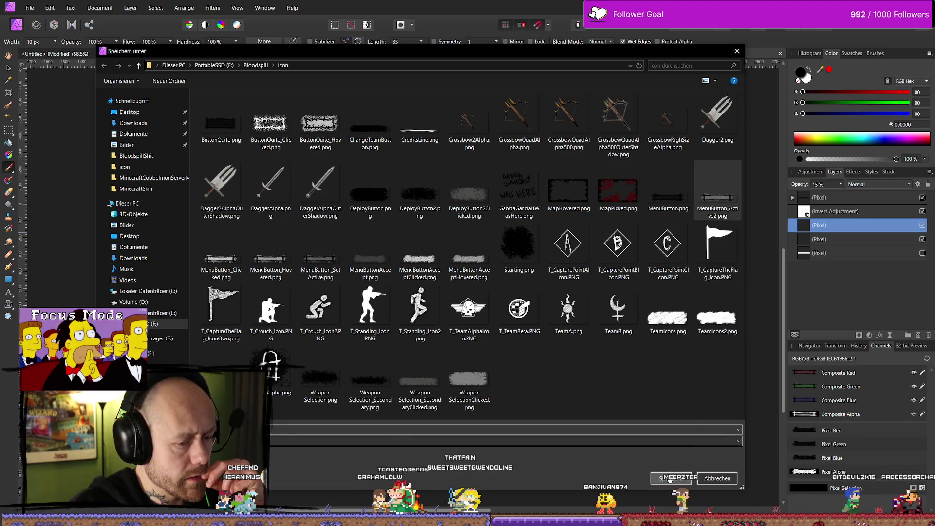
{"action": "left_click", "coordinate": [670, 479]}
{"action": "left_click", "coordinate": [487, 300]}
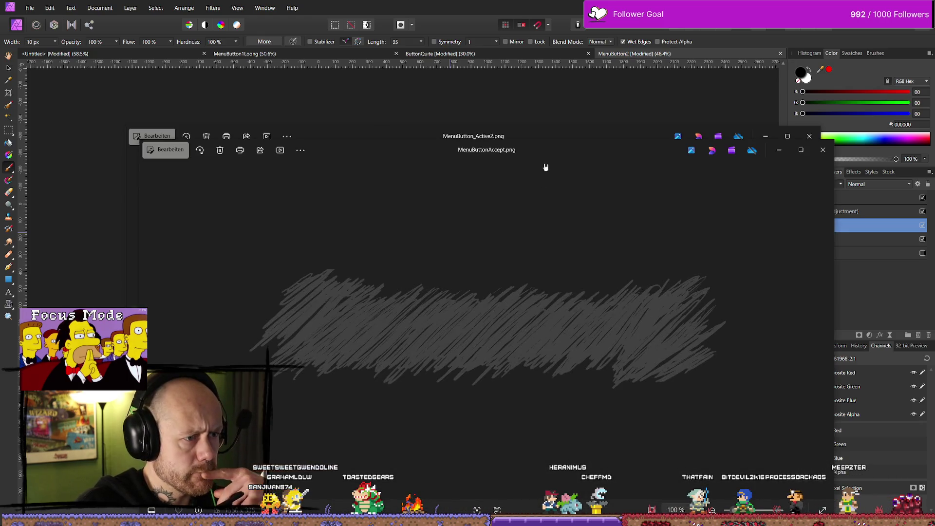
Lay MenuButtonAccept.png and MenuButton_Active2.png previews side by side, then close both.
{"action": "left_click_drag", "start_coordinate": [545, 167], "coordinate": [132, 149]}
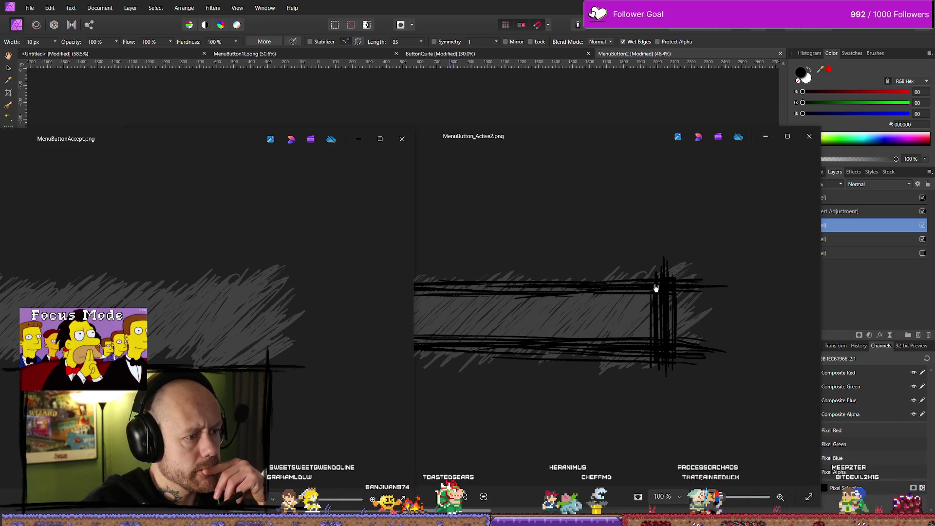
{"action": "left_click_drag", "start_coordinate": [142, 140], "coordinate": [276, 140]}
{"action": "left_click_drag", "start_coordinate": [588, 142], "coordinate": [756, 143]}
{"action": "left_click_drag", "start_coordinate": [166, 149], "coordinate": [229, 131]}
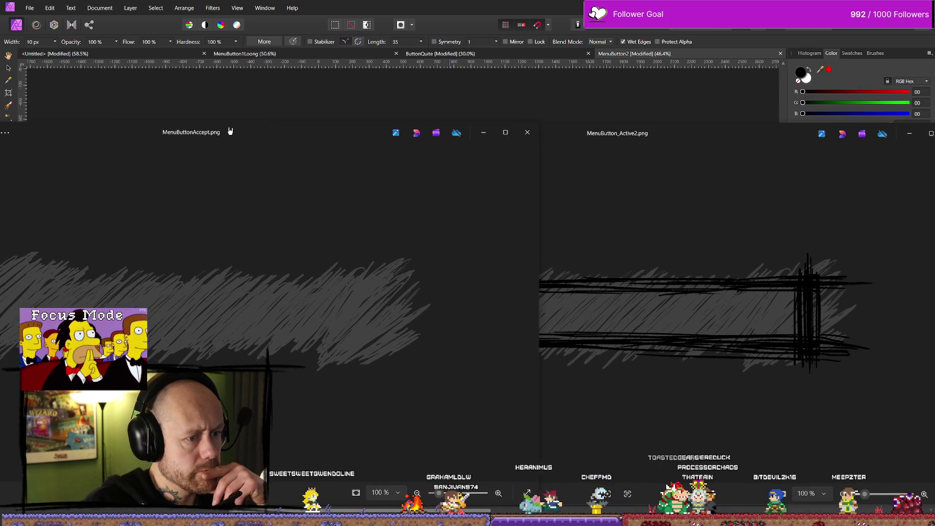
{"action": "left_click", "coordinate": [526, 133]}
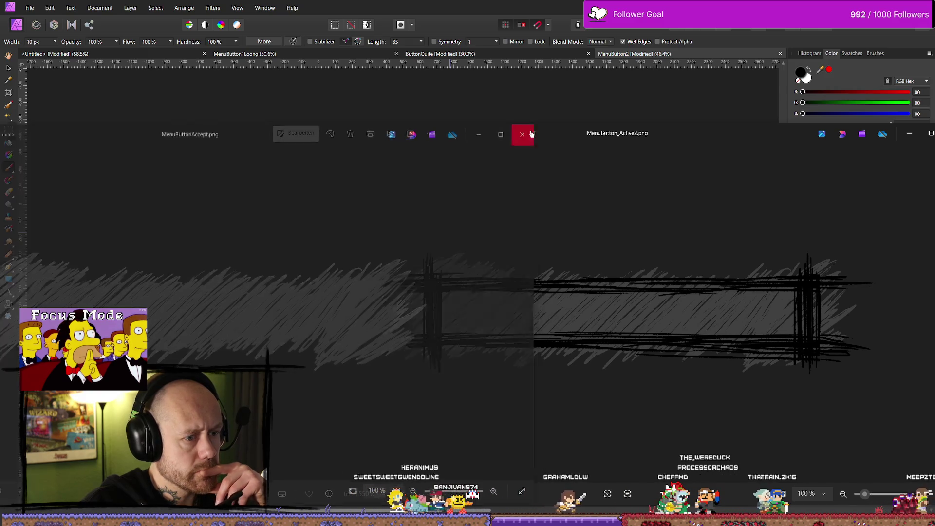
{"action": "left_click", "coordinate": [711, 130]}
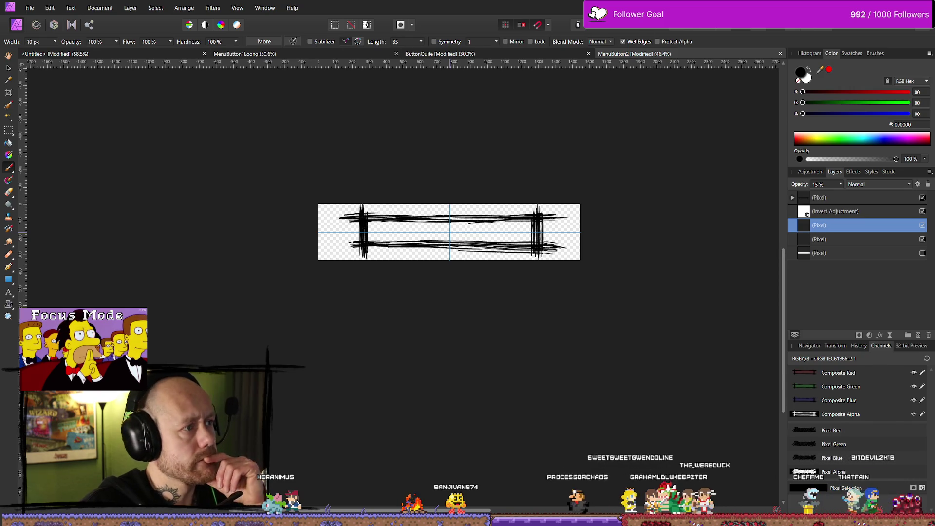
{"action": "key", "text": "alt+Tab"}
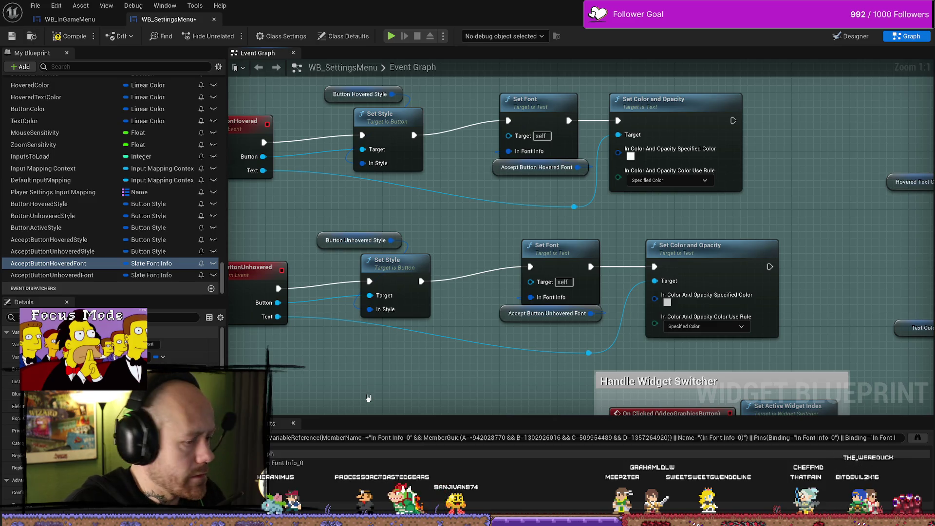
Refresh the UI textures, compile WB_SettingsMenu, and jump to the failing Set Font node.
{"action": "left_click_drag", "start_coordinate": [368, 398], "coordinate": [376, 371]}
{"action": "key", "text": "ctrl+space"}
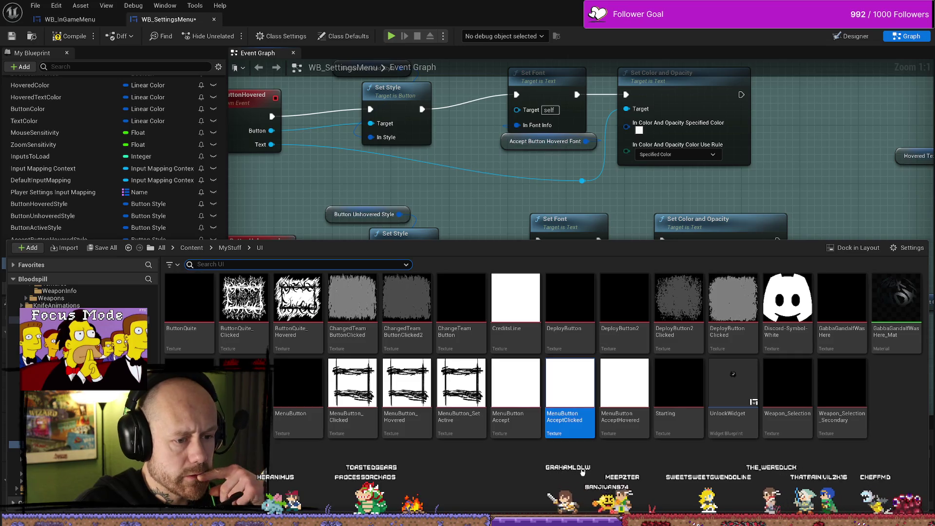
{"action": "key", "text": "ctrl+space"}
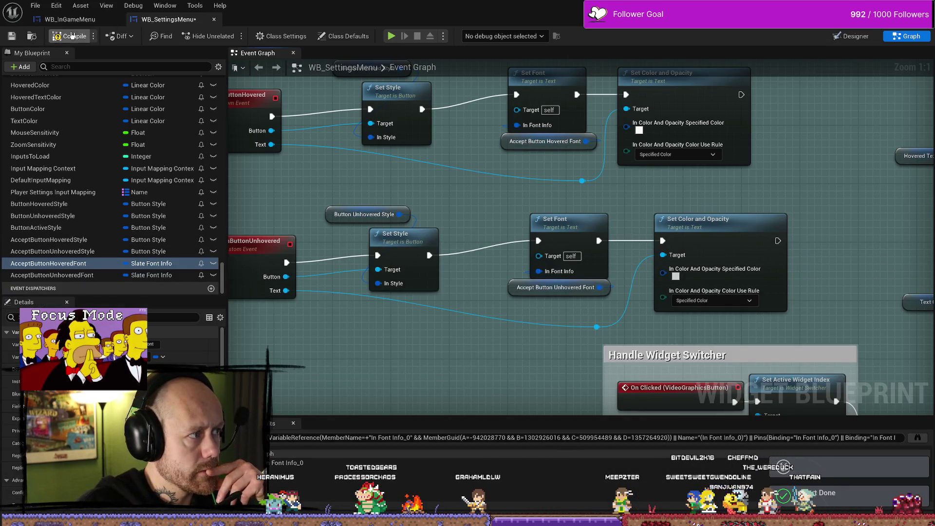
{"action": "left_click", "coordinate": [17, 37]}
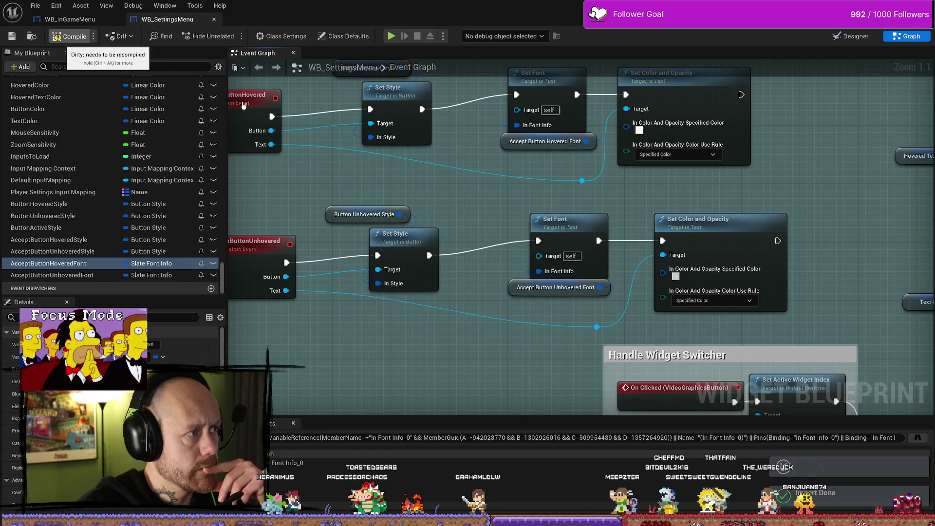
{"action": "left_click", "coordinate": [852, 37]}
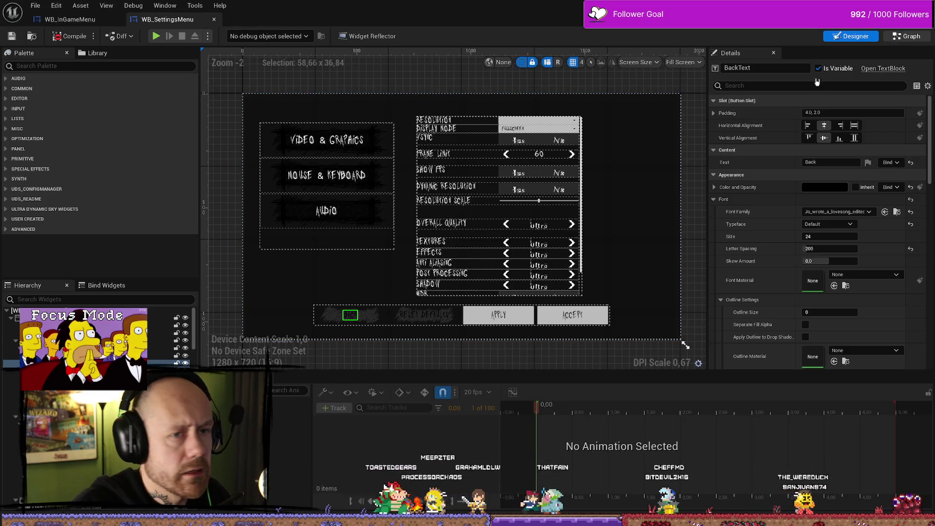
{"action": "left_click", "coordinate": [906, 36]}
{"action": "left_click", "coordinate": [437, 441]}
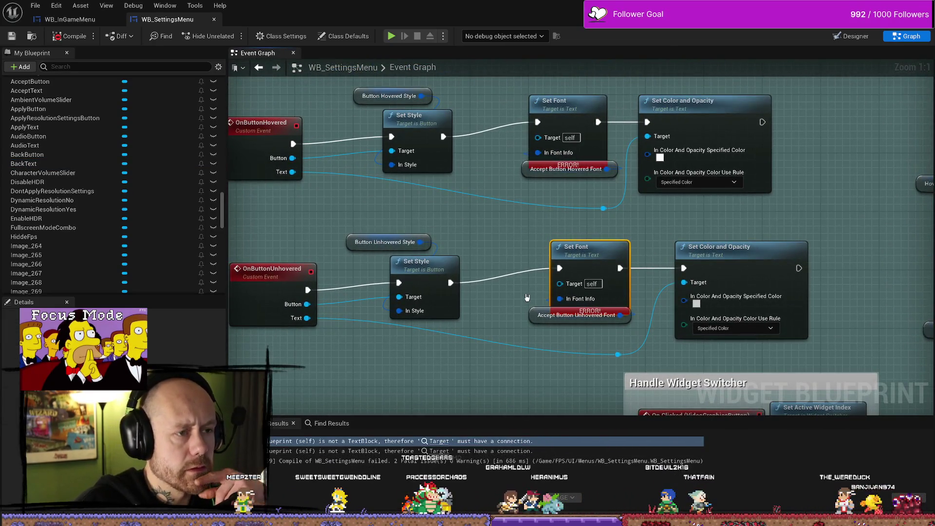
Route both events' Text wires into the Set Font Targets and recompile to clear errors.
{"action": "scroll", "coordinate": [510, 282], "scroll_direction": "down", "scroll_amount": 1}
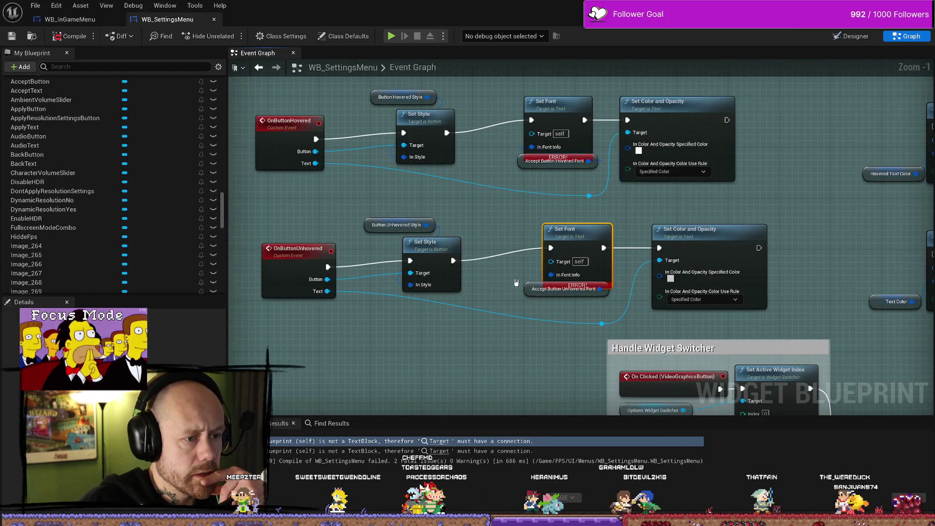
{"action": "mouse_move", "coordinate": [550, 262]}
{"action": "left_mouse_down"}
{"action": "mouse_move", "coordinate": [349, 305]}
{"action": "mouse_move", "coordinate": [405, 305]}
{"action": "mouse_move", "coordinate": [497, 227]}
{"action": "mouse_move", "coordinate": [498, 381]}
{"action": "mouse_move", "coordinate": [526, 289]}
{"action": "left_mouse_up"}
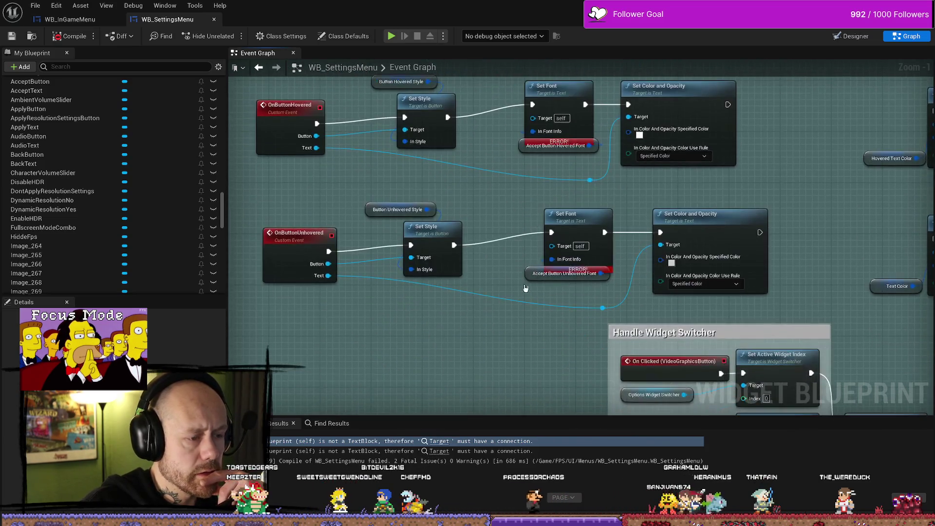
{"action": "double_click", "coordinate": [436, 289]}
{"action": "mouse_move", "coordinate": [437, 289]}
{"action": "left_mouse_down"}
{"action": "mouse_move", "coordinate": [431, 309]}
{"action": "mouse_move", "coordinate": [552, 246]}
{"action": "left_mouse_up"}
{"action": "mouse_move", "coordinate": [495, 179]}
{"action": "left_mouse_down"}
{"action": "mouse_move", "coordinate": [466, 251]}
{"action": "mouse_move", "coordinate": [396, 252]}
{"action": "mouse_move", "coordinate": [519, 190]}
{"action": "mouse_move", "coordinate": [507, 189]}
{"action": "left_mouse_up"}
{"action": "double_click", "coordinate": [435, 234]}
{"action": "left_click_drag", "start_coordinate": [535, 261], "coordinate": [505, 255]}
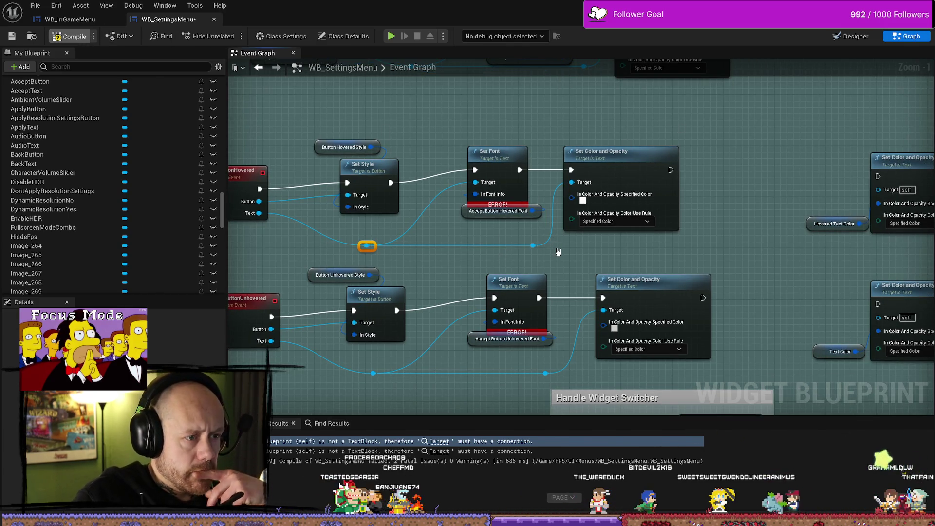
{"action": "key", "text": "F7"}
Check the OnButtonHovered and OnButtonUnhovered rows, then switch to the Designer view.
{"action": "left_click_drag", "start_coordinate": [493, 271], "coordinate": [500, 242]}
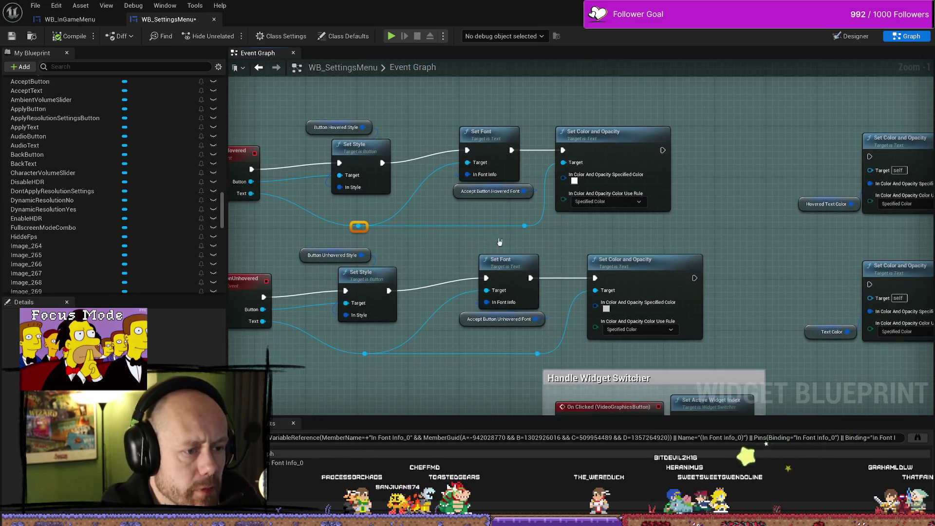
{"action": "mouse_move", "coordinate": [343, 252]}
{"action": "left_mouse_down"}
{"action": "mouse_move", "coordinate": [445, 263]}
{"action": "mouse_move", "coordinate": [470, 303]}
{"action": "left_mouse_up"}
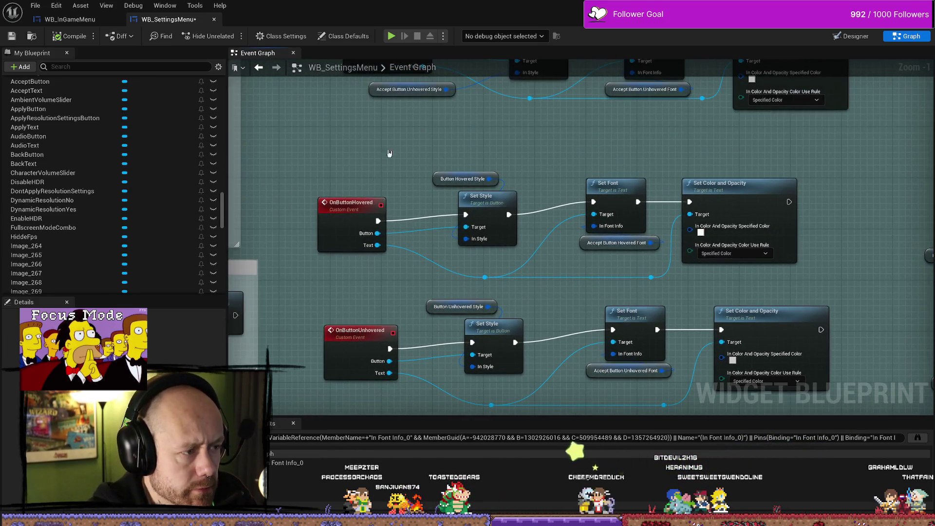
{"action": "left_click", "coordinate": [855, 37]}
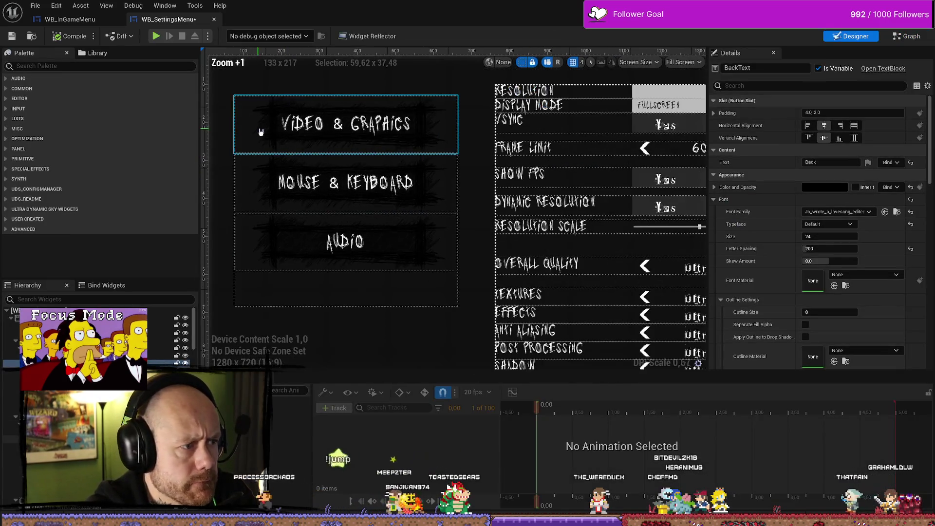
Set the Normal image of the Video & Graphics and Audio buttons to MenuButton_Active2.
{"action": "left_click", "coordinate": [261, 132]}
{"action": "left_click", "coordinate": [871, 192]}
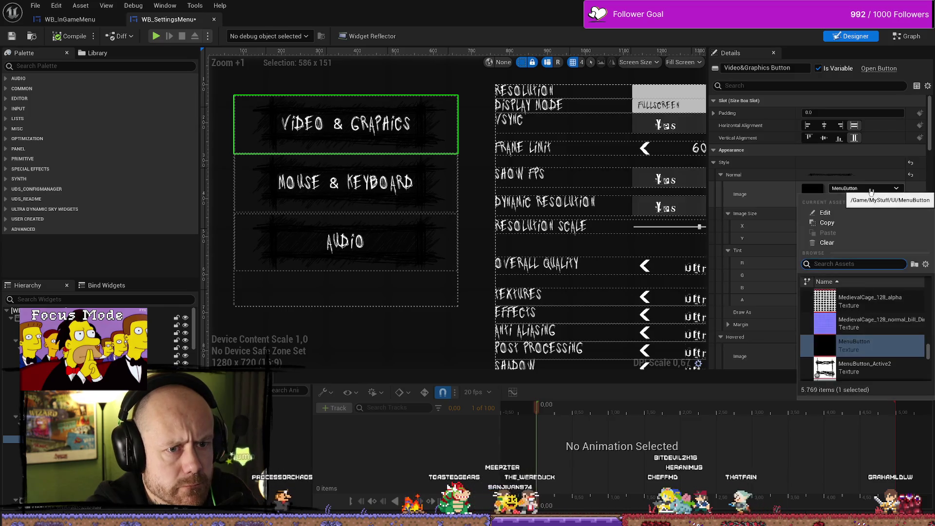
{"action": "left_click", "coordinate": [865, 368]}
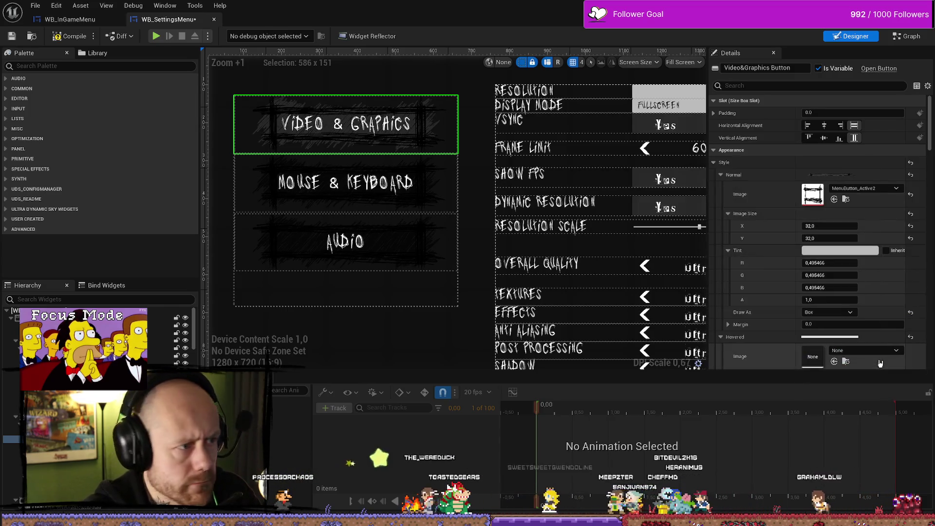
{"action": "left_click", "coordinate": [429, 196]}
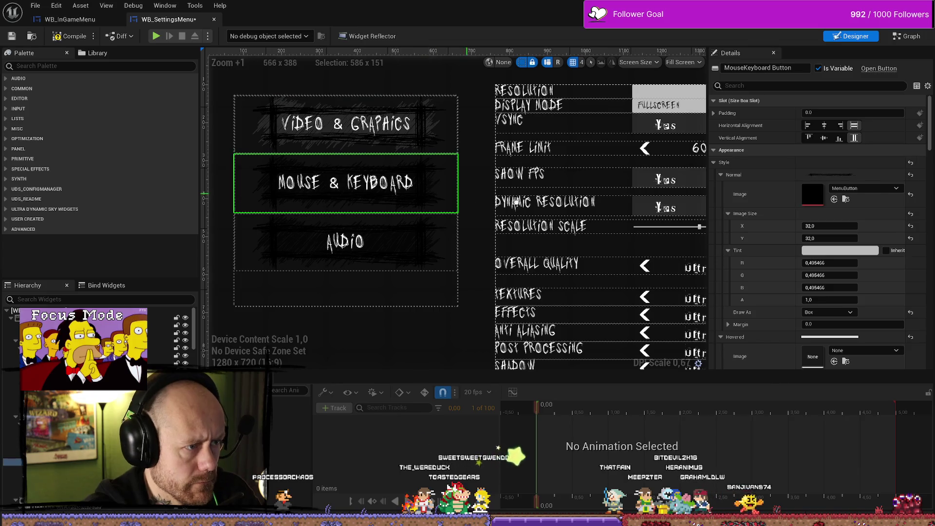
{"action": "left_click", "coordinate": [864, 189]}
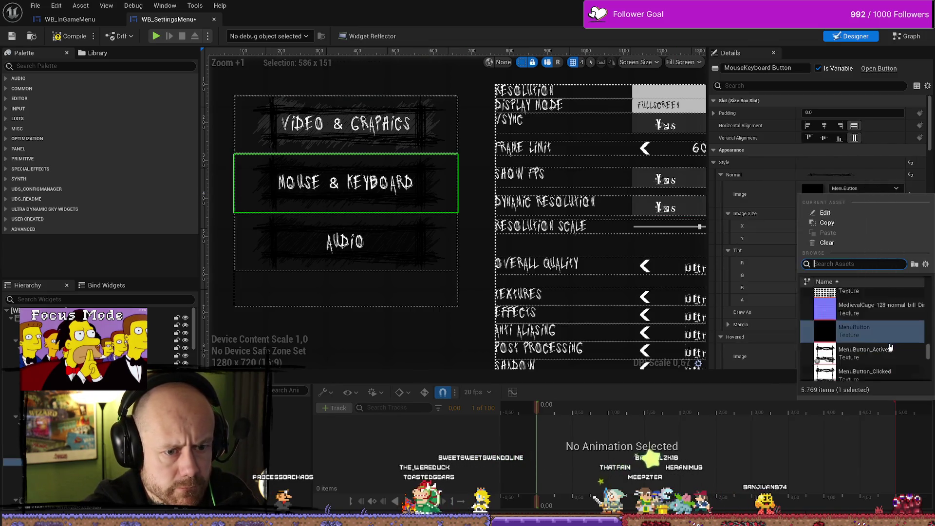
{"action": "left_click", "coordinate": [448, 251]}
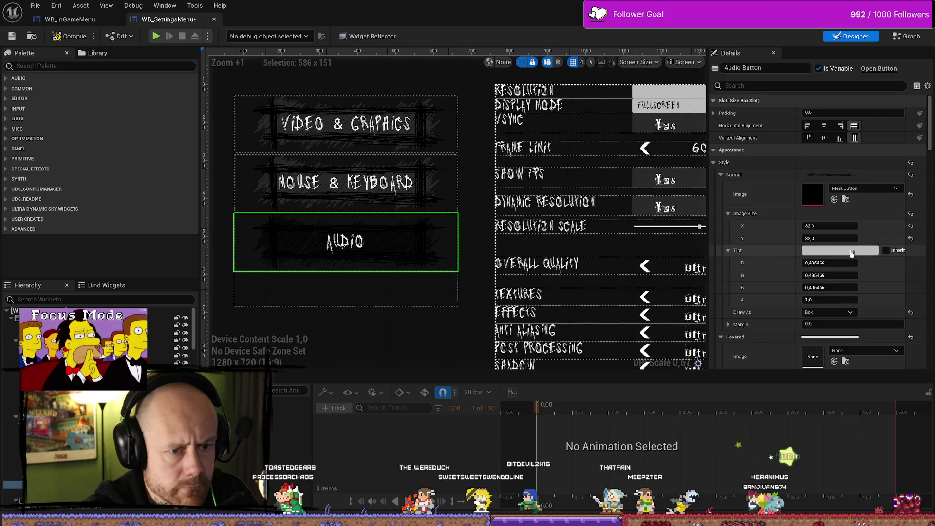
{"action": "left_click", "coordinate": [864, 189]}
{"action": "left_click", "coordinate": [883, 367]}
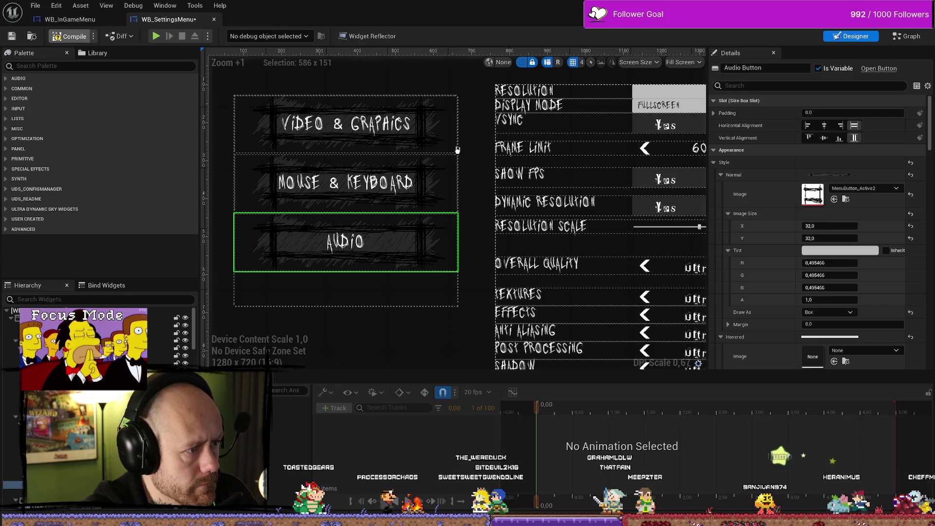
Compile and save WB_SettingsMenu, briefly checking the in-game menu widget.
{"action": "key", "text": "F7"}
{"action": "scroll", "coordinate": [480, 163], "scroll_direction": "down", "scroll_amount": 4}
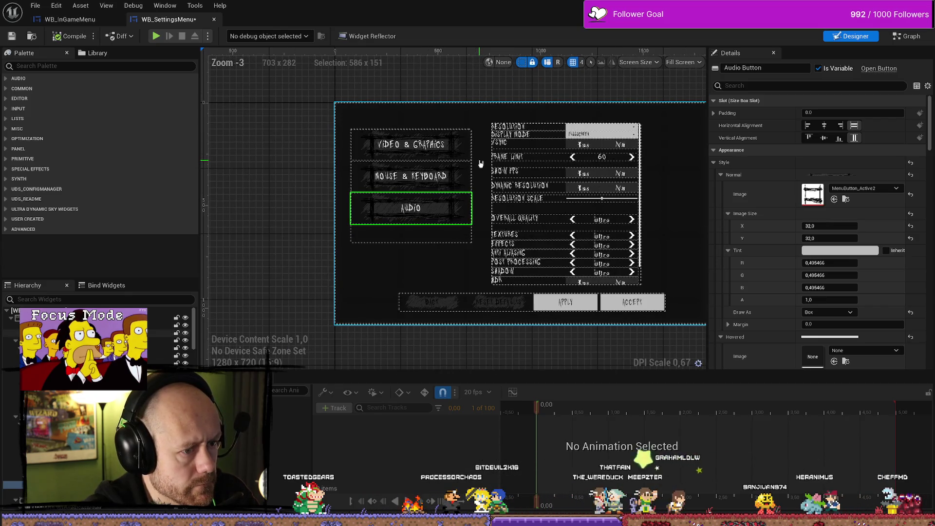
{"action": "scroll", "coordinate": [481, 163], "scroll_direction": "up", "scroll_amount": 3}
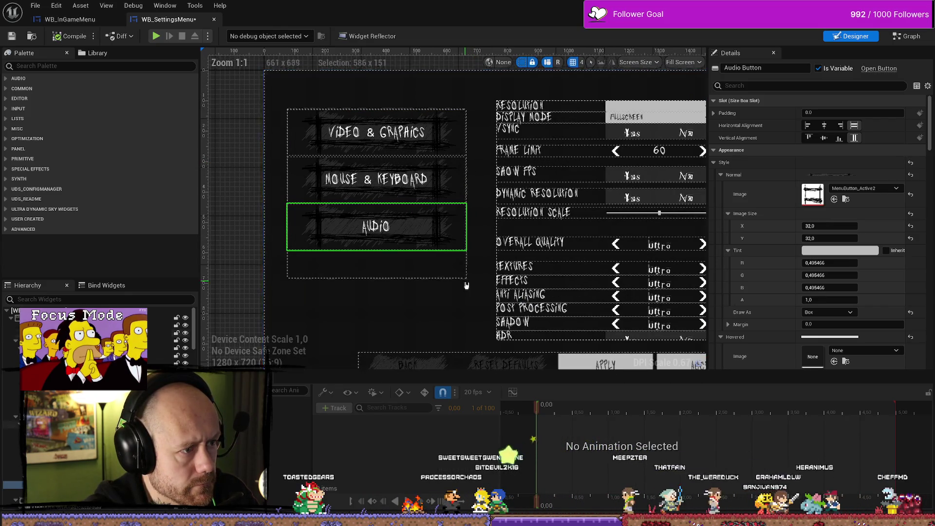
{"action": "key", "text": "ctrl+s"}
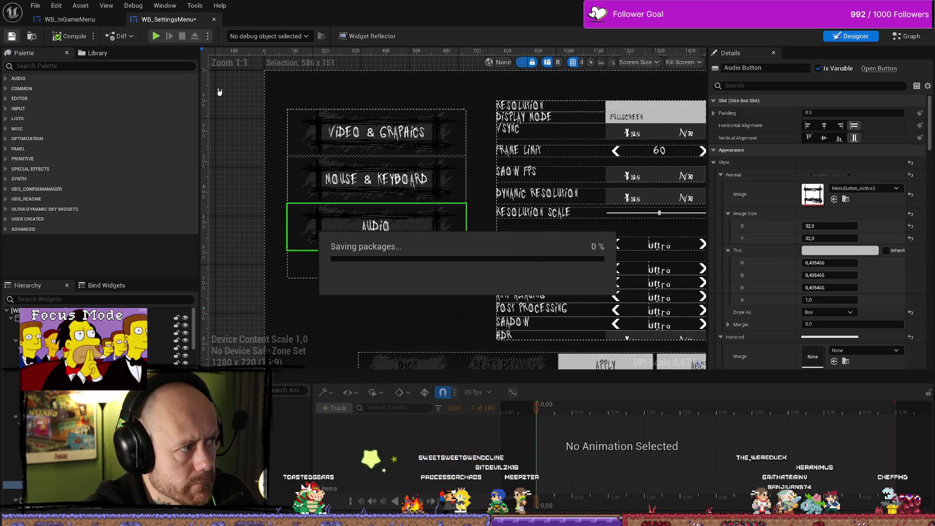
{"action": "scroll", "coordinate": [435, 192], "scroll_direction": "down", "scroll_amount": 4}
{"action": "scroll", "coordinate": [435, 193], "scroll_direction": "up", "scroll_amount": 3}
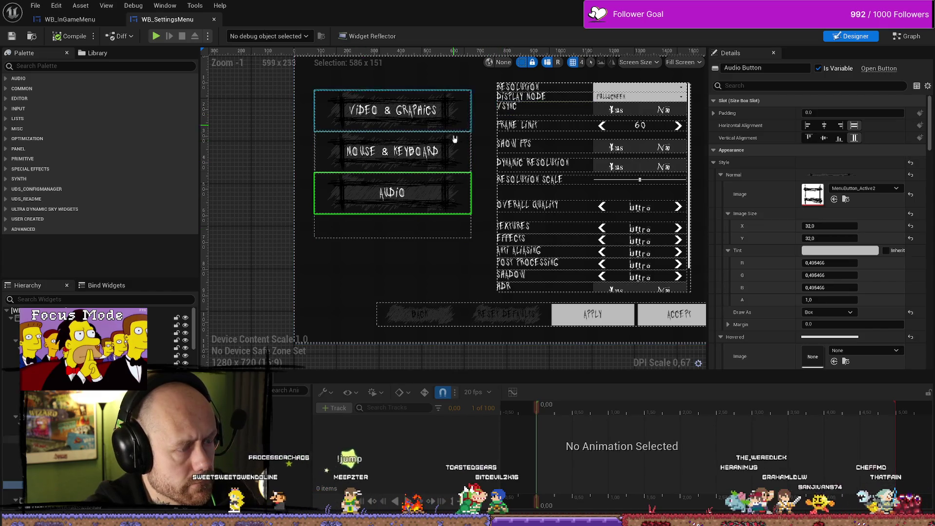
{"action": "left_click", "coordinate": [71, 20]}
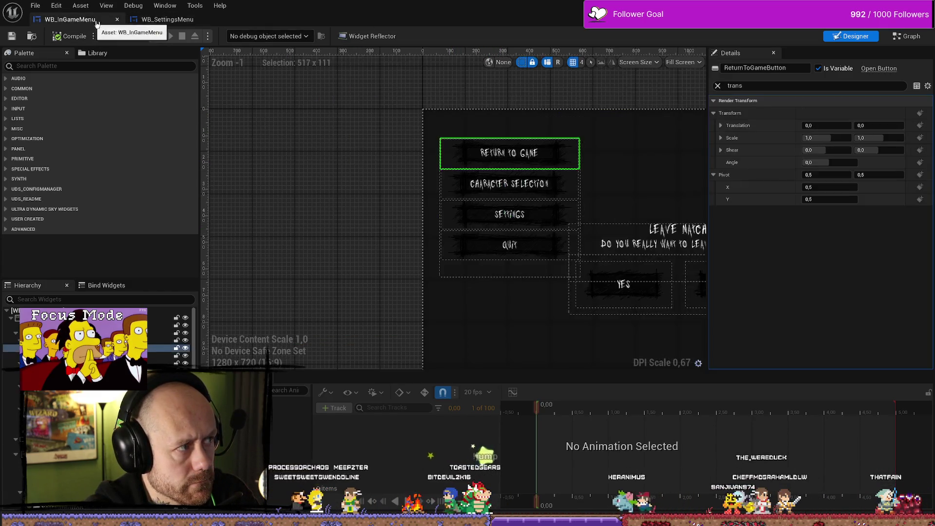
{"action": "left_click", "coordinate": [156, 21]}
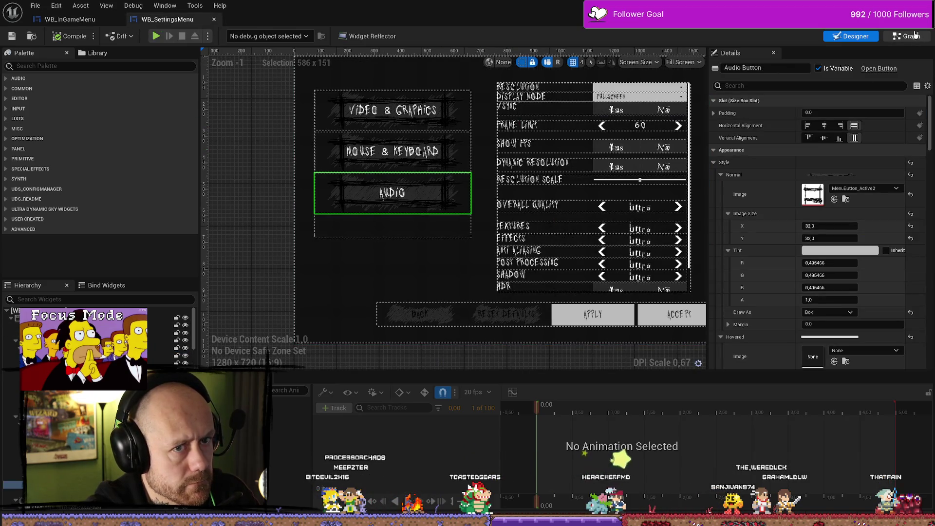
In the event graph, give Button Hovered Style's default a new texture and compile.
{"action": "key", "text": "ctrl+shift+g"}
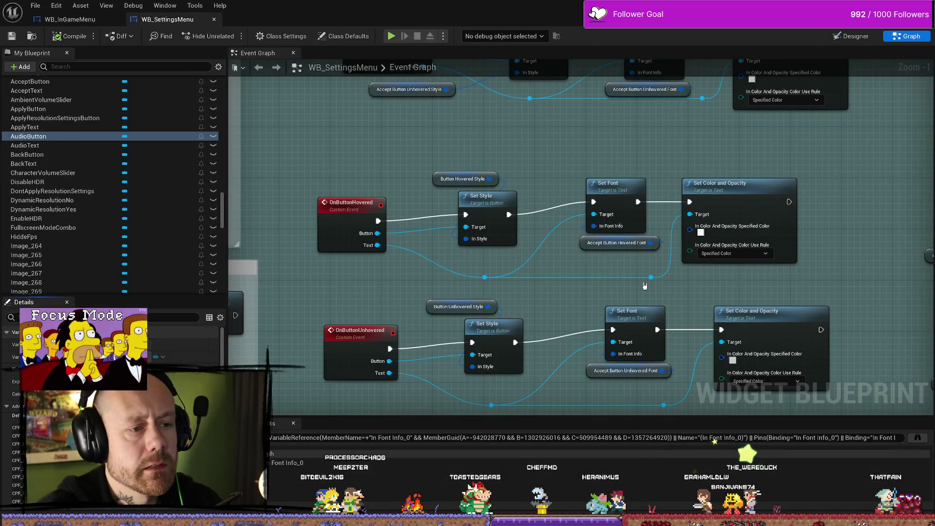
{"action": "left_click_drag", "start_coordinate": [527, 221], "coordinate": [523, 157]}
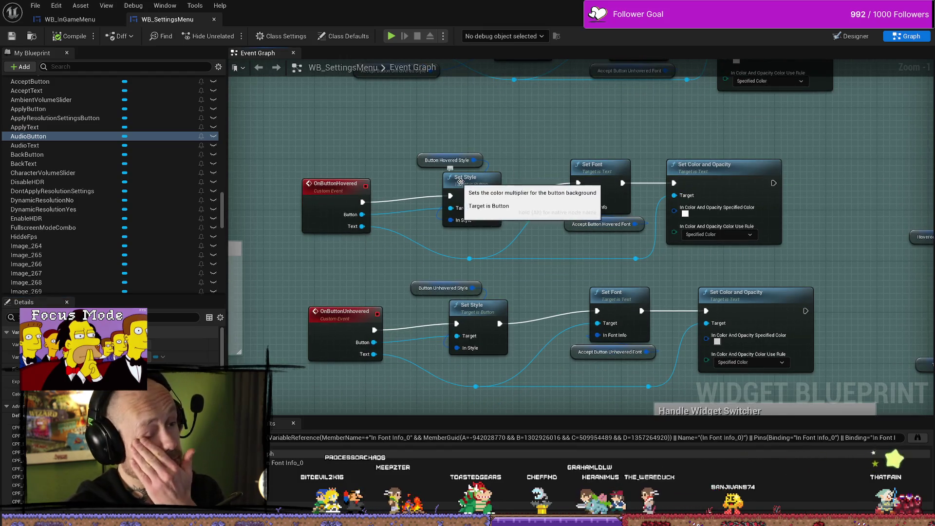
{"action": "left_click", "coordinate": [424, 161]}
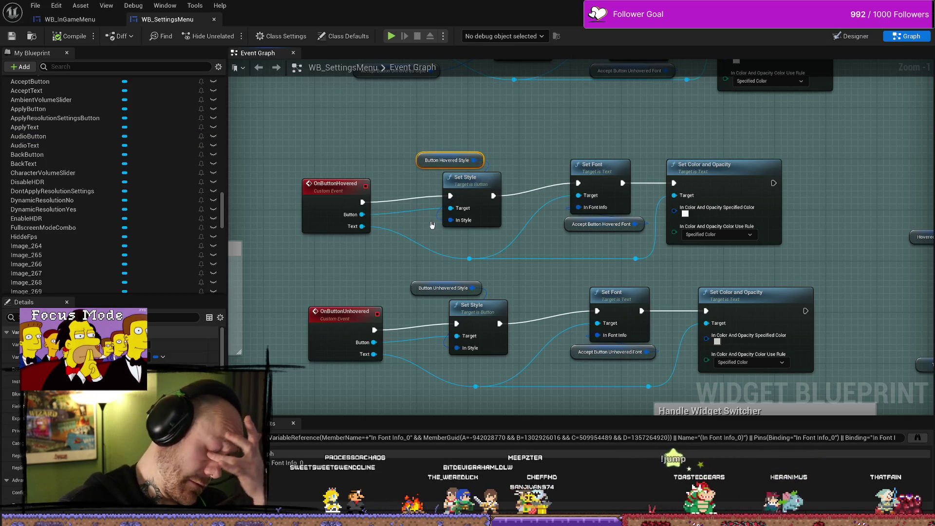
{"action": "scroll", "coordinate": [141, 246], "scroll_direction": "down", "scroll_amount": 15}
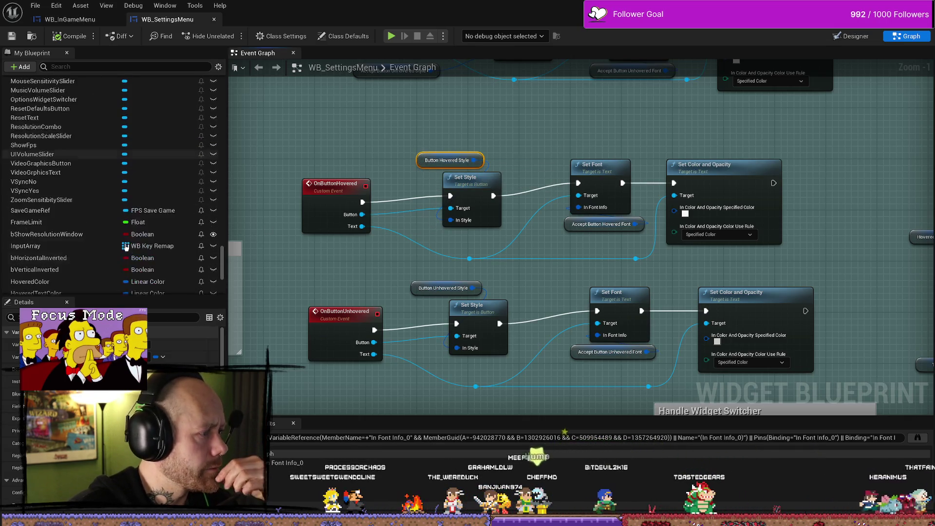
{"action": "scroll", "coordinate": [115, 404], "scroll_direction": "down", "scroll_amount": 5}
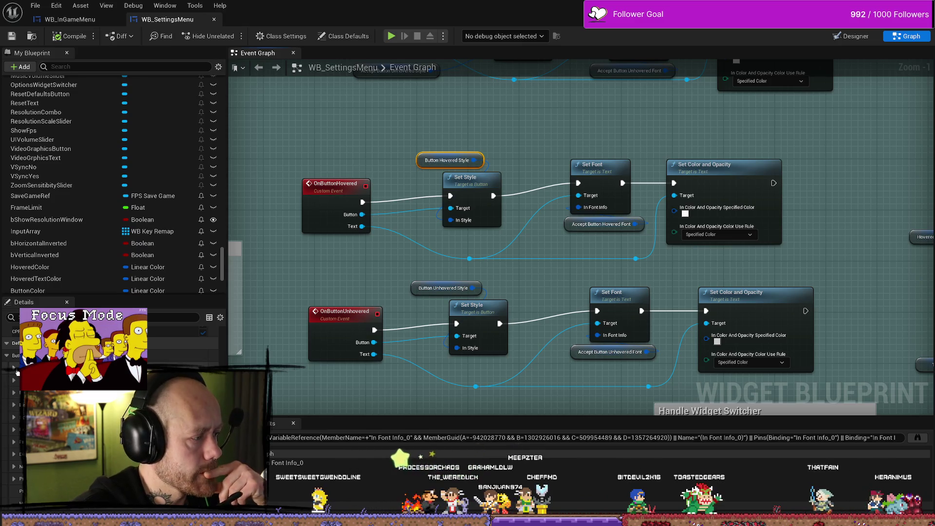
{"action": "left_click", "coordinate": [185, 380]}
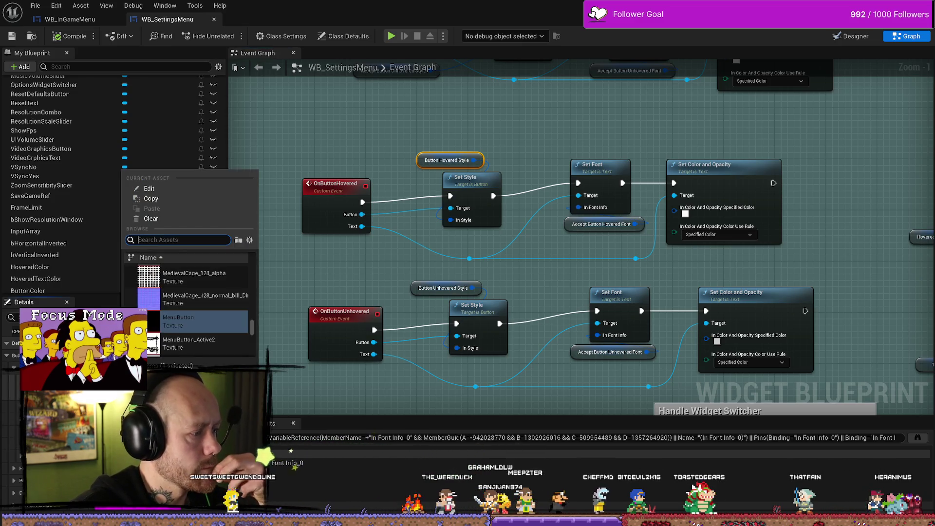
{"action": "left_click", "coordinate": [182, 341]}
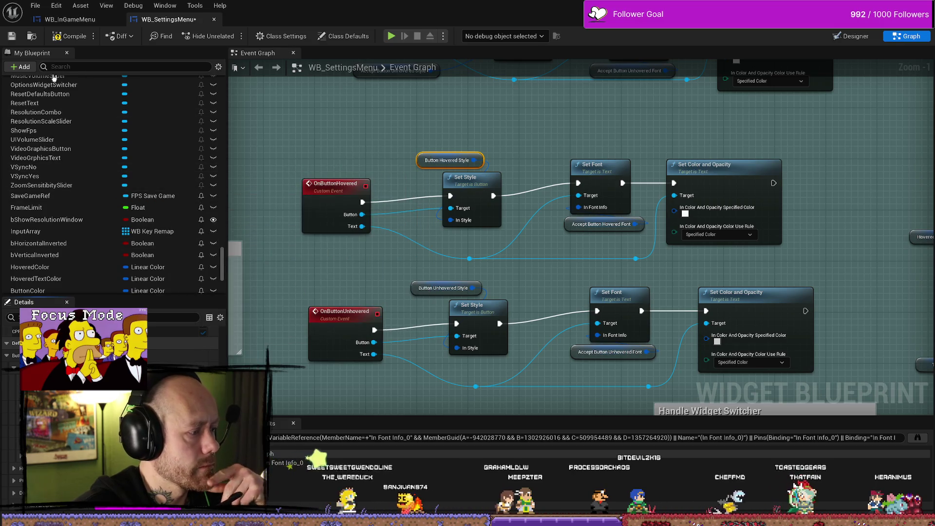
{"action": "left_click", "coordinate": [55, 39]}
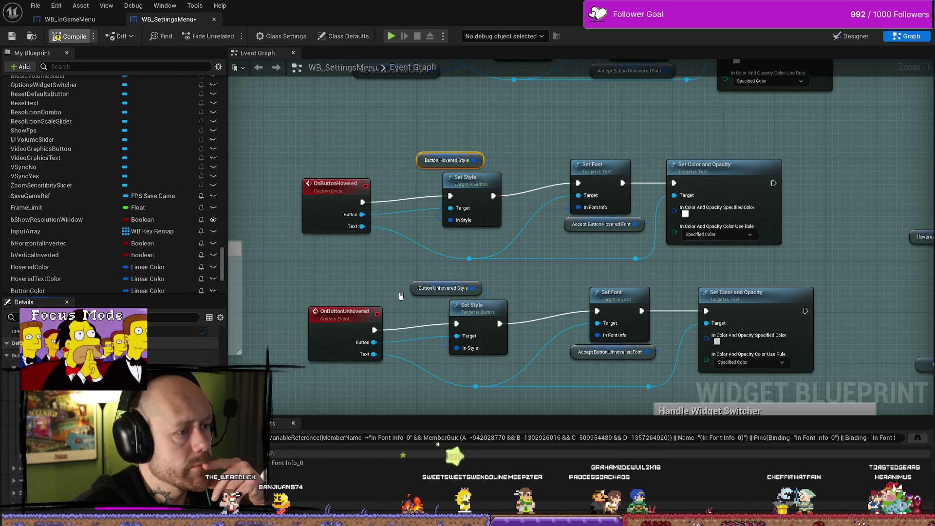
Set the Button Unhovered Style default texture to MenuButton.
{"action": "left_click", "coordinate": [441, 288]}
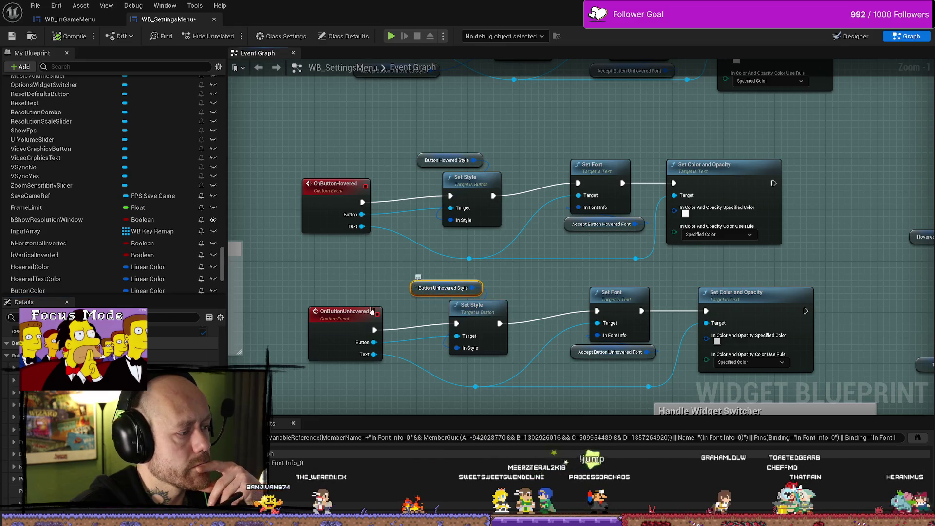
{"action": "left_click", "coordinate": [185, 377]}
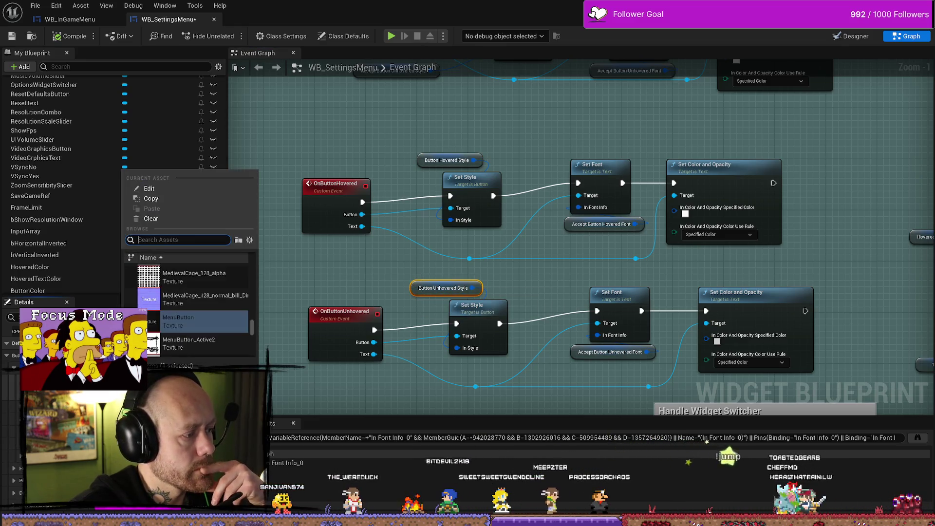
{"action": "left_click", "coordinate": [193, 335]}
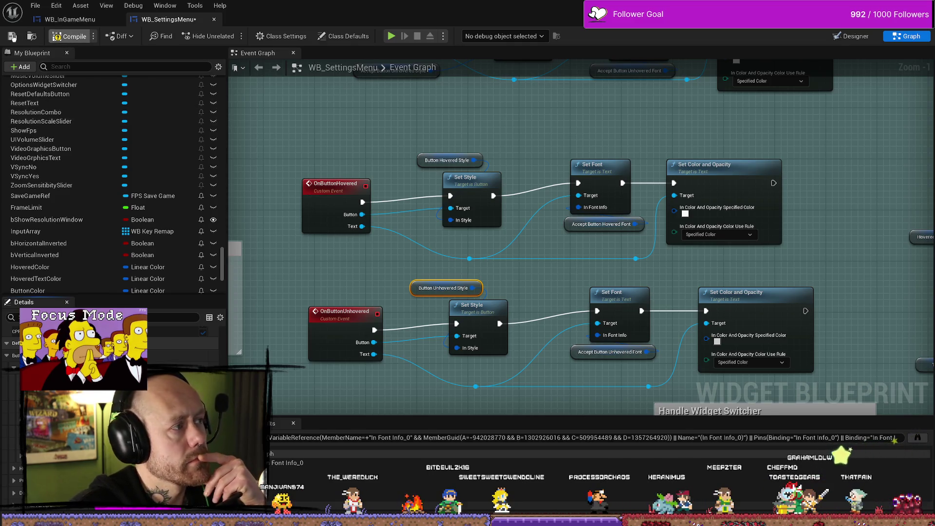
{"action": "scroll", "coordinate": [364, 303], "scroll_direction": "down", "scroll_amount": 4}
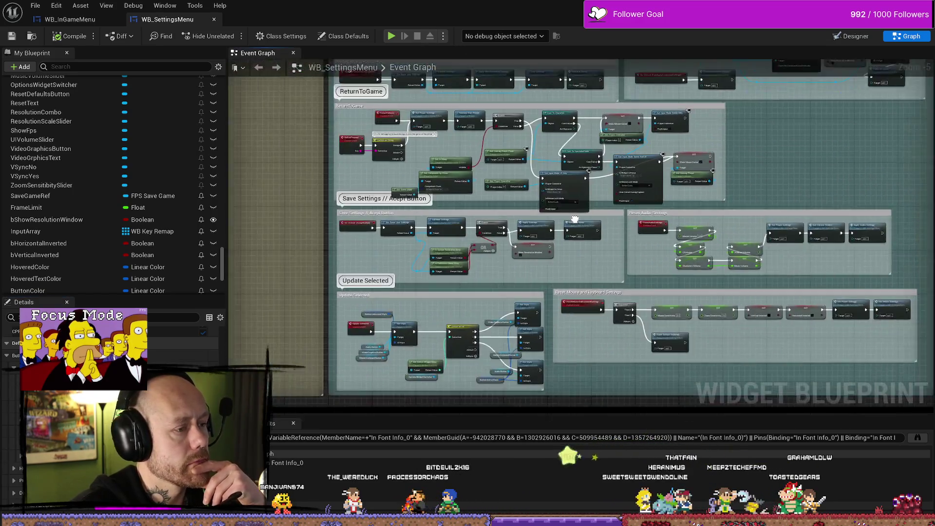
{"action": "scroll", "coordinate": [390, 263], "scroll_direction": "up", "scroll_amount": 5}
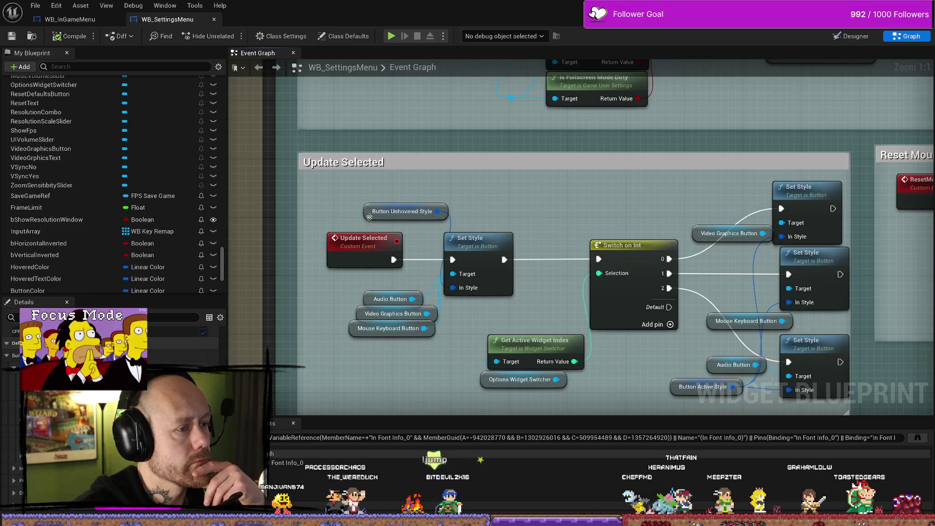
{"action": "left_click_drag", "start_coordinate": [553, 342], "coordinate": [441, 279]}
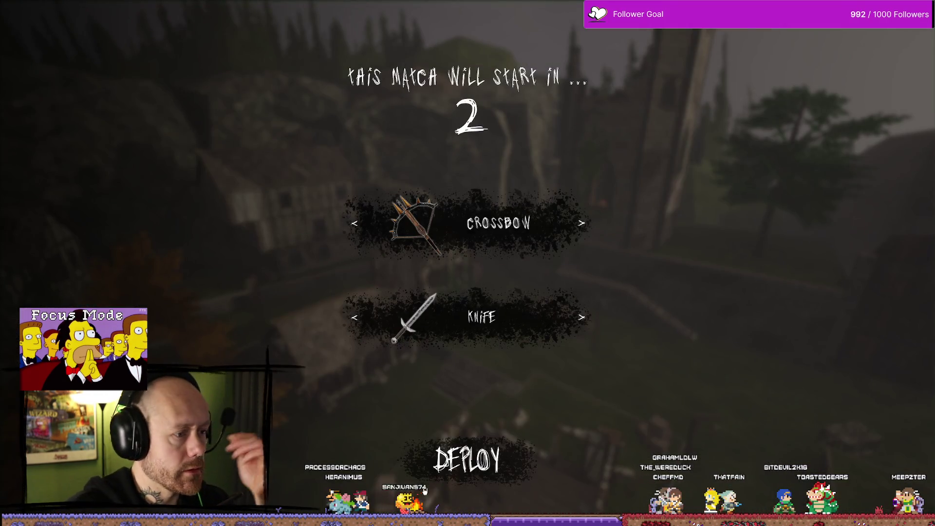
From the pause menu's Settings, switch repeatedly between Mouse & Keyboard, Audio and Video & Graphics.
{"action": "key", "text": "Escape"}
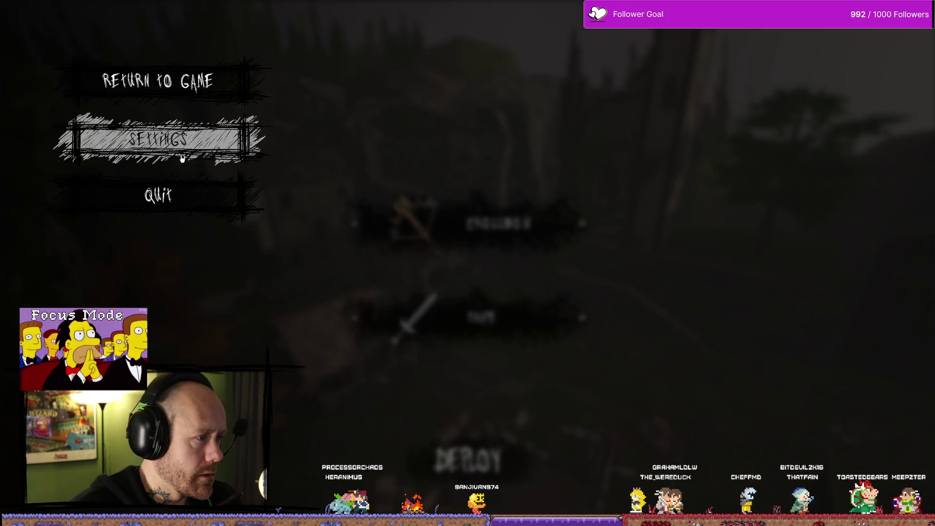
{"action": "left_click", "coordinate": [162, 138]}
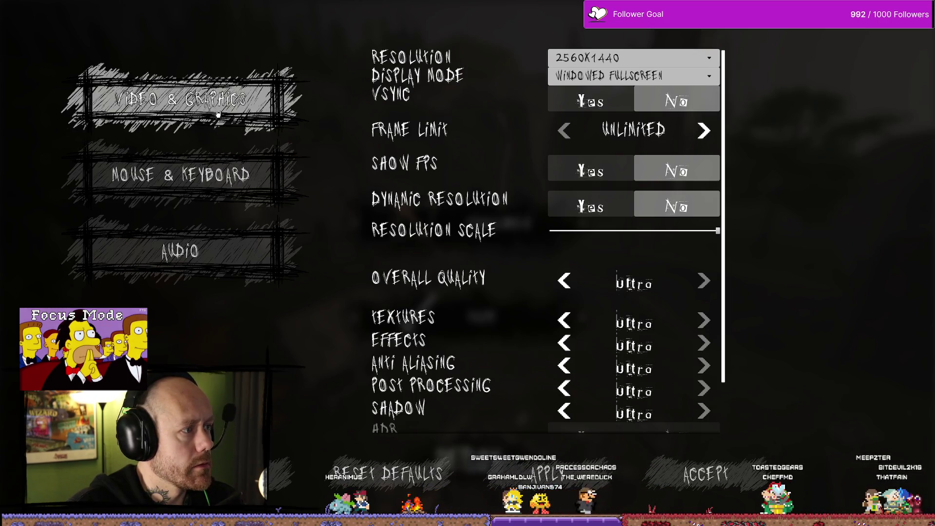
{"action": "left_click", "coordinate": [214, 176]}
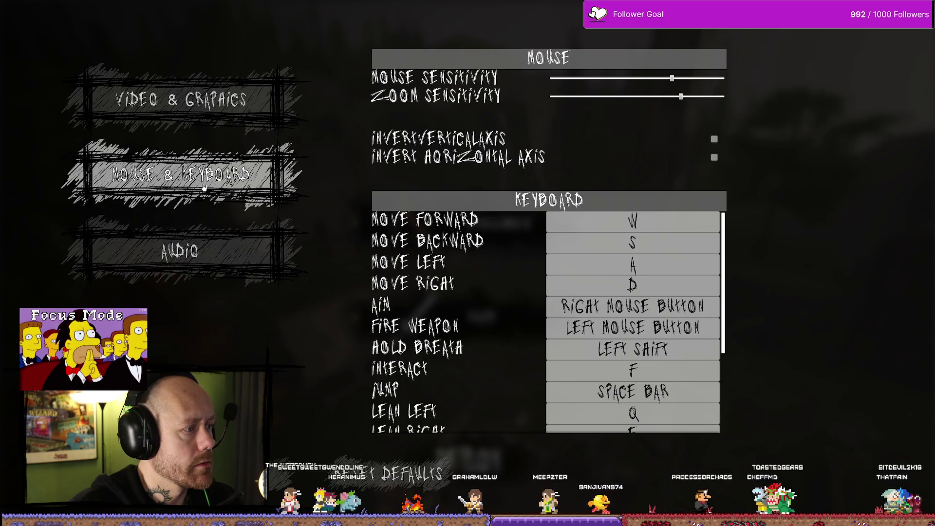
{"action": "left_click", "coordinate": [206, 107]}
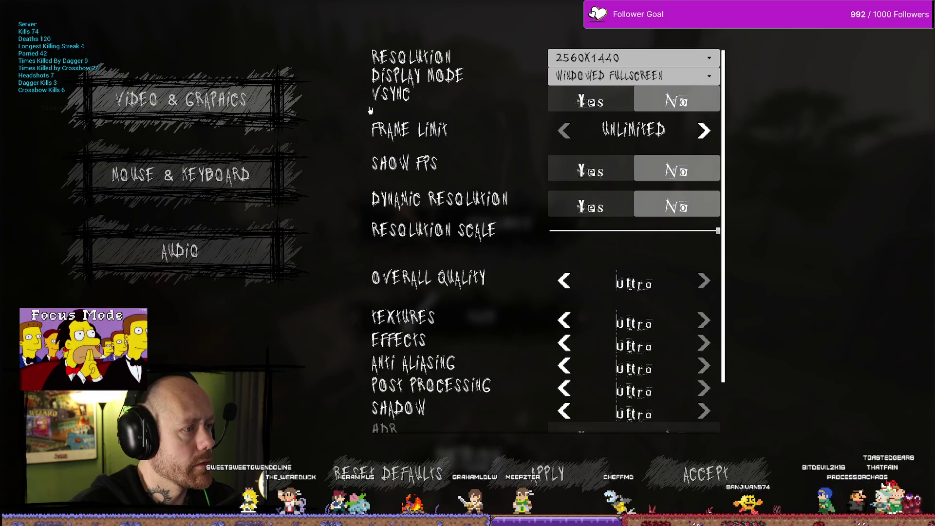
{"action": "left_click", "coordinate": [267, 164]}
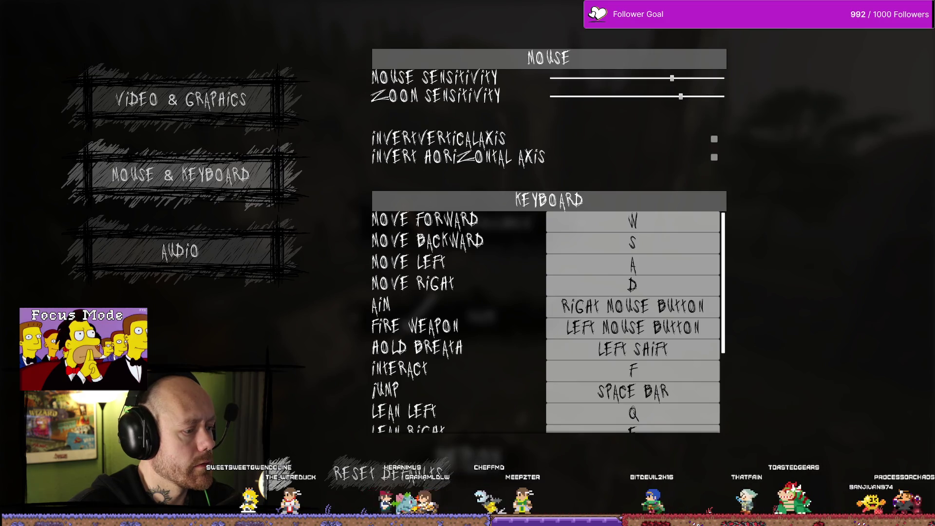
{"action": "left_click", "coordinate": [223, 307]}
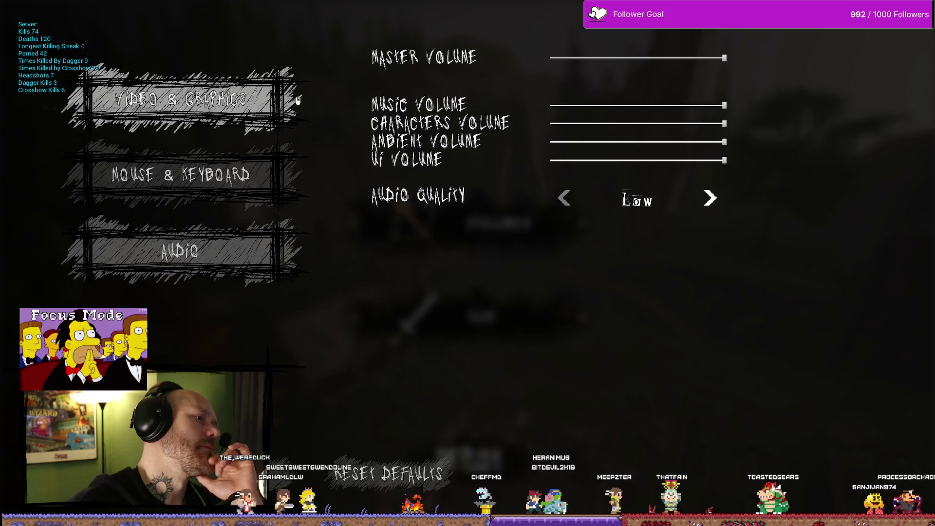
{"action": "left_click", "coordinate": [372, 100]}
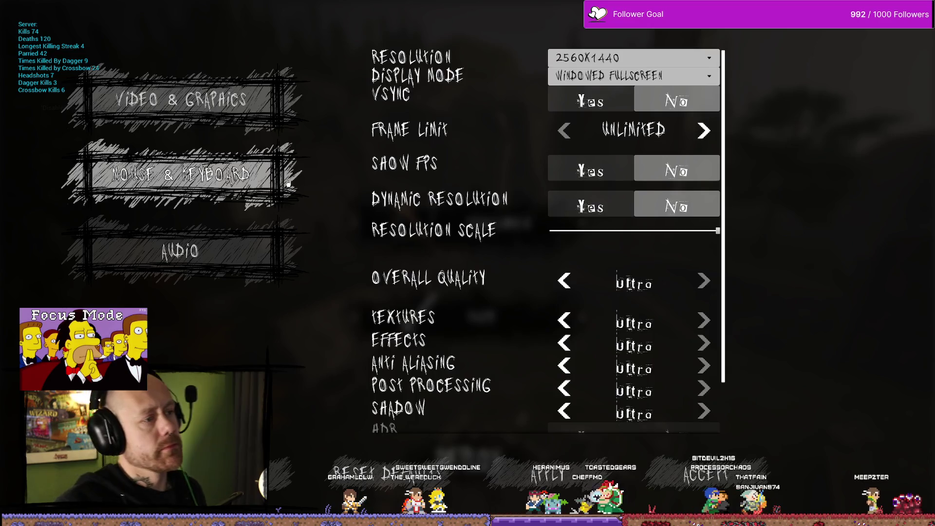
{"action": "left_click", "coordinate": [310, 173]}
{"action": "left_click", "coordinate": [308, 90]}
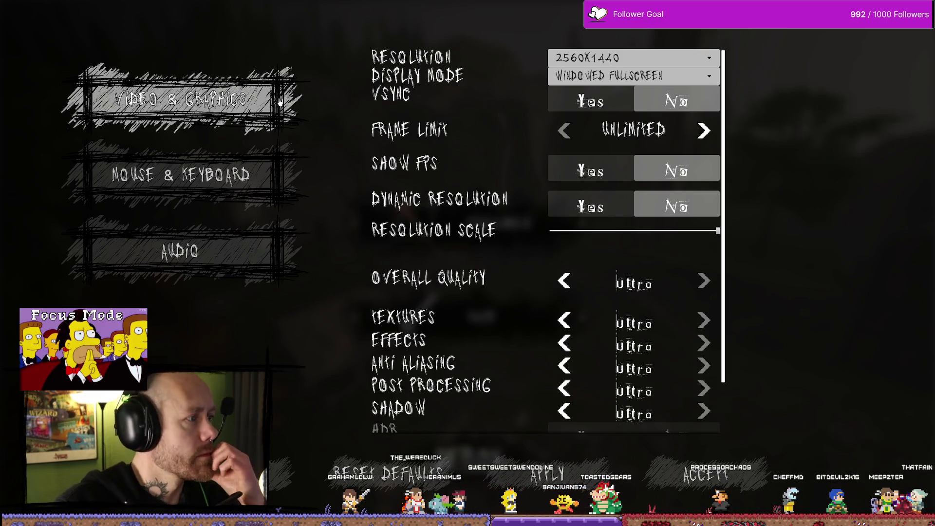
{"action": "left_click", "coordinate": [252, 177]}
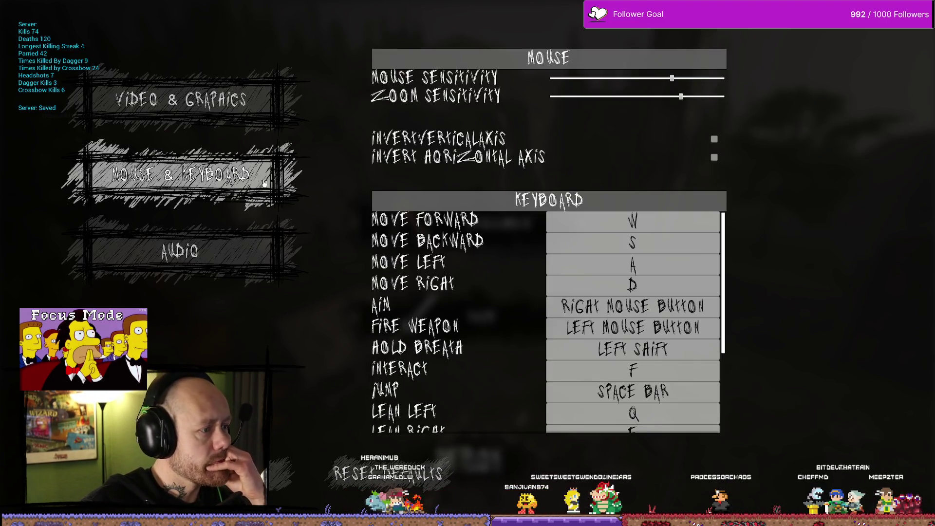
{"action": "left_click", "coordinate": [265, 115]}
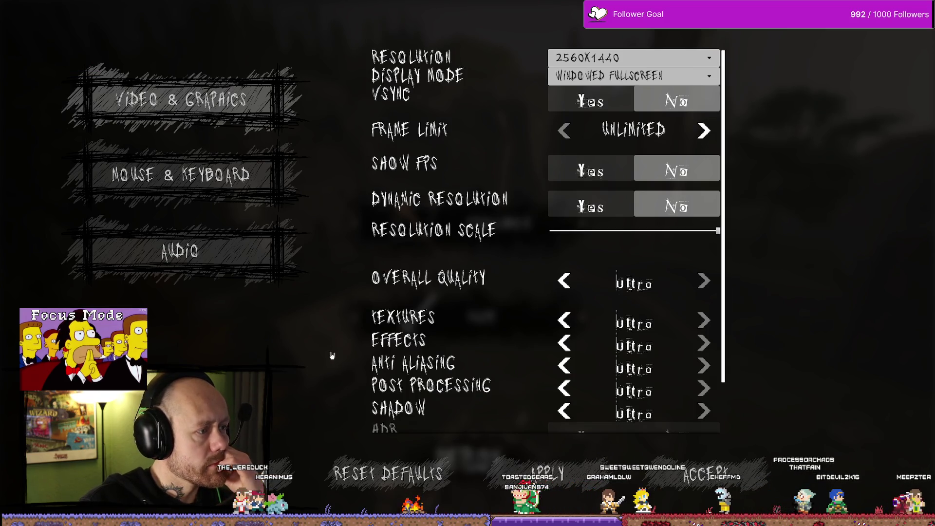
Close the settings, stop the play session, and bring up the content drawer.
{"action": "key", "text": "Escape"}
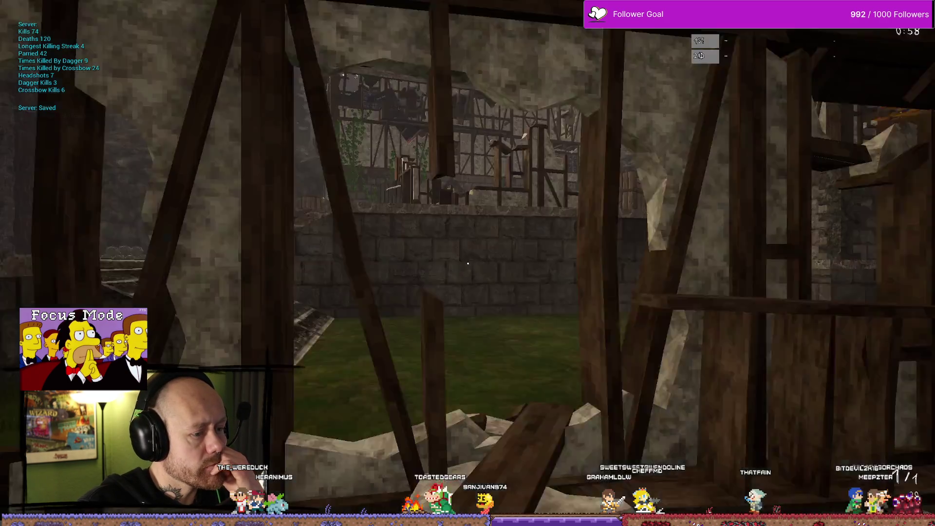
{"action": "key", "text": "Escape"}
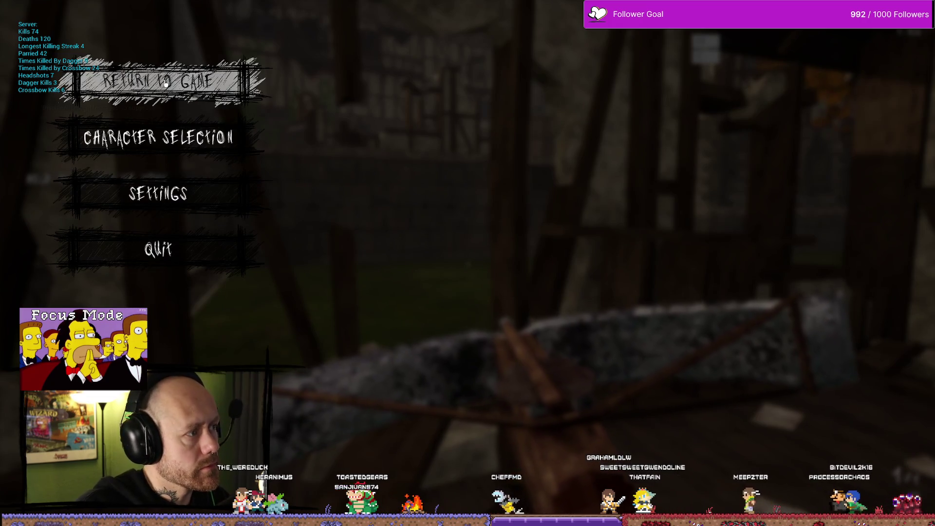
{"action": "key", "text": "Escape"}
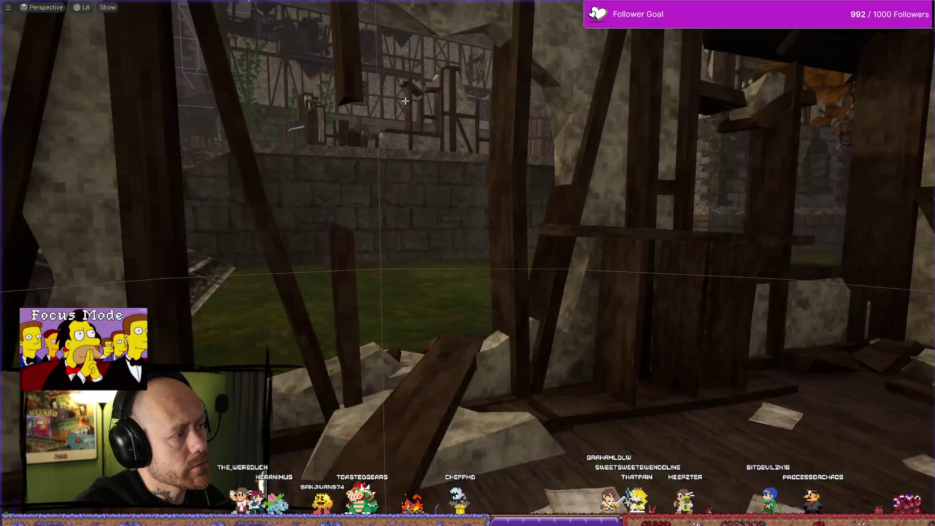
{"action": "key", "text": "ctrl+space"}
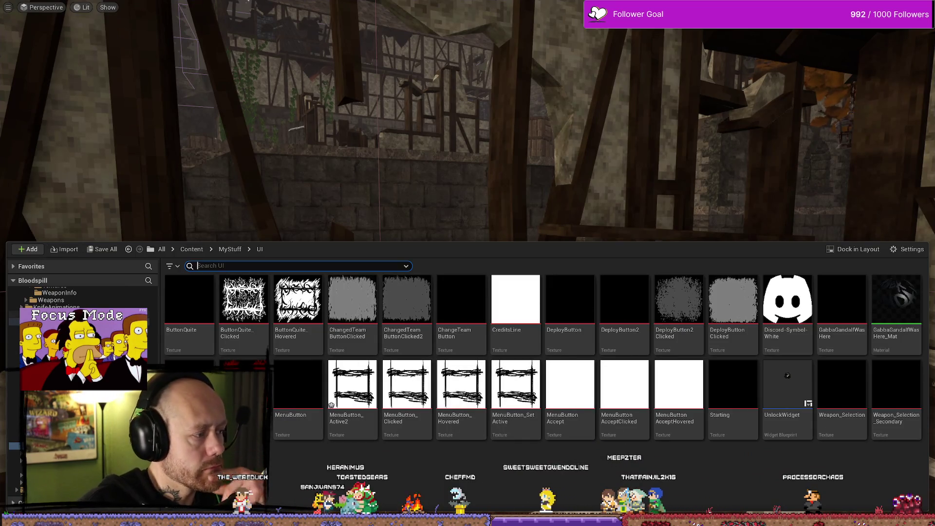
{"action": "key", "text": "alt+Tab"}
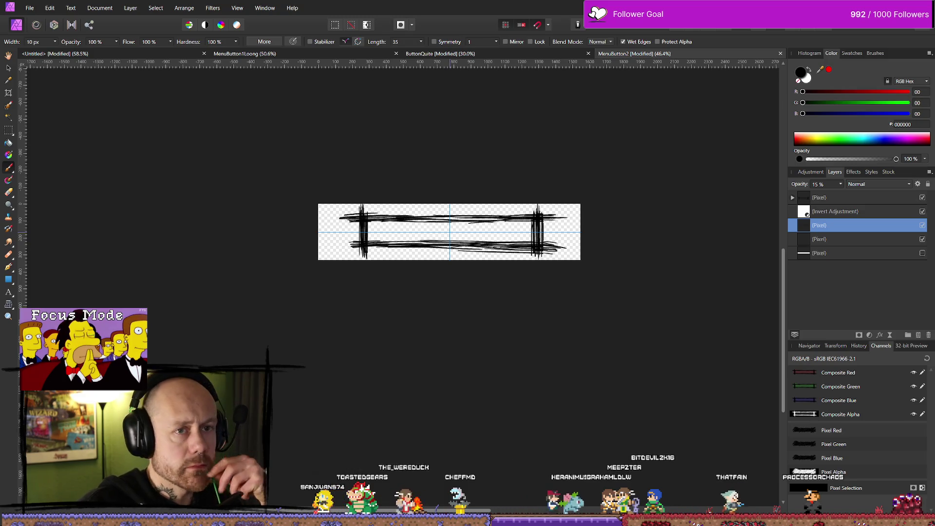
{"action": "key", "text": "alt+Tab"}
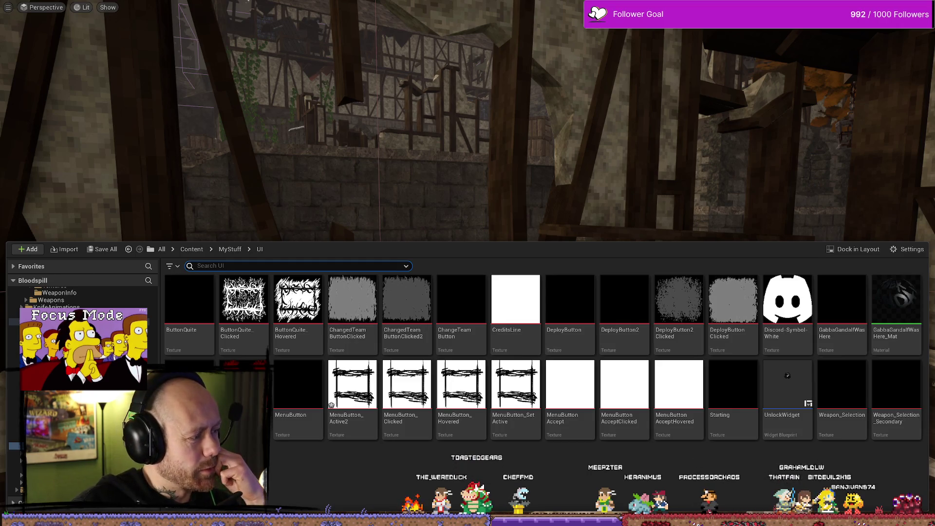
Connect Button Unhovered Font to the lower Set Font's In Font Info pin.
{"action": "key", "text": "alt+Tab"}
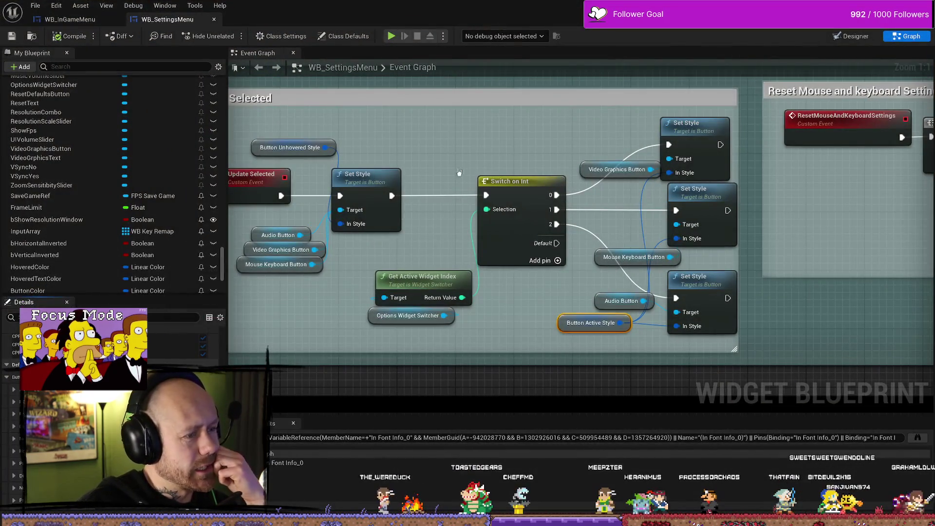
{"action": "key", "text": "ctrl+Tab"}
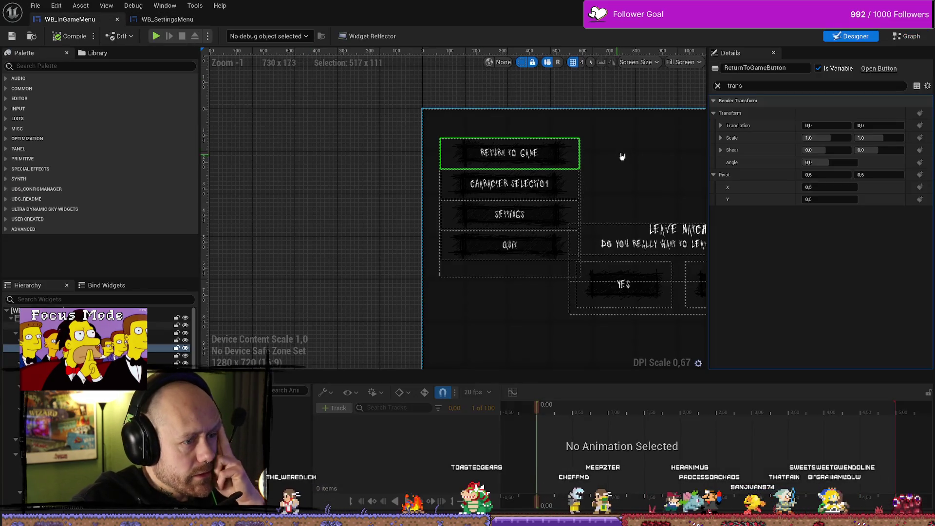
{"action": "key", "text": "Home"}
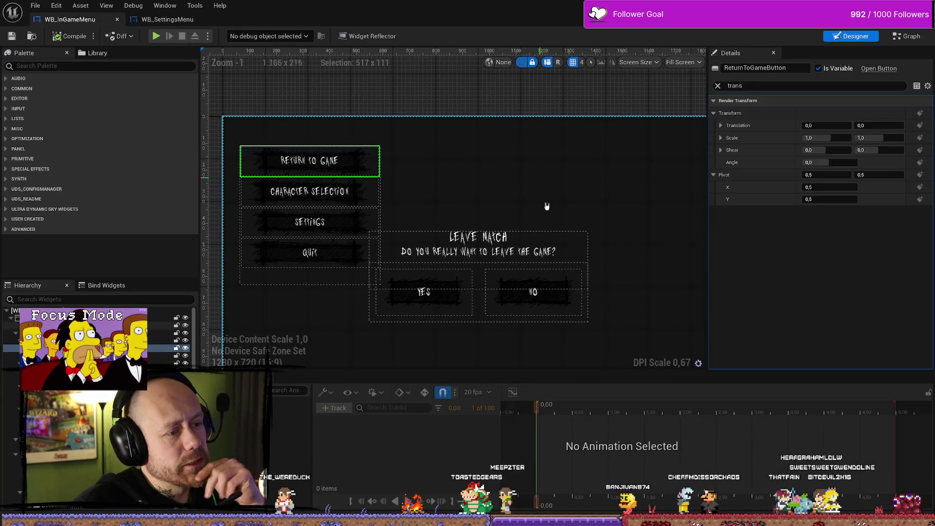
{"action": "left_click", "coordinate": [167, 19]}
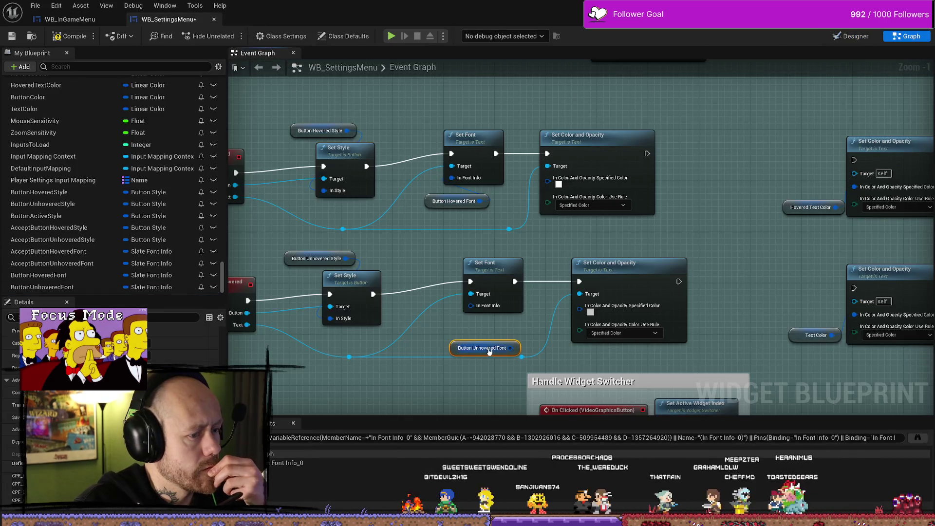
{"action": "left_click_drag", "start_coordinate": [511, 347], "coordinate": [471, 306]}
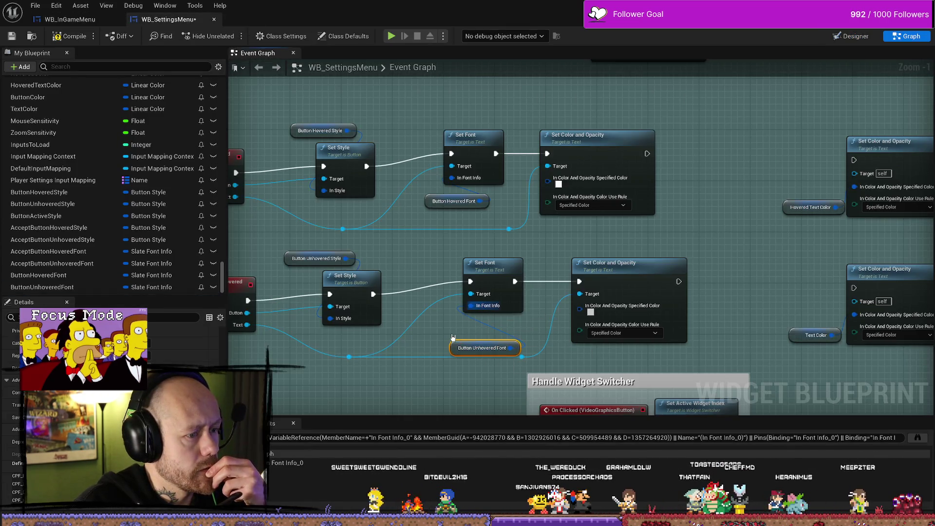
{"action": "left_click_drag", "start_coordinate": [454, 351], "coordinate": [447, 326]}
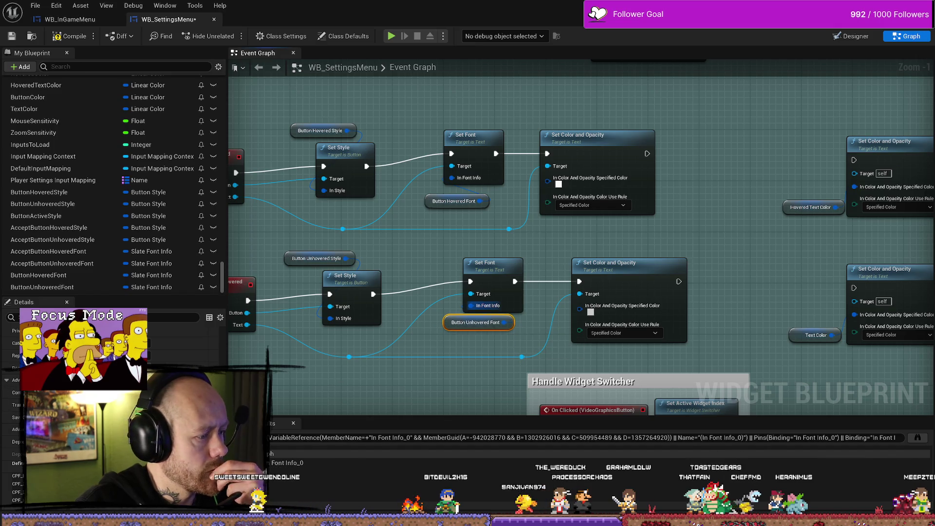
{"action": "scroll", "coordinate": [10, 506], "scroll_direction": "down", "scroll_amount": 2}
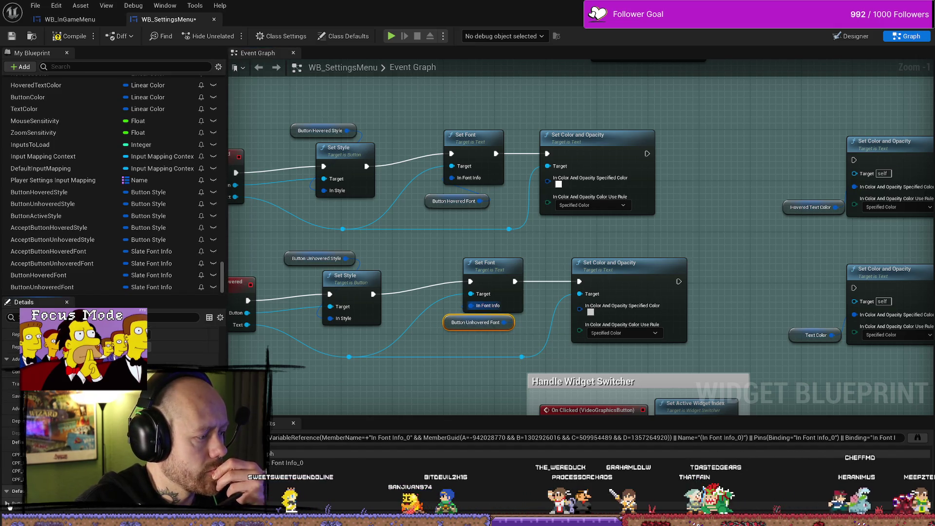
{"action": "scroll", "coordinate": [9, 507], "scroll_direction": "down", "scroll_amount": 5}
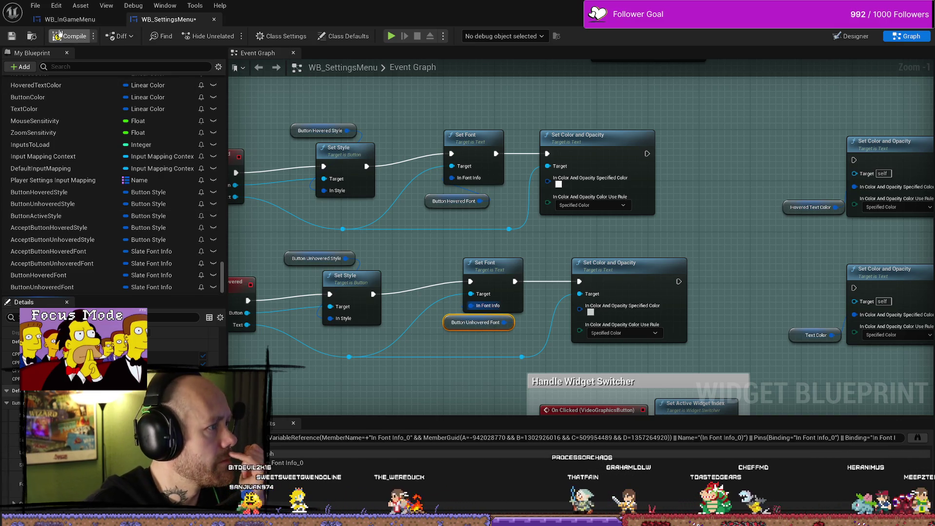
Compile and save WB_SettingsMenu.
{"action": "left_click", "coordinate": [12, 36]}
{"action": "left_click", "coordinate": [450, 201]}
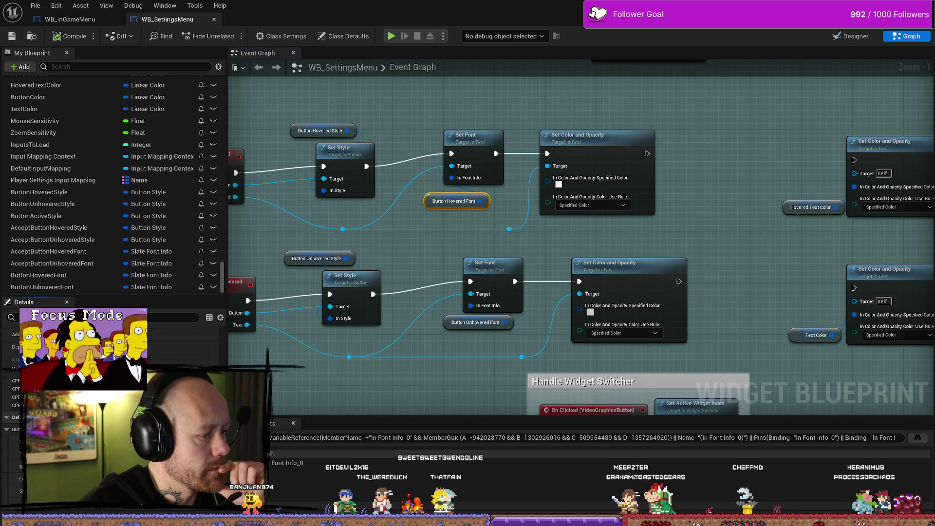
{"action": "scroll", "coordinate": [6, 510], "scroll_direction": "down", "scroll_amount": 1}
{"action": "scroll", "coordinate": [10, 506], "scroll_direction": "down", "scroll_amount": 3}
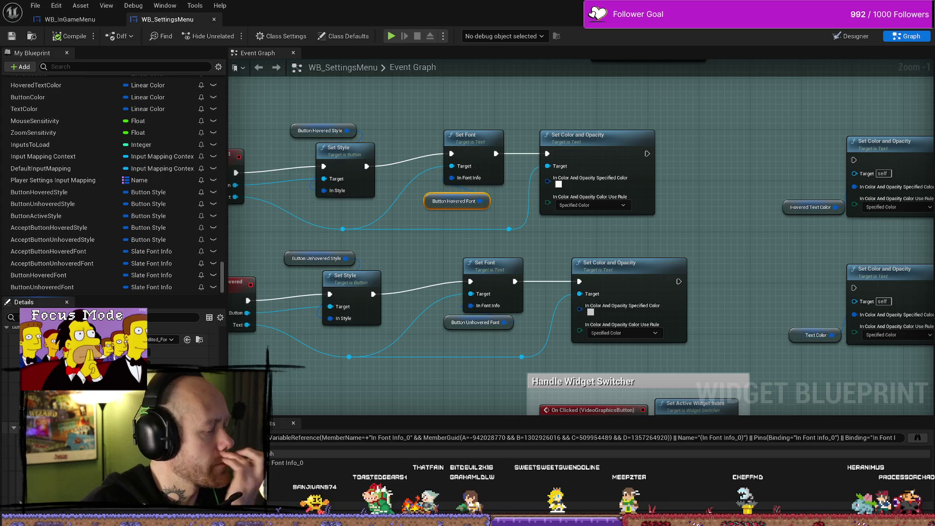
{"action": "left_click", "coordinate": [10, 506]}
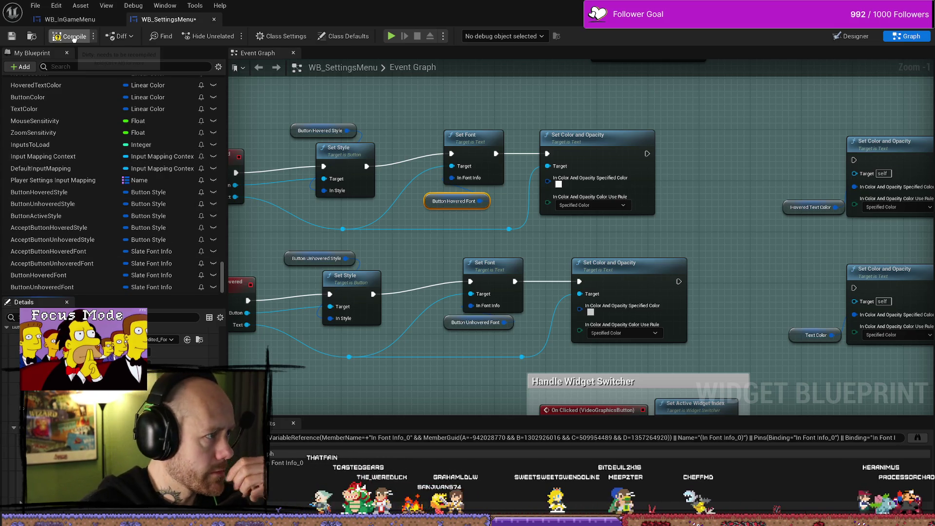
{"action": "left_click", "coordinate": [69, 36]}
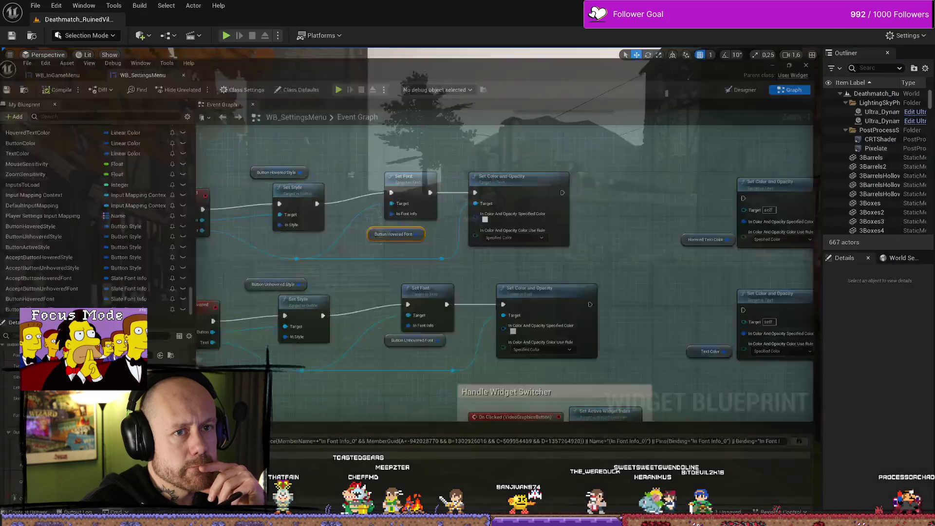
Play the level, open Settings, switch to Audio then Video & Graphics, and close it.
{"action": "key", "text": "alt+Tab"}
{"action": "left_click", "coordinate": [227, 37]}
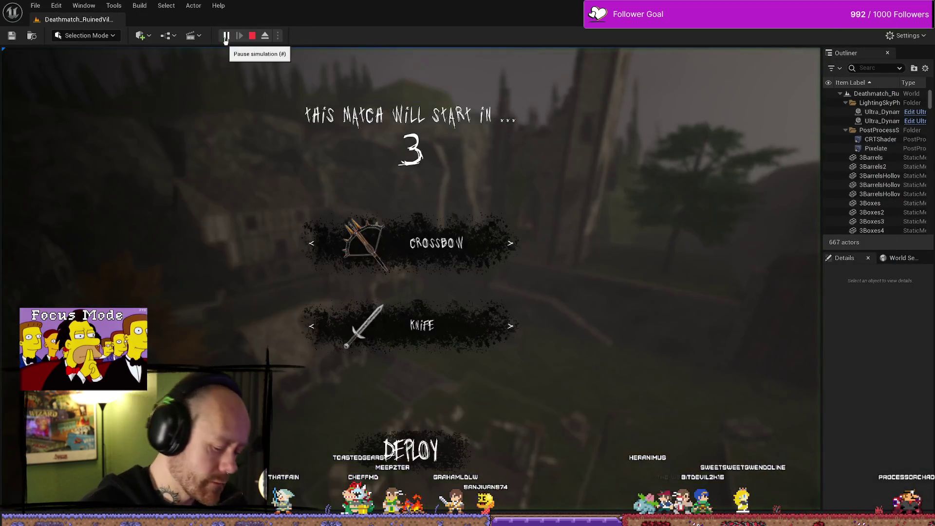
{"action": "key", "text": "Escape"}
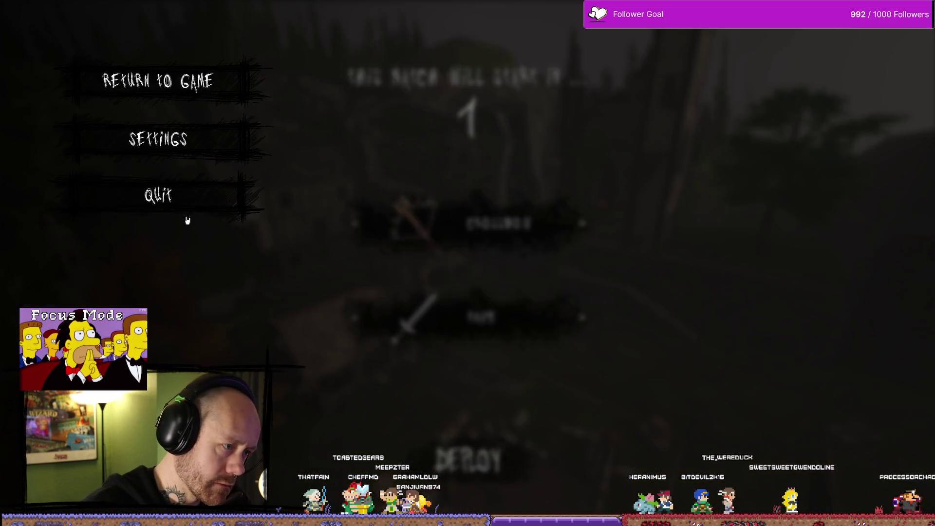
{"action": "left_click", "coordinate": [166, 138]}
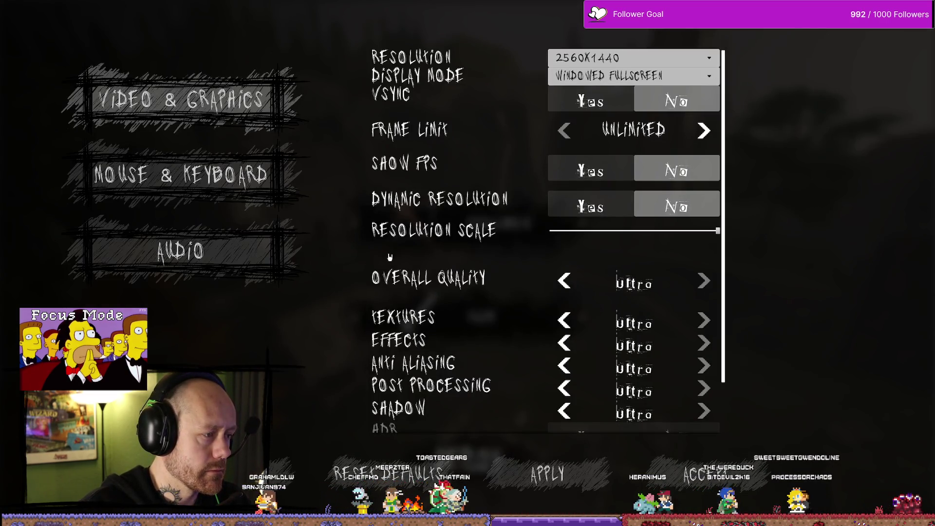
{"action": "left_click", "coordinate": [219, 271]}
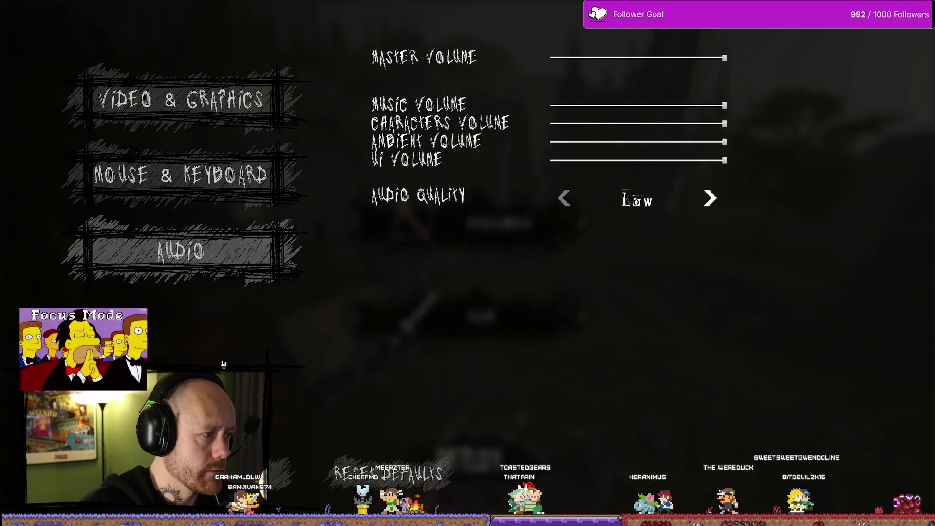
{"action": "left_click", "coordinate": [217, 102]}
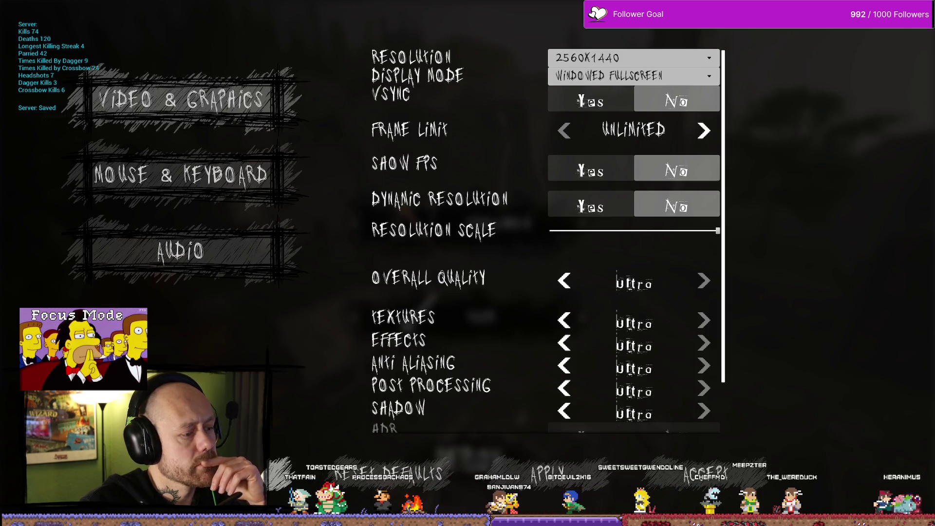
{"action": "key", "text": "Escape"}
{"action": "key", "text": "Escape"}
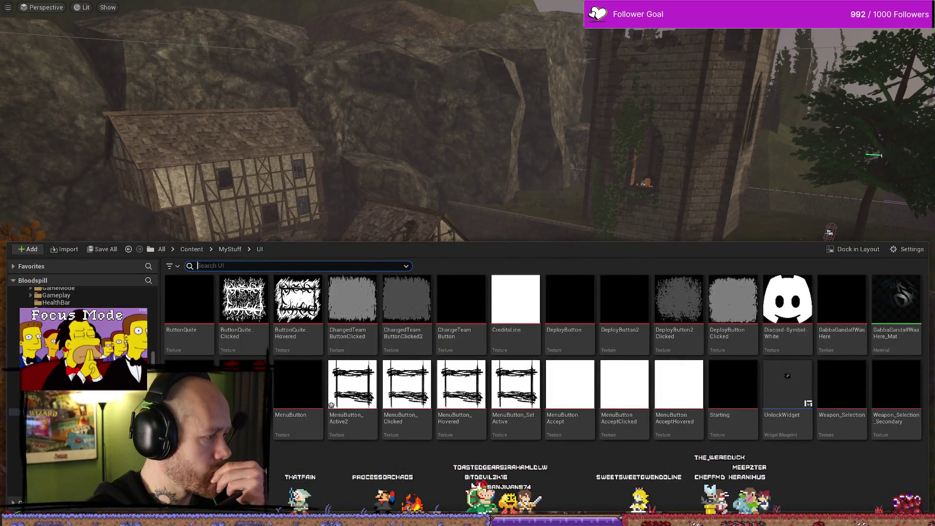
Pan WB_SettingsMenu's event graph to the OnButtonHovered and OnButtonUnhovered nodes.
{"action": "key", "text": "alt+Tab"}
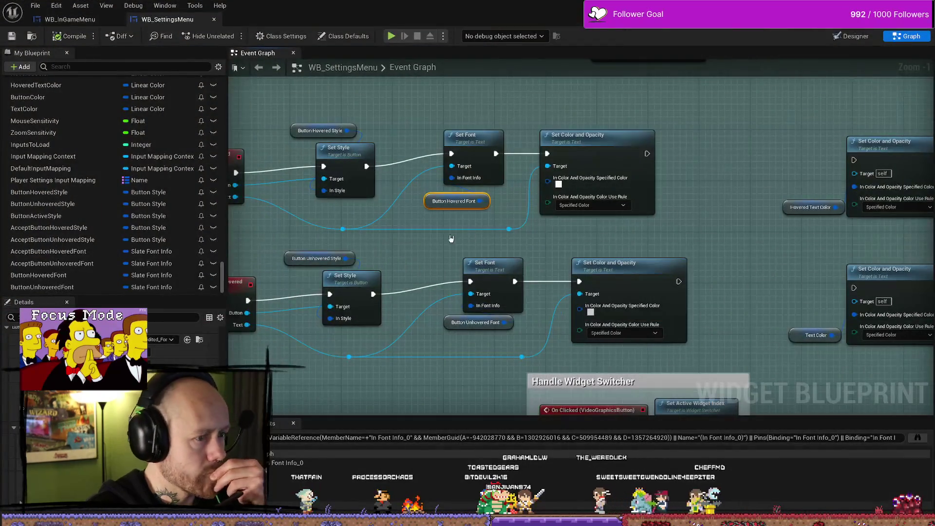
{"action": "left_click_drag", "start_coordinate": [451, 238], "coordinate": [505, 232]}
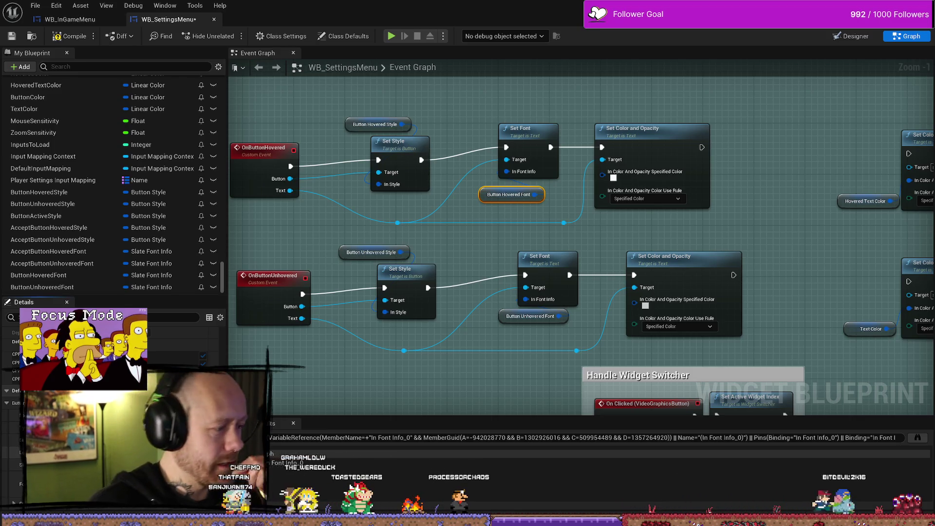
Save, then in play cycle Settings through Audio, Mouse & Keyboard, Video & Graphics and stop.
{"action": "left_click", "coordinate": [11, 37]}
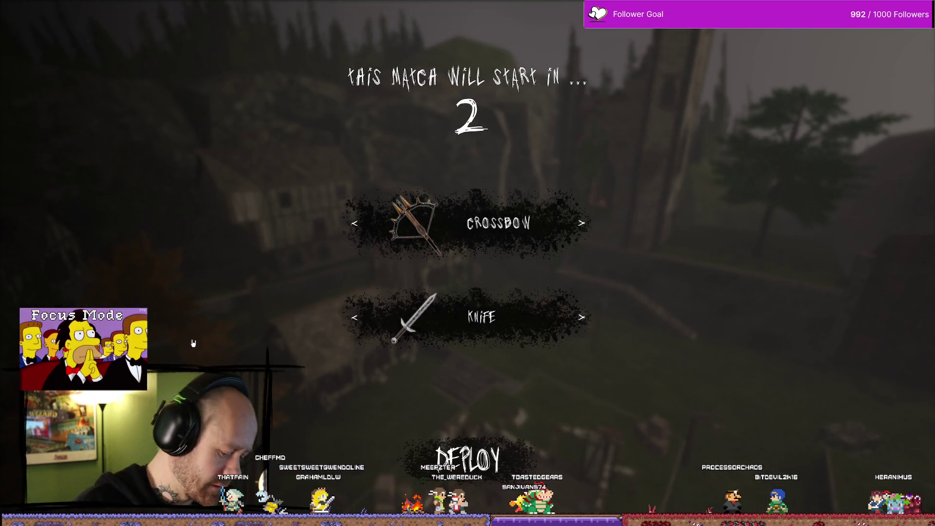
{"action": "key", "text": "Escape"}
{"action": "left_click", "coordinate": [166, 138]}
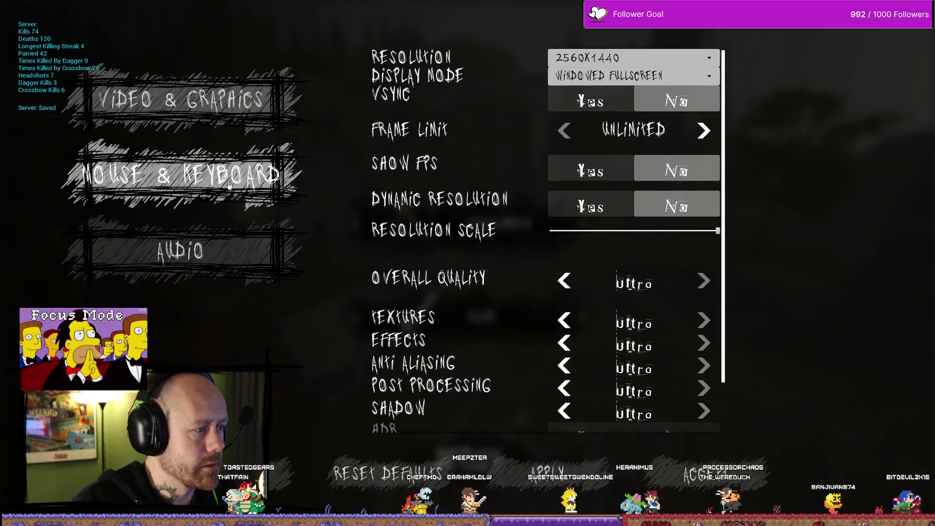
{"action": "left_click", "coordinate": [222, 262]}
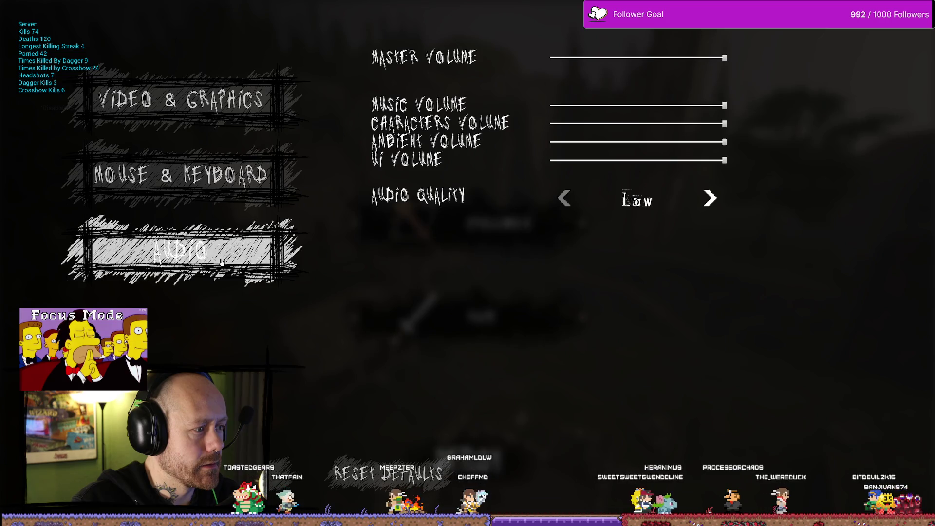
{"action": "left_click", "coordinate": [221, 191]}
{"action": "left_click", "coordinate": [195, 102]}
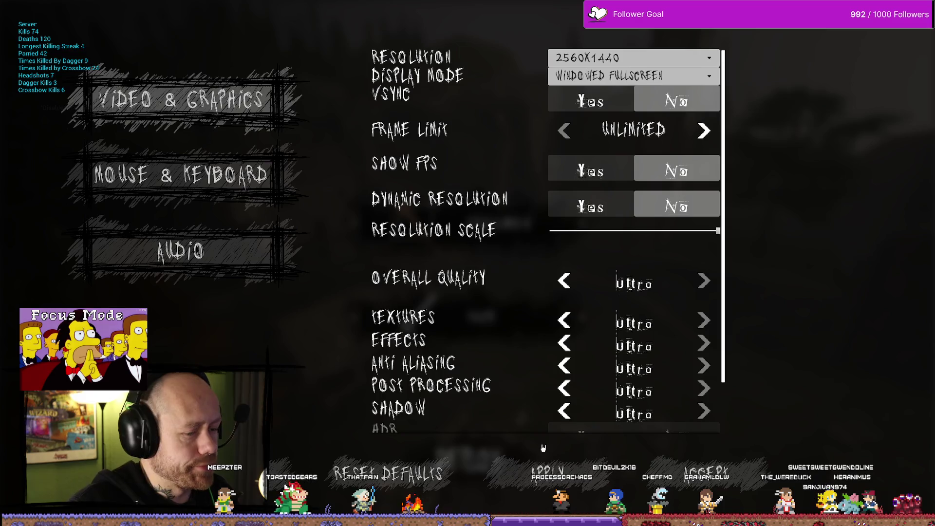
{"action": "key", "text": "Escape"}
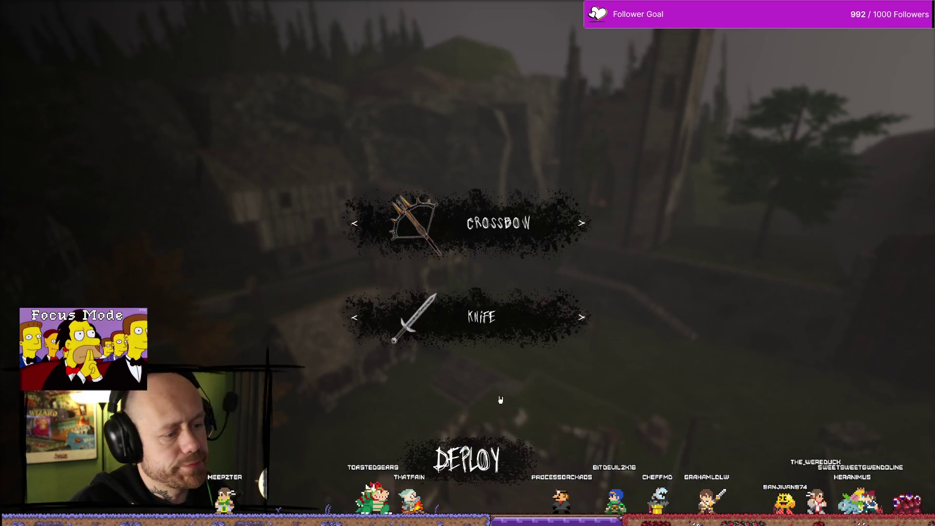
{"action": "key", "text": "Escape"}
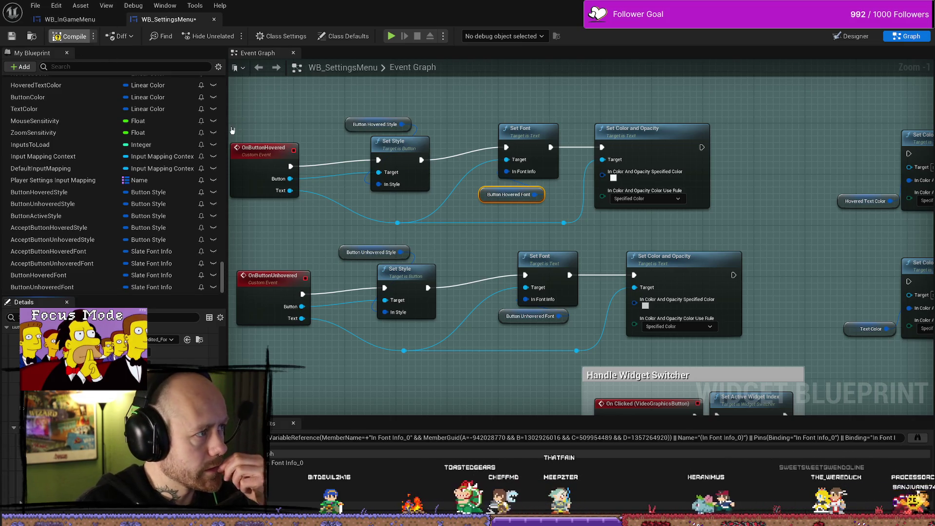
Compile, then in play cycle Settings through Mouse & Keyboard, Audio, Video & Graphics and stop.
{"action": "key", "text": "F7"}
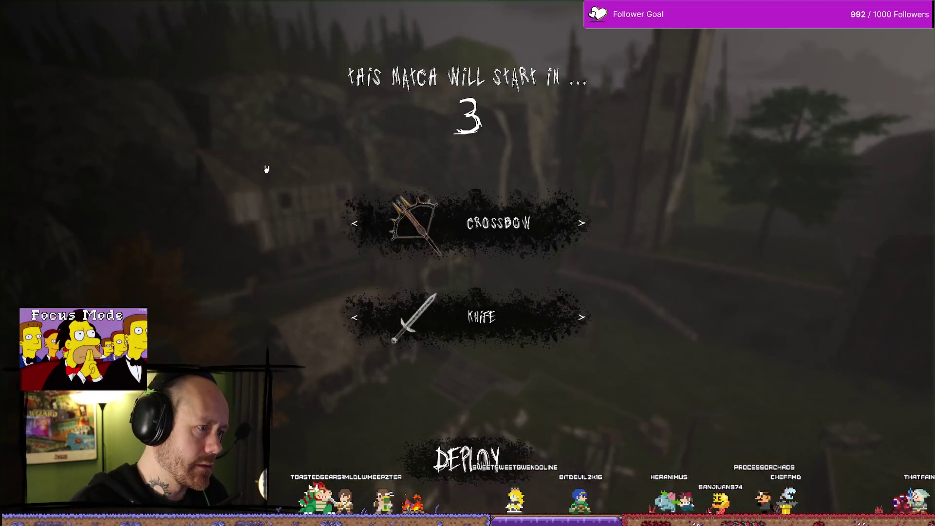
{"action": "key", "text": "Escape"}
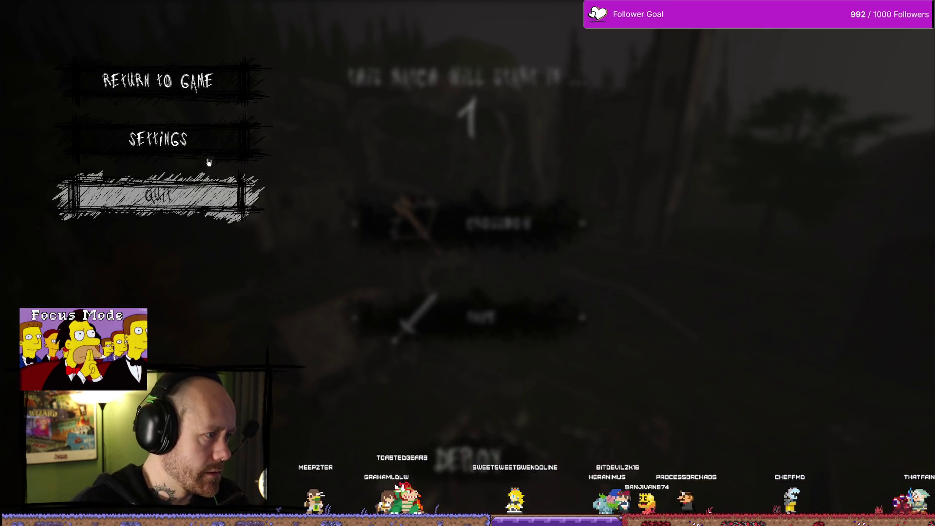
{"action": "left_click", "coordinate": [214, 155]}
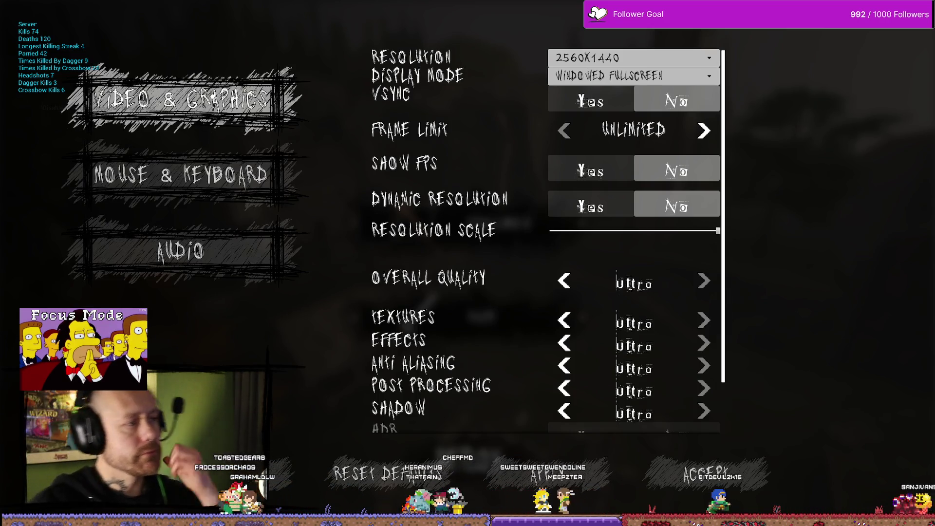
{"action": "left_click", "coordinate": [180, 175]}
{"action": "left_click", "coordinate": [180, 251]}
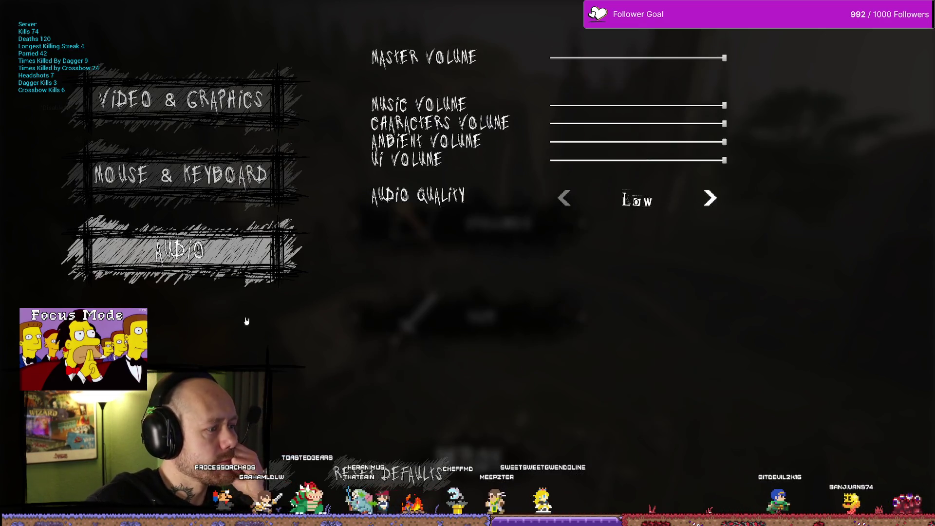
{"action": "left_click", "coordinate": [180, 100]}
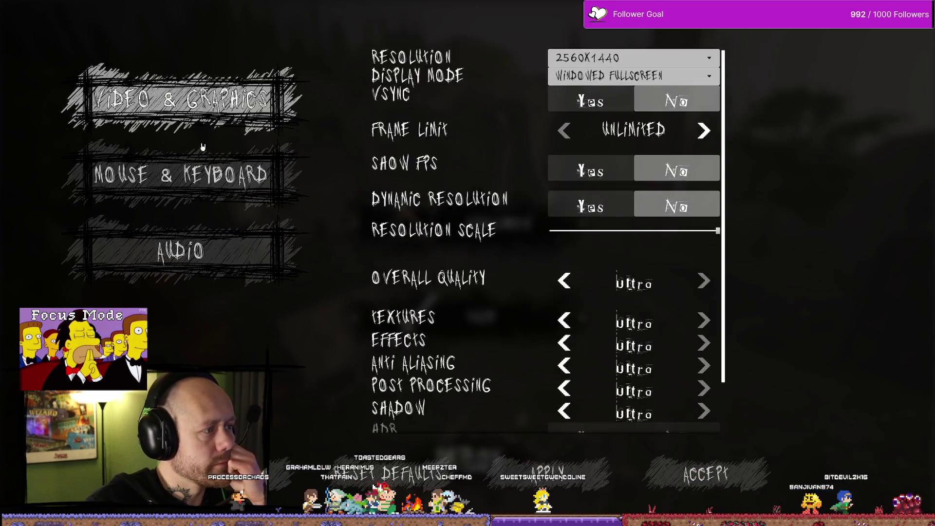
{"action": "key", "text": "Escape"}
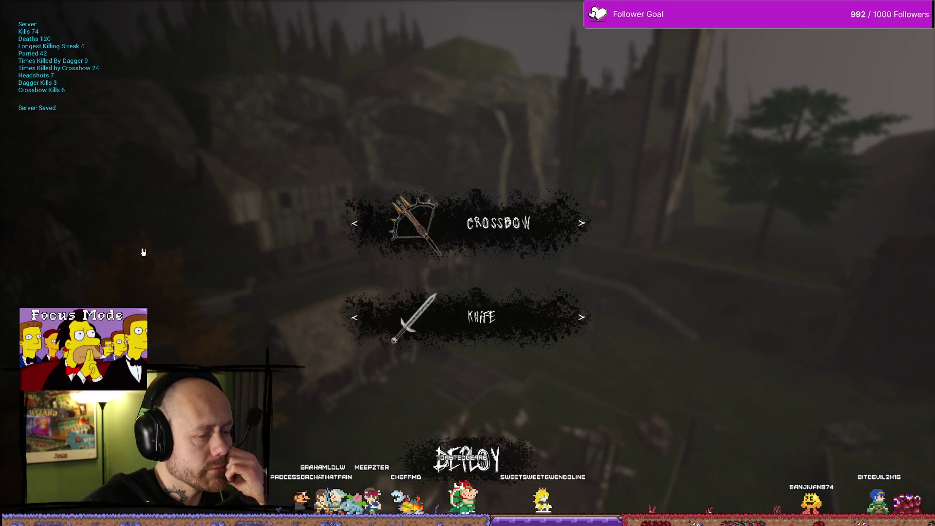
{"action": "key", "text": "Escape"}
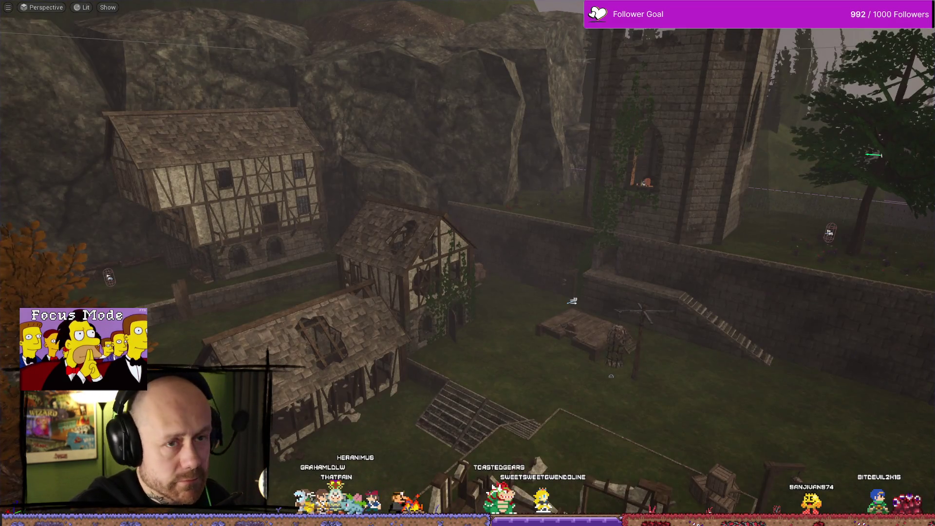
Restore the editor layout and pan WB_SettingsMenu's graph to the hover and unhover wiring.
{"action": "key", "text": "F11"}
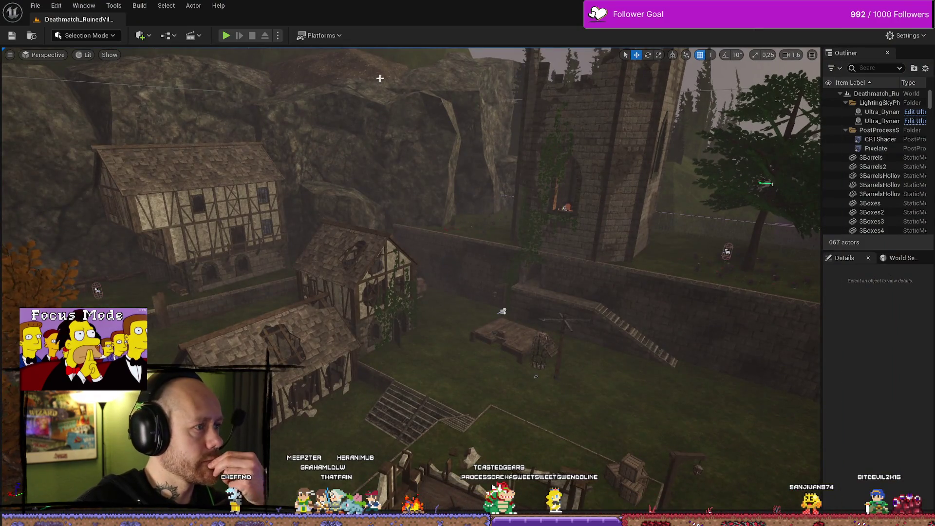
{"action": "key", "text": "ctrl+space"}
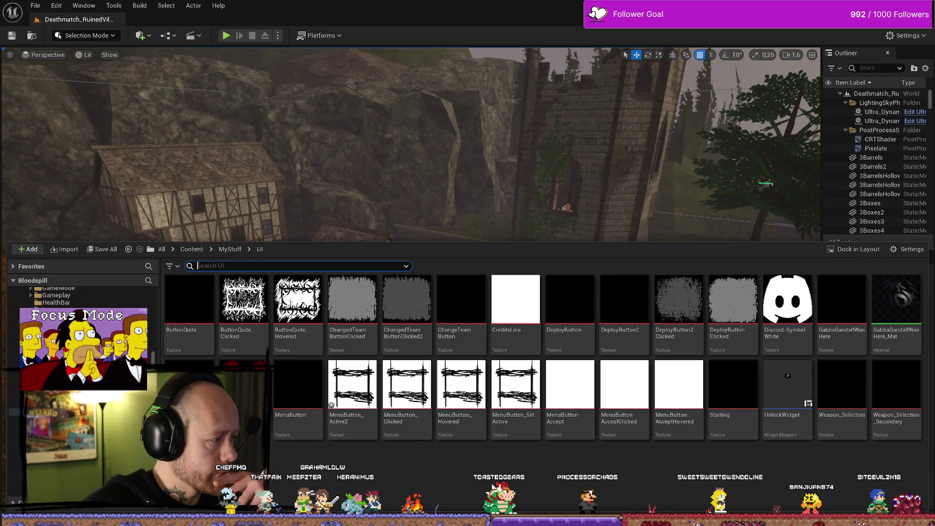
{"action": "key", "text": "alt+Tab"}
{"action": "left_click_drag", "start_coordinate": [786, 233], "coordinate": [674, 234]}
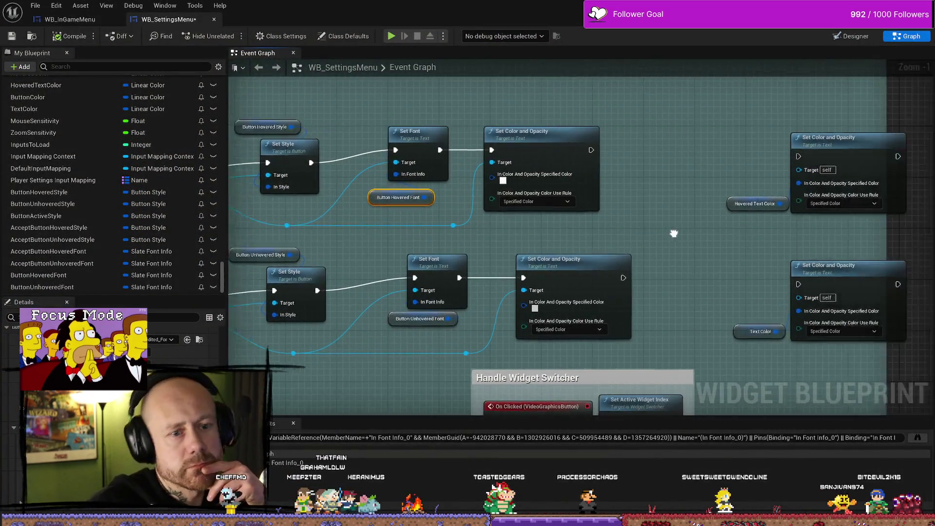
{"action": "scroll", "coordinate": [674, 233], "scroll_direction": "down", "scroll_amount": 5}
{"action": "scroll", "coordinate": [580, 223], "scroll_direction": "up", "scroll_amount": 5}
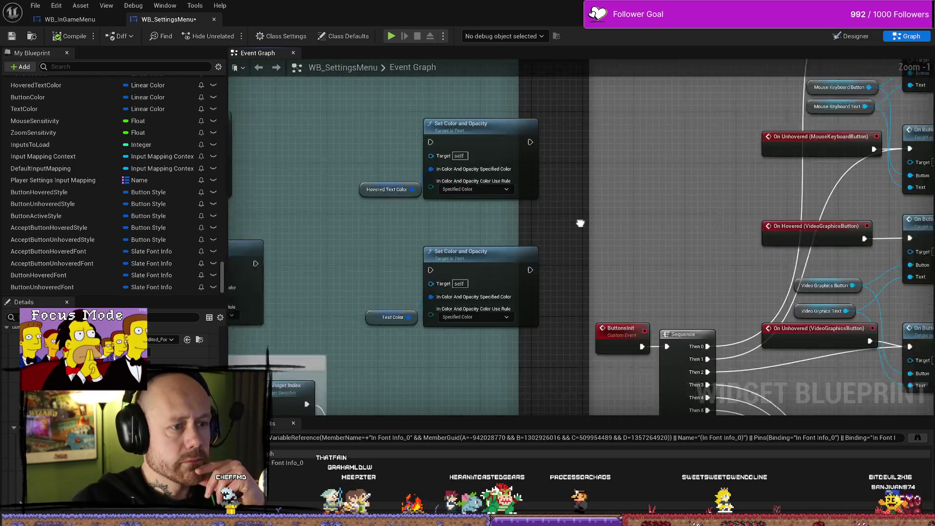
{"action": "left_click_drag", "start_coordinate": [580, 223], "coordinate": [467, 219]}
{"action": "scroll", "coordinate": [536, 278], "scroll_direction": "down", "scroll_amount": 2}
{"action": "scroll", "coordinate": [528, 208], "scroll_direction": "up", "scroll_amount": 1}
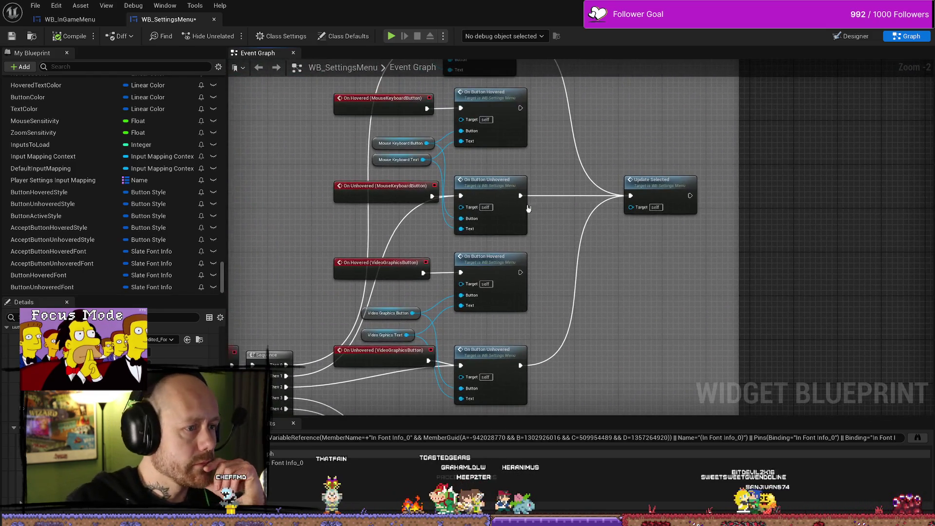
Jump to the OnButtonUnhovered definition and inspect the Button Unhovered Style variable's properties.
{"action": "left_click", "coordinate": [494, 184]}
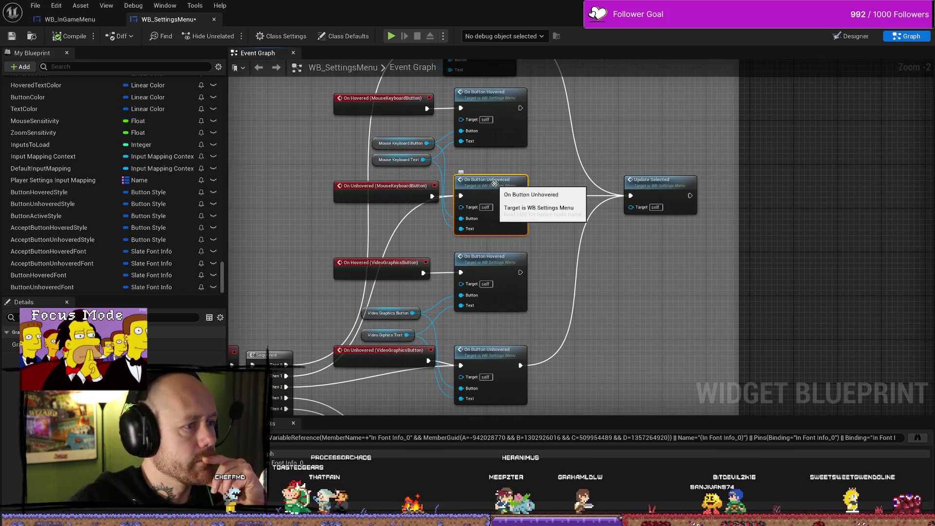
{"action": "left_click", "coordinate": [501, 185], "text": "ctrl"}
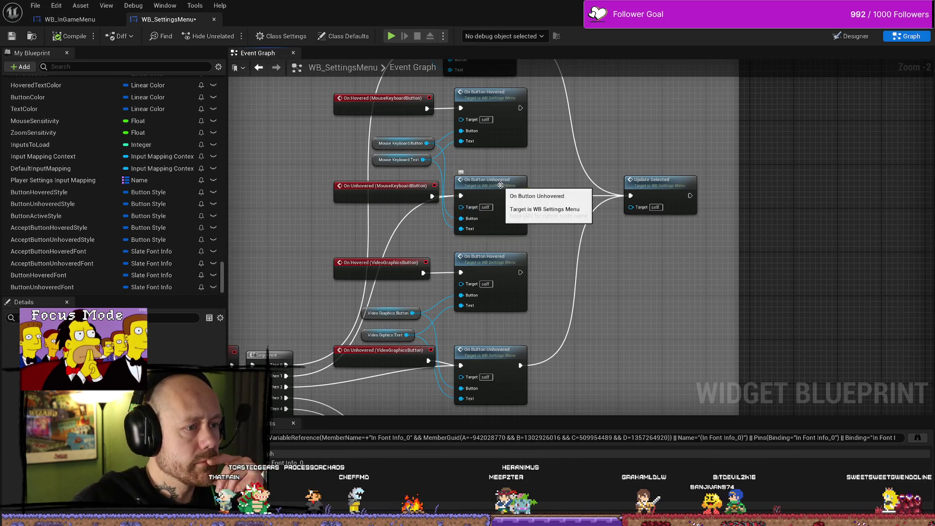
{"action": "double_click", "coordinate": [500, 185]}
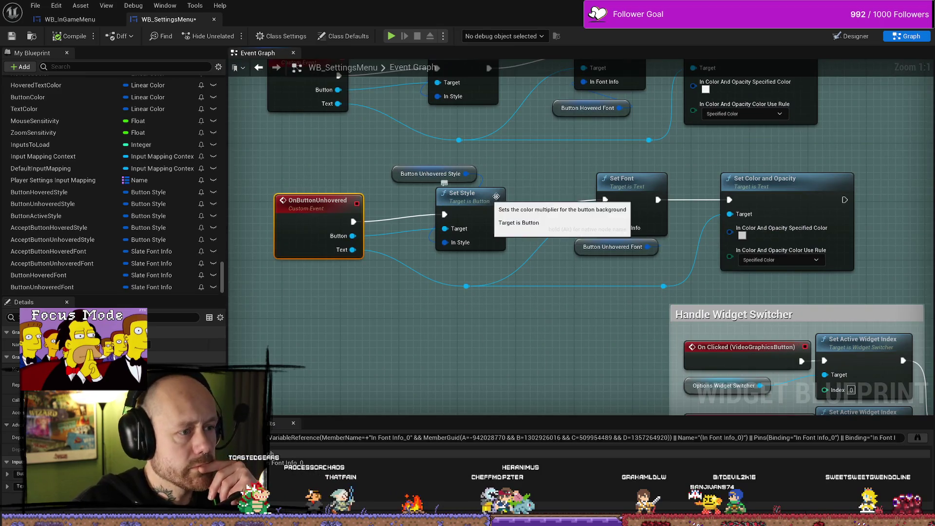
{"action": "left_click", "coordinate": [441, 197]}
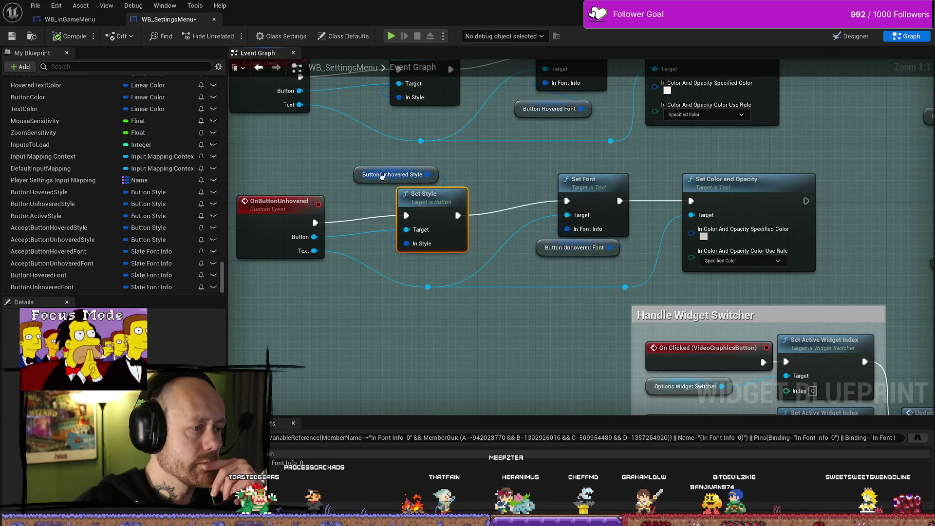
{"action": "left_click", "coordinate": [366, 175]}
{"action": "scroll", "coordinate": [113, 414], "scroll_direction": "down", "scroll_amount": 3}
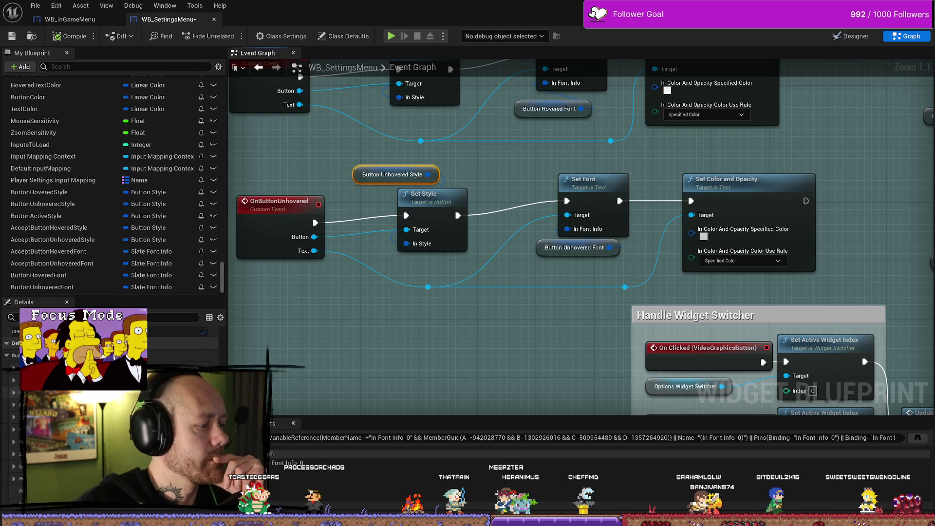
{"action": "scroll", "coordinate": [112, 389], "scroll_direction": "up", "scroll_amount": 1}
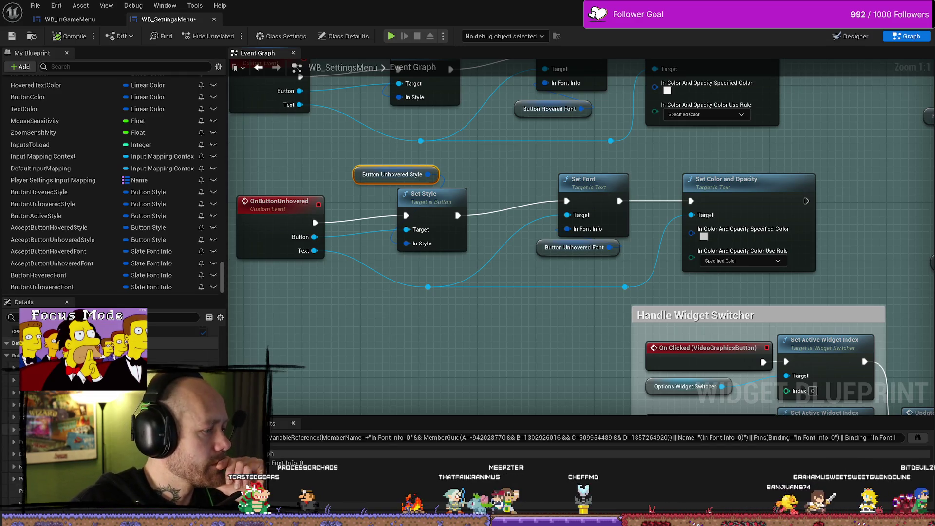
{"action": "scroll", "coordinate": [112, 390], "scroll_direction": "down", "scroll_amount": 1}
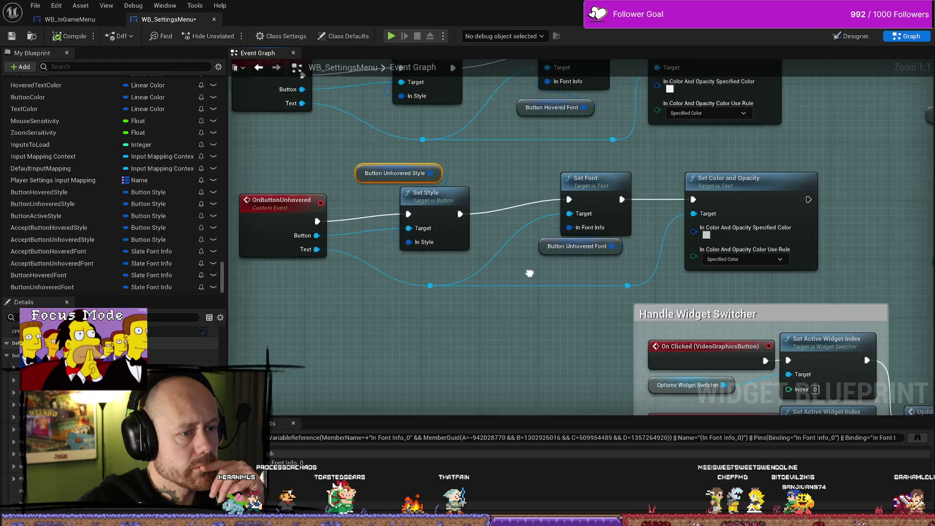
{"action": "left_click_drag", "start_coordinate": [530, 269], "coordinate": [624, 257]}
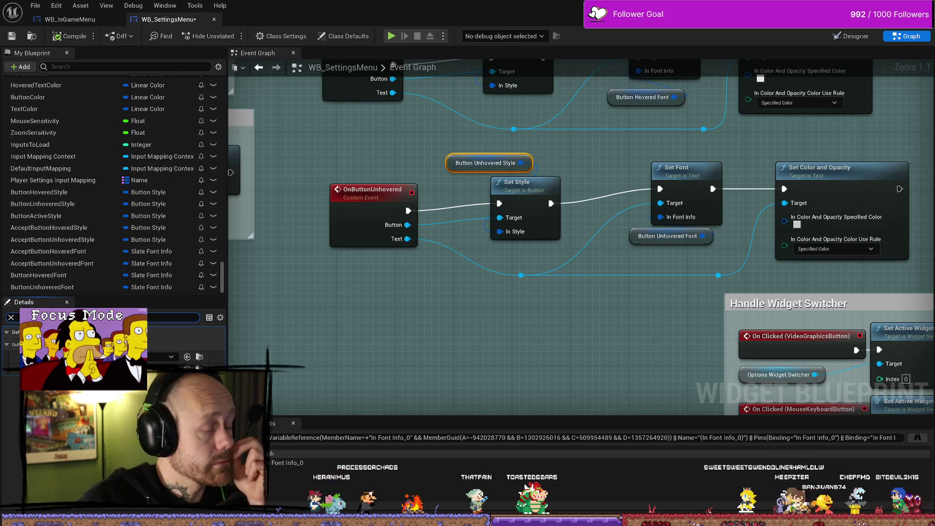
Search 'rever' in the style's sound list, choosing ClickedReverb, then HoveredReverb.
{"action": "left_click", "coordinate": [165, 357]}
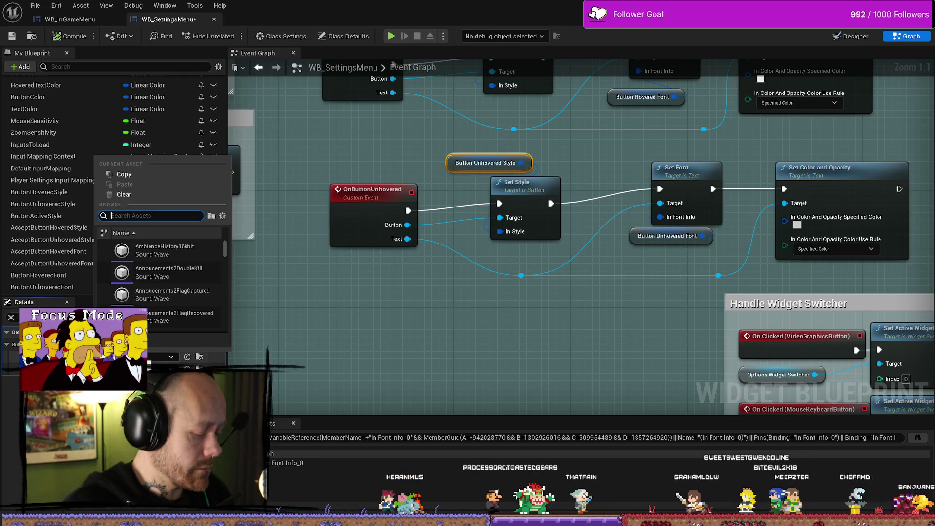
{"action": "type", "text": "rever"}
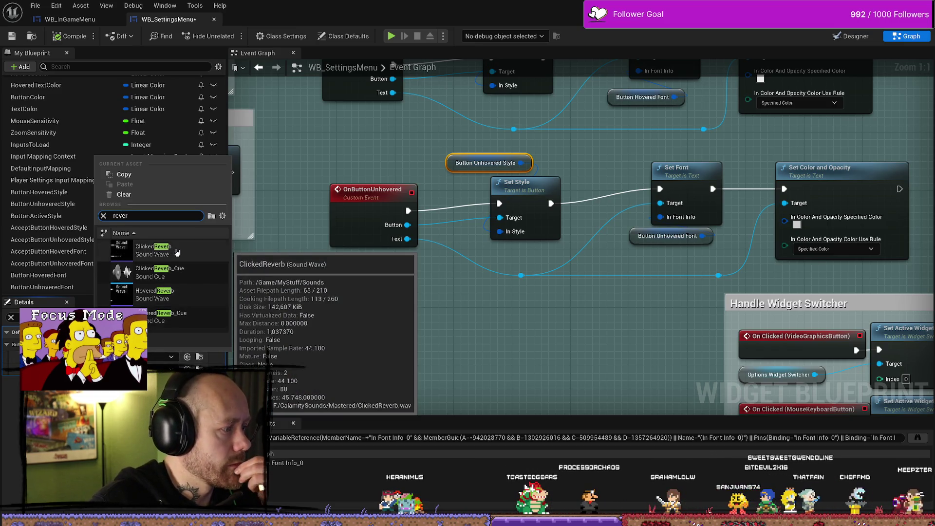
{"action": "left_click", "coordinate": [177, 252]}
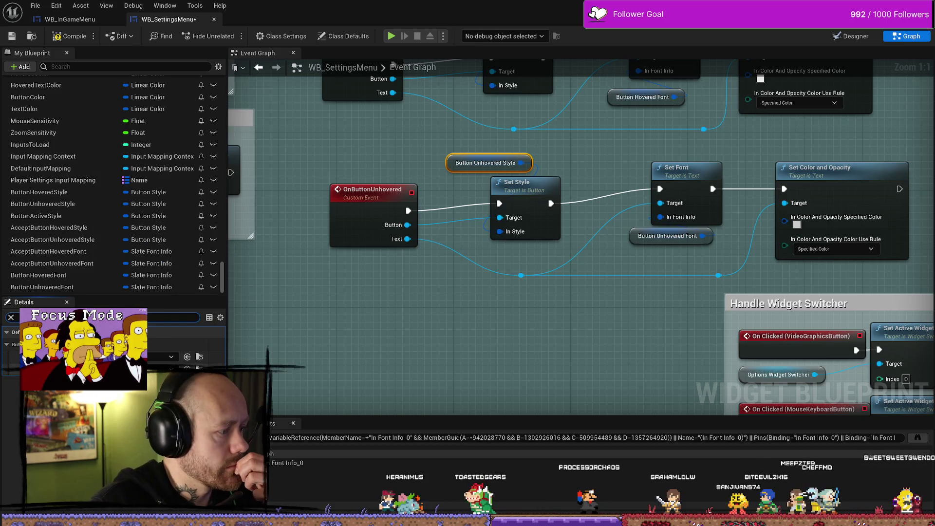
{"action": "left_click", "coordinate": [165, 356]}
{"action": "type", "text": "rever"}
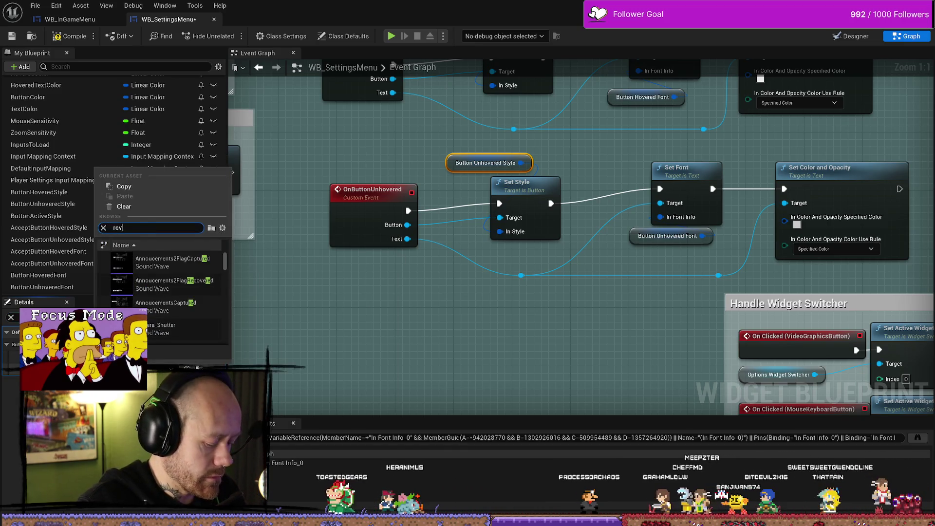
{"action": "left_click", "coordinate": [158, 304]}
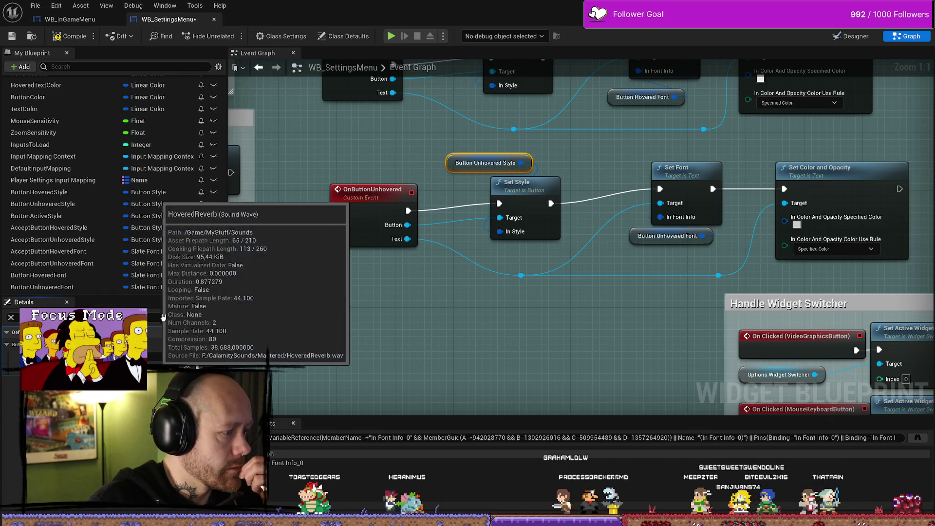
{"action": "left_click", "coordinate": [197, 369]}
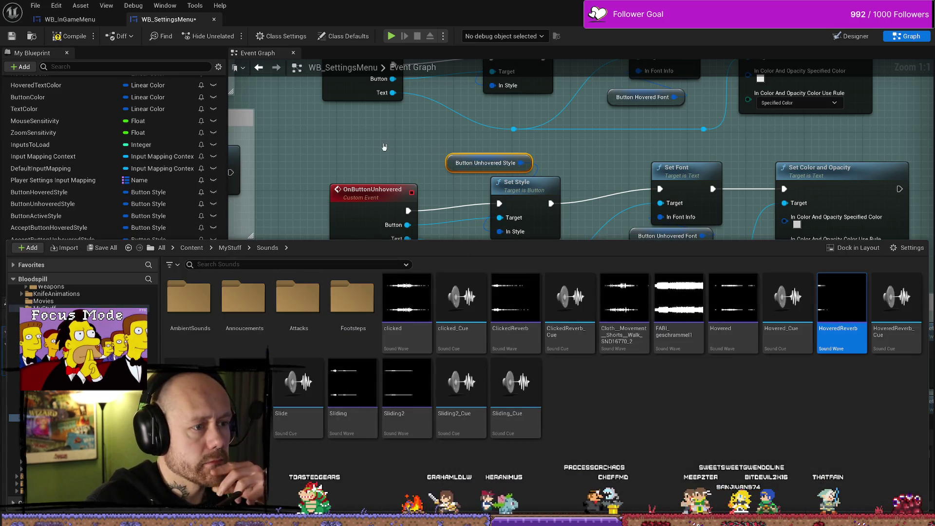
Select the Button Hovered Style variable and browse its hover sound asset list.
{"action": "mouse_move", "coordinate": [429, 137]}
{"action": "left_mouse_down"}
{"action": "mouse_move", "coordinate": [374, 153]}
{"action": "mouse_move", "coordinate": [378, 322]}
{"action": "left_mouse_up"}
{"action": "left_click", "coordinate": [404, 200]}
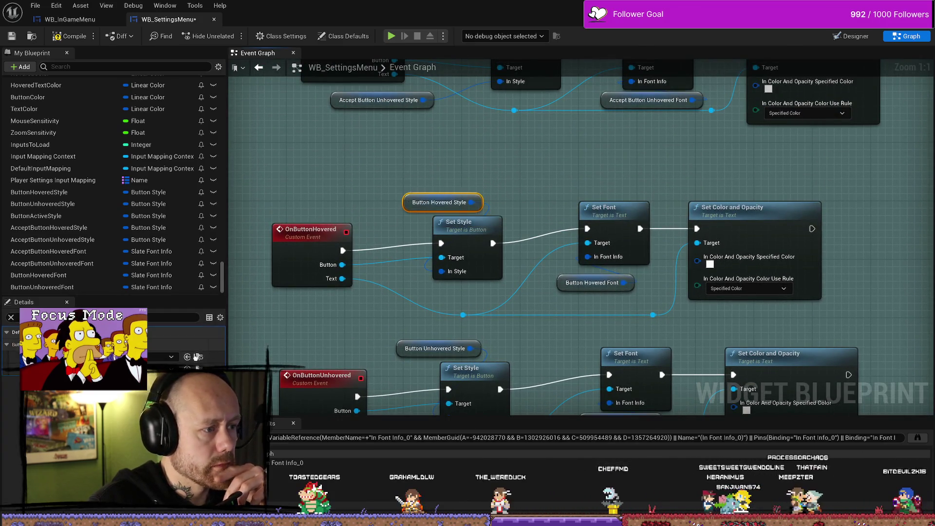
{"action": "left_click", "coordinate": [161, 356]}
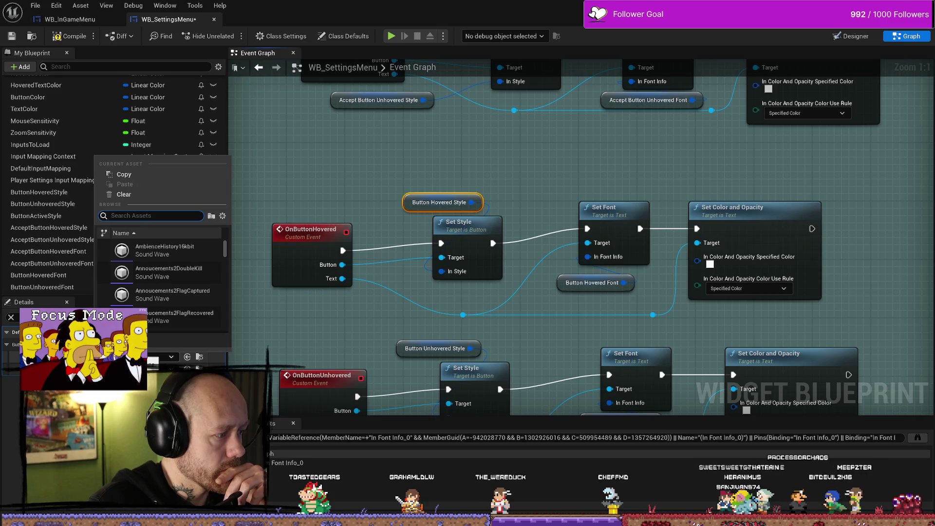
{"action": "left_click", "coordinate": [189, 358]}
{"action": "left_click", "coordinate": [198, 356]}
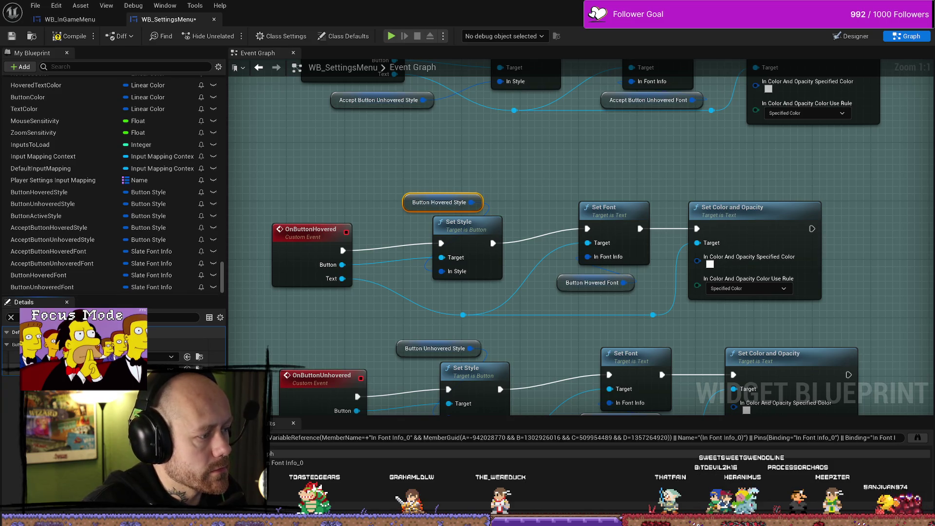
{"action": "left_click", "coordinate": [161, 356]}
{"action": "type", "text": "reverg"}
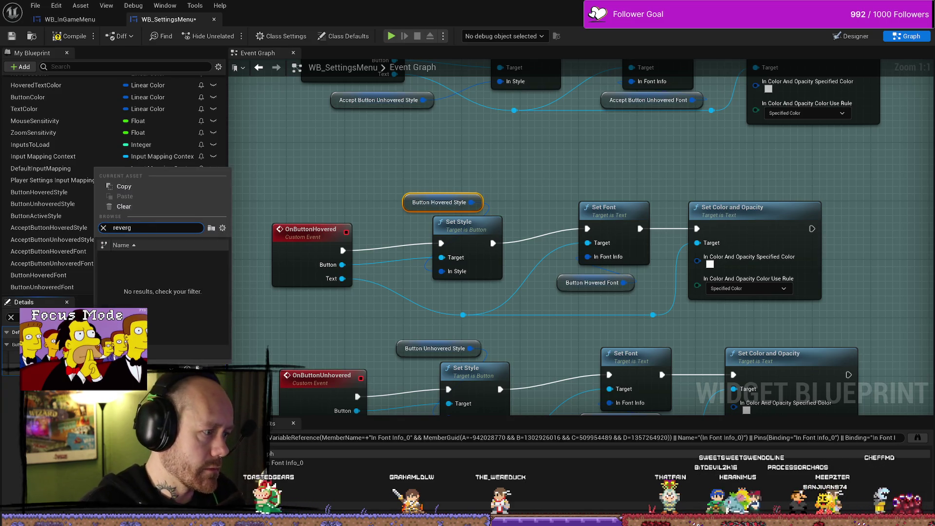
{"action": "key", "text": "BackSpace"}
{"action": "type", "text": "b"}
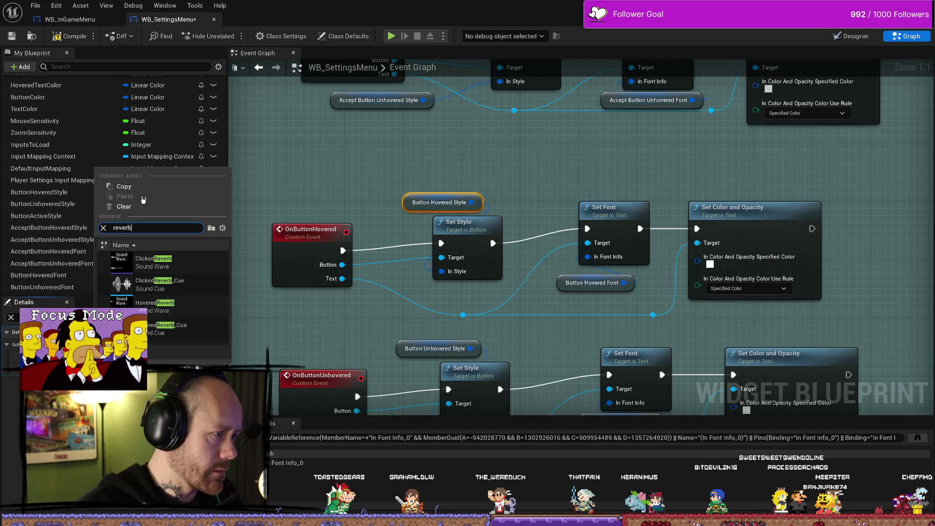
{"action": "double_click", "coordinate": [145, 225]}
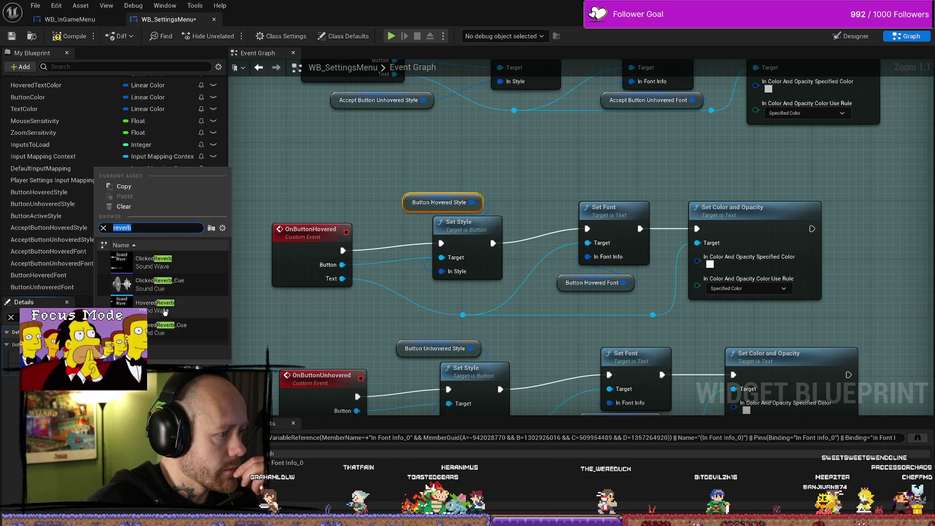
Search 'reverb' to set HoveredReverb as its hover sound, then compile.
{"action": "key", "text": "Escape"}
{"action": "left_click", "coordinate": [148, 361]}
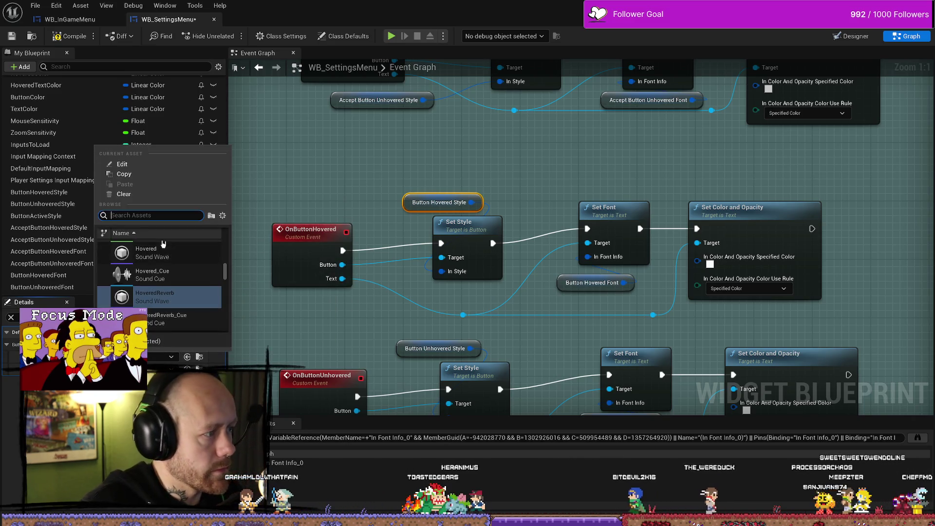
{"action": "type", "text": "reverb"}
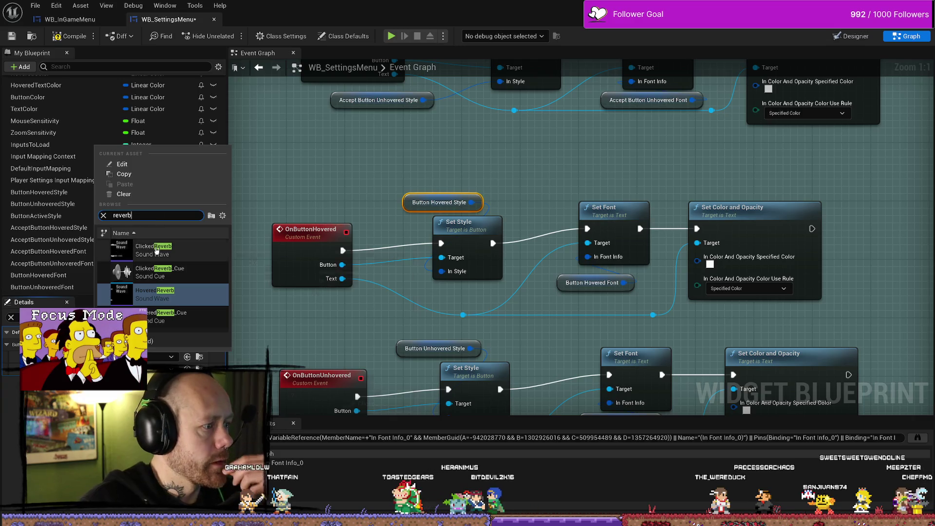
{"action": "key", "text": "Escape"}
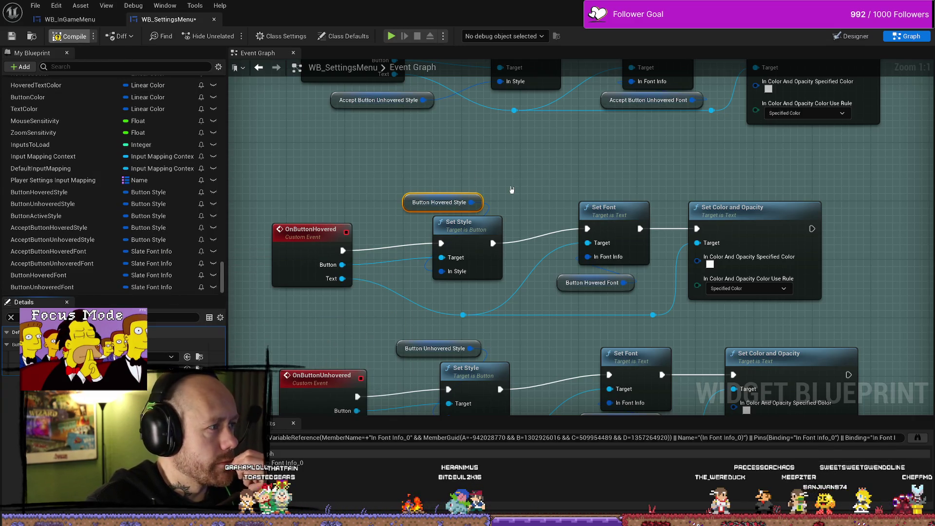
{"action": "key", "text": "F7"}
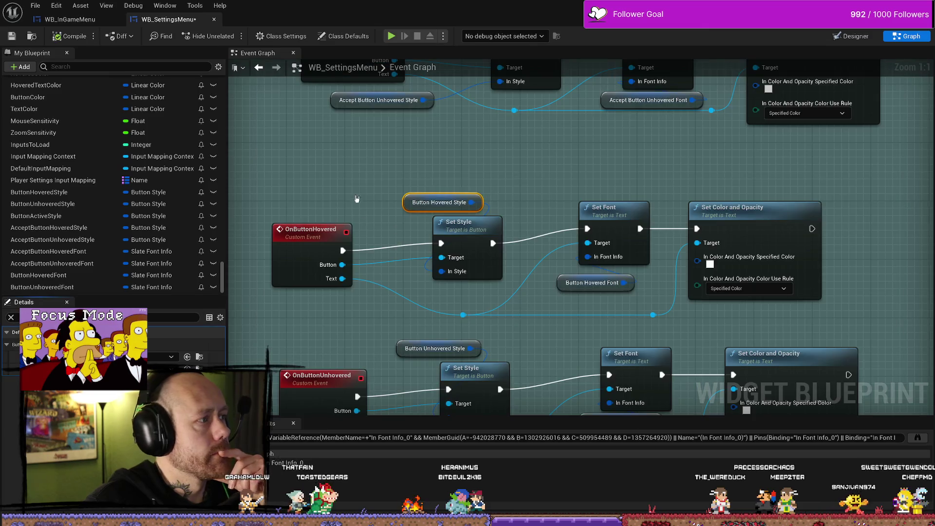
{"action": "left_click", "coordinate": [169, 356]}
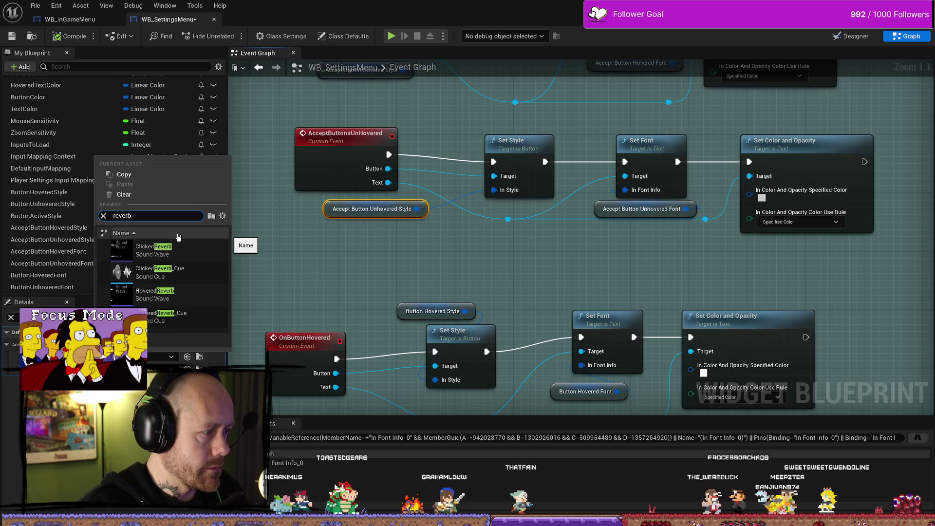
Set the Accept Button Hovered Style's hovered sound to HoveredReverb.
{"action": "key", "text": "Escape"}
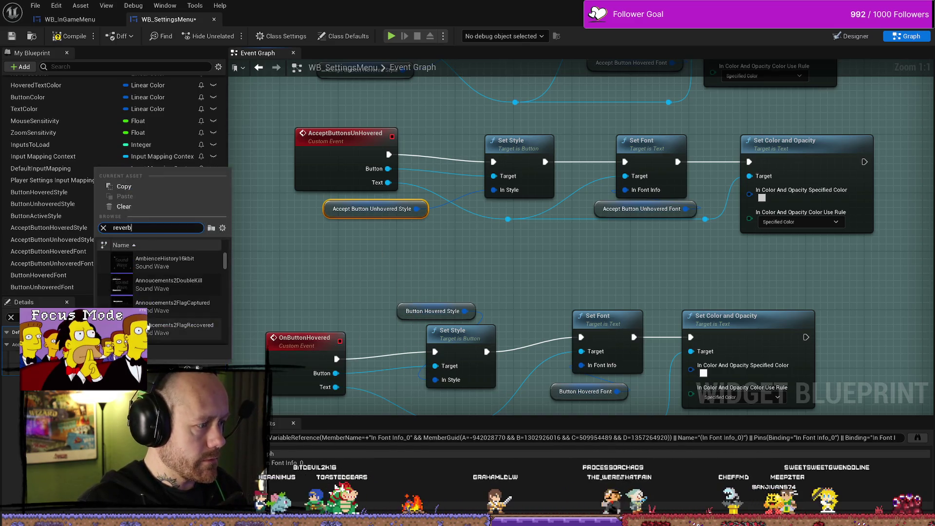
{"action": "left_click_drag", "start_coordinate": [428, 273], "coordinate": [429, 353]}
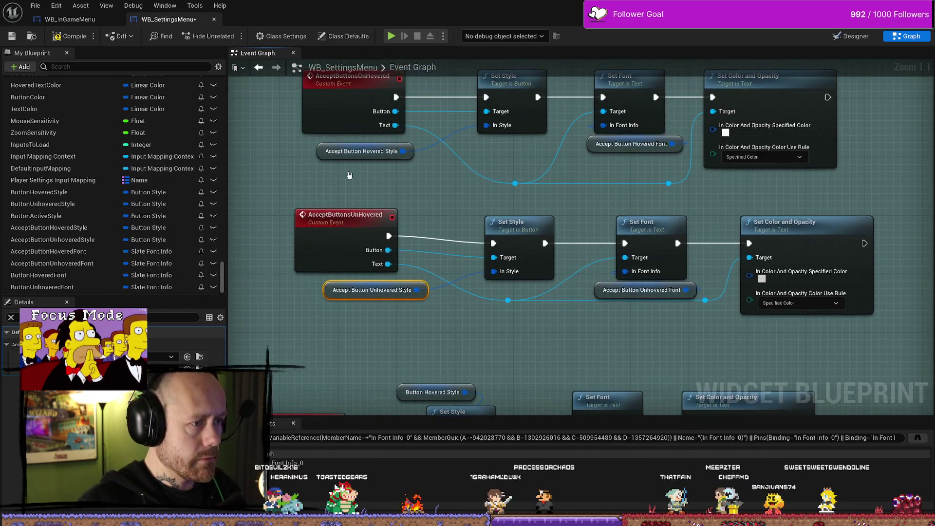
{"action": "left_click", "coordinate": [323, 154]}
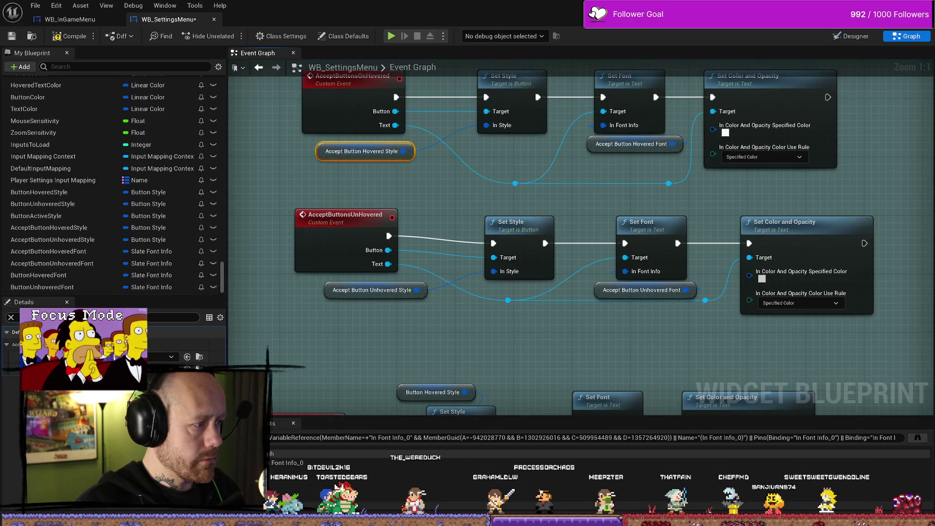
{"action": "left_click", "coordinate": [161, 357]}
{"action": "type", "text": "reverb"}
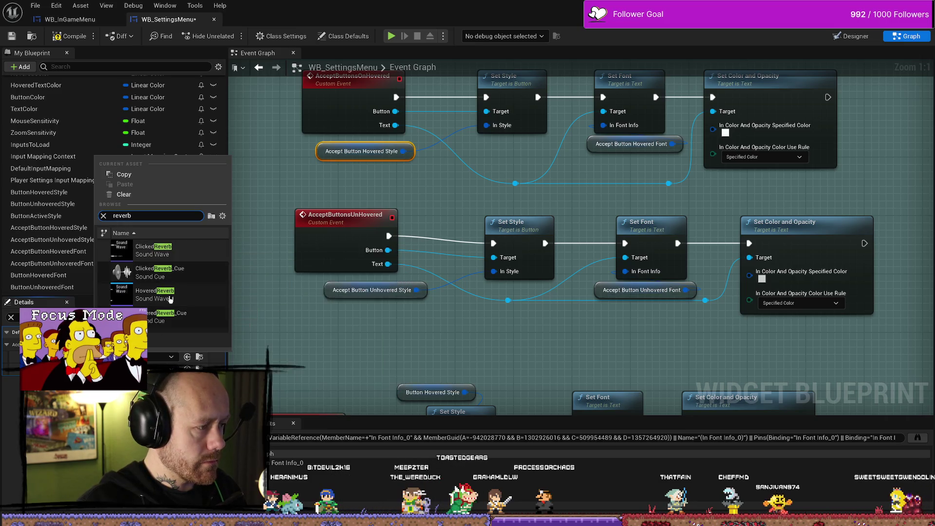
{"action": "left_click", "coordinate": [156, 295]}
{"action": "left_click", "coordinate": [161, 357]}
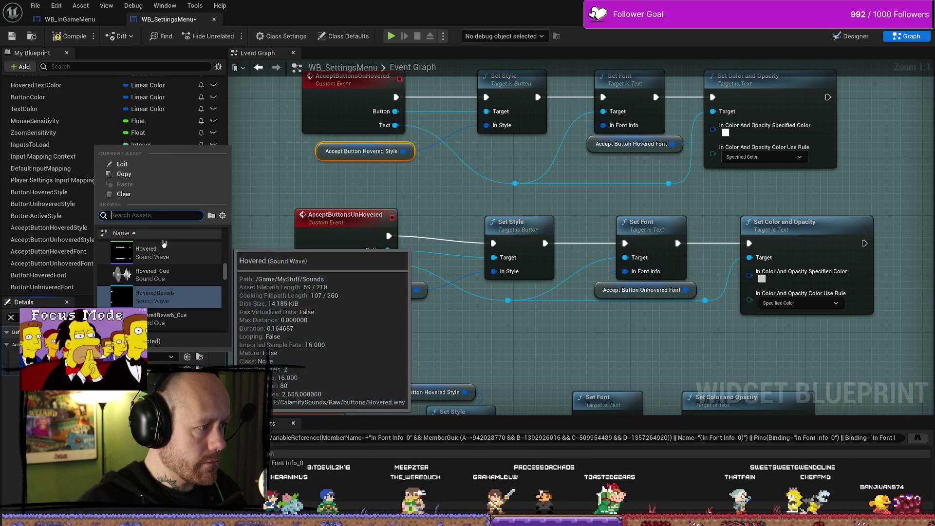
{"action": "left_click", "coordinate": [166, 252]}
Give the Accept Button unhovered style HoveredReverb too, then compile and save WB_SettingsMenu.
{"action": "left_click", "coordinate": [161, 357]}
{"action": "type", "text": "reverb"}
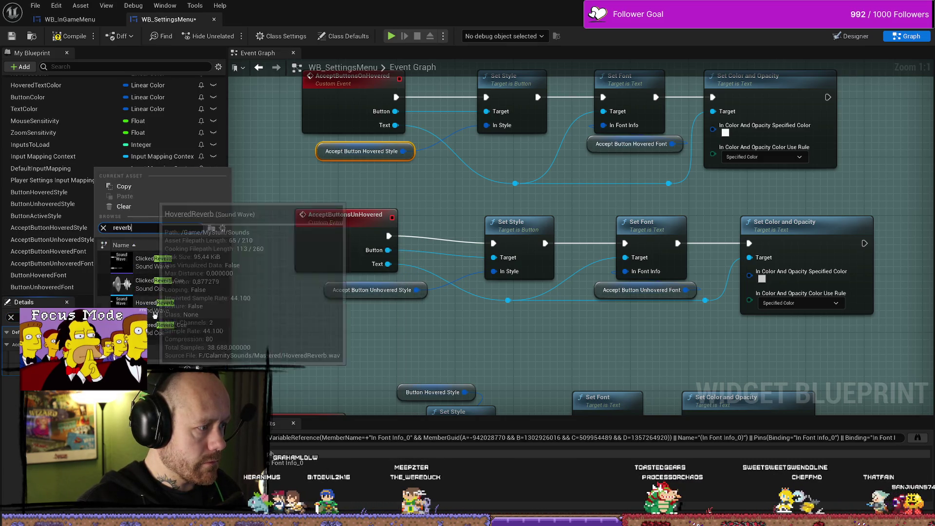
{"action": "left_click", "coordinate": [153, 263]}
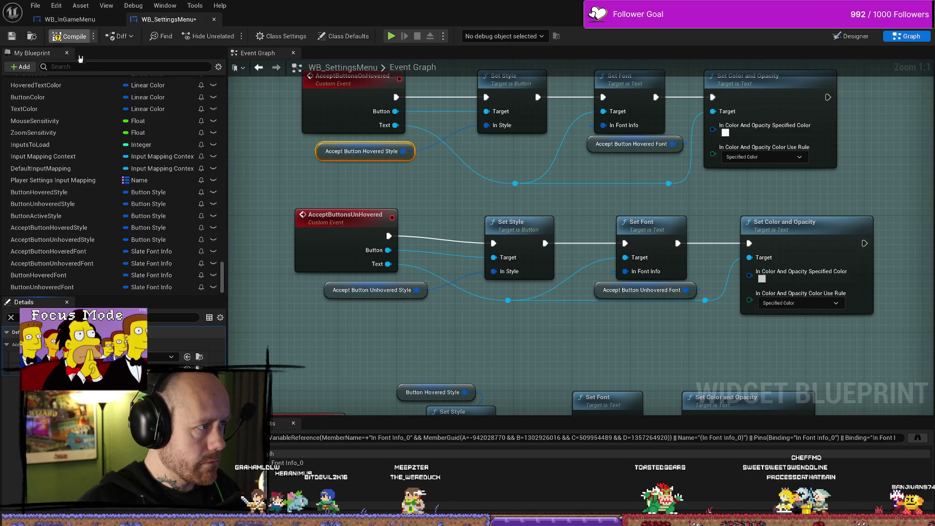
{"action": "left_click", "coordinate": [14, 39]}
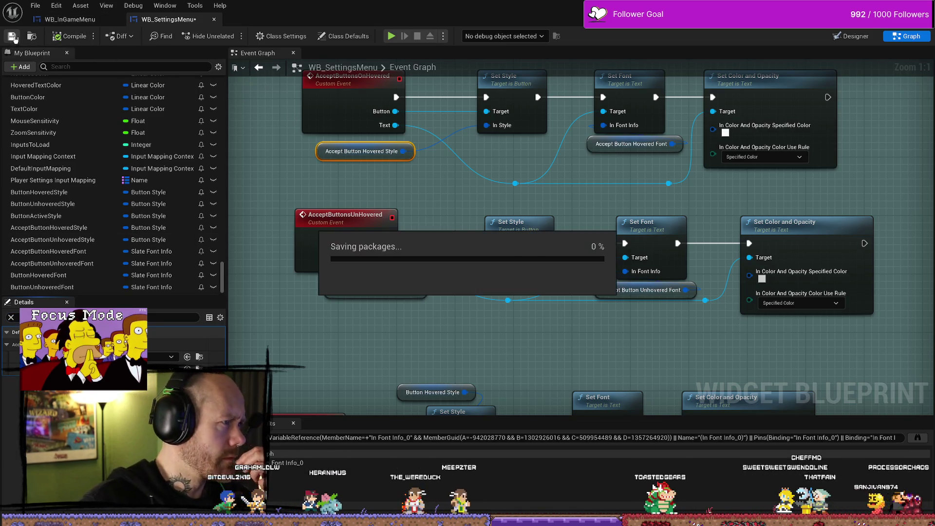
Play the level and view the settings menu's Video, Mouse & Keyboard and Audio pages.
{"action": "key", "text": "alt+Tab"}
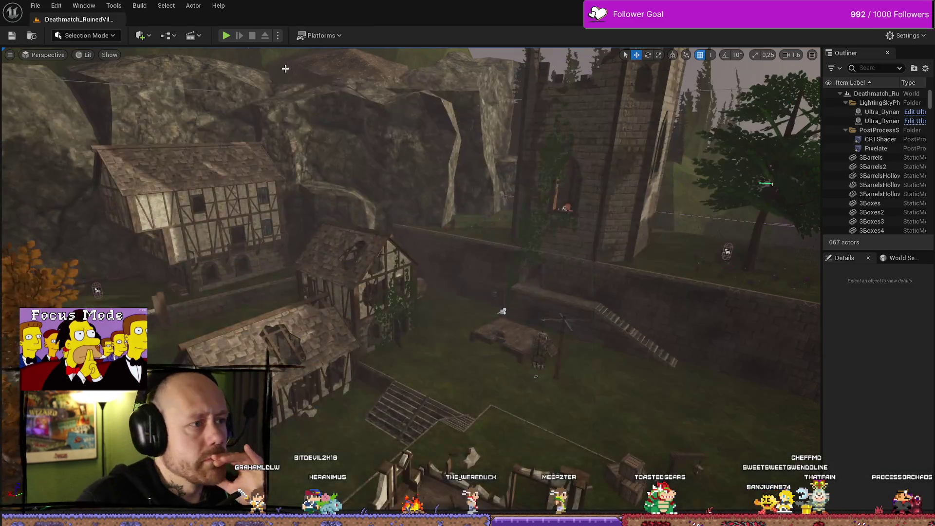
{"action": "left_click", "coordinate": [231, 38]}
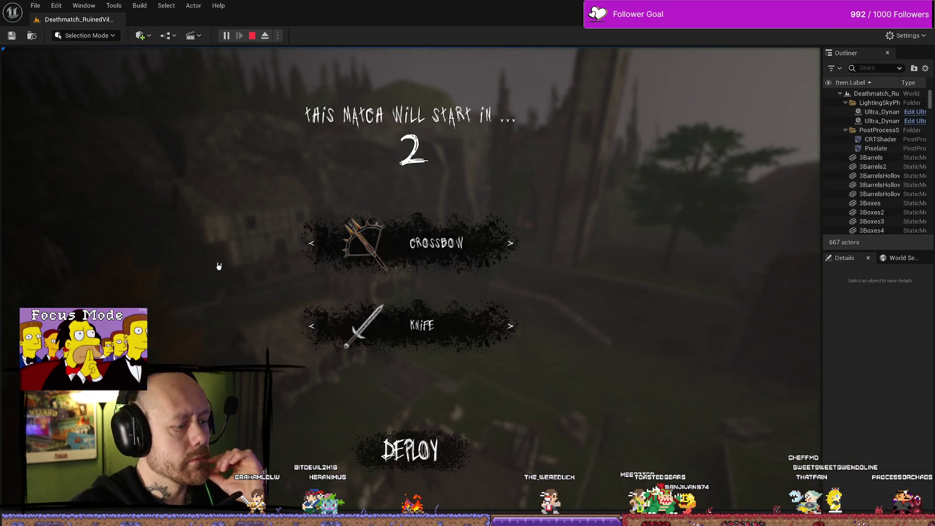
{"action": "key", "text": "Escape"}
{"action": "left_click", "coordinate": [146, 168]}
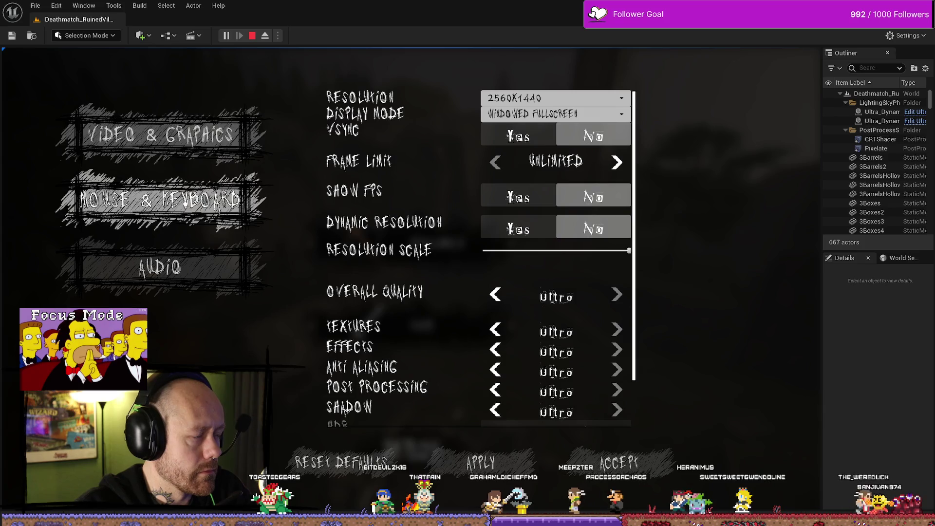
{"action": "left_click", "coordinate": [194, 195]}
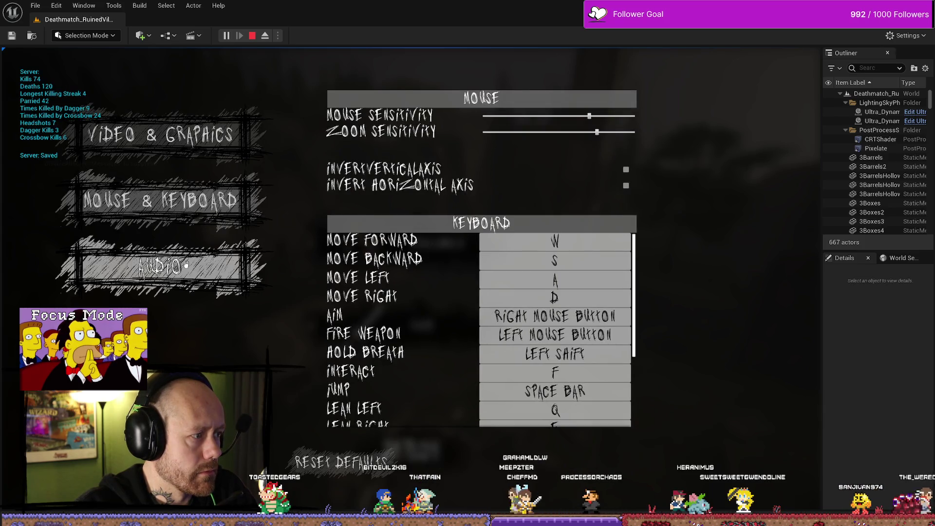
{"action": "left_click", "coordinate": [187, 261]}
{"action": "left_click", "coordinate": [186, 210]}
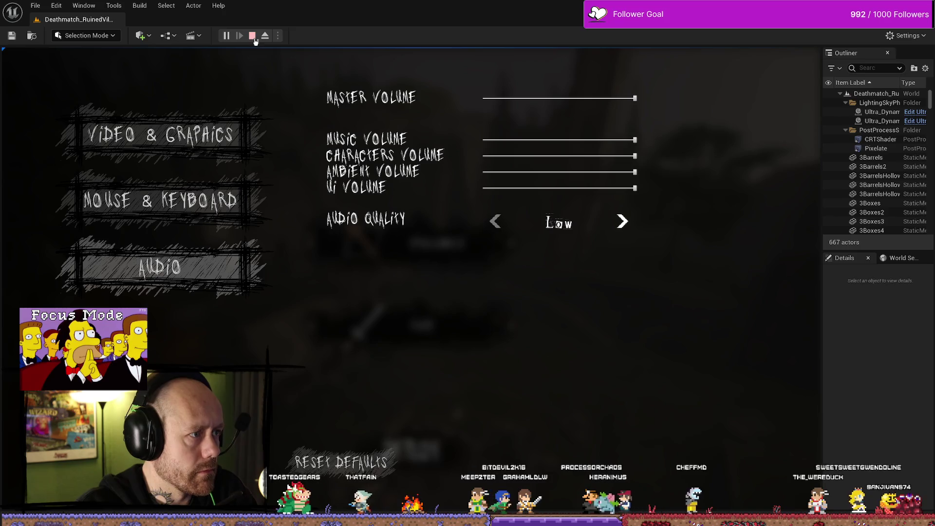
Stop the play session, glance at the Sounds folder and the Affinity sketch, then return.
{"action": "left_click", "coordinate": [252, 36]}
{"action": "key", "text": "ctrl+space"}
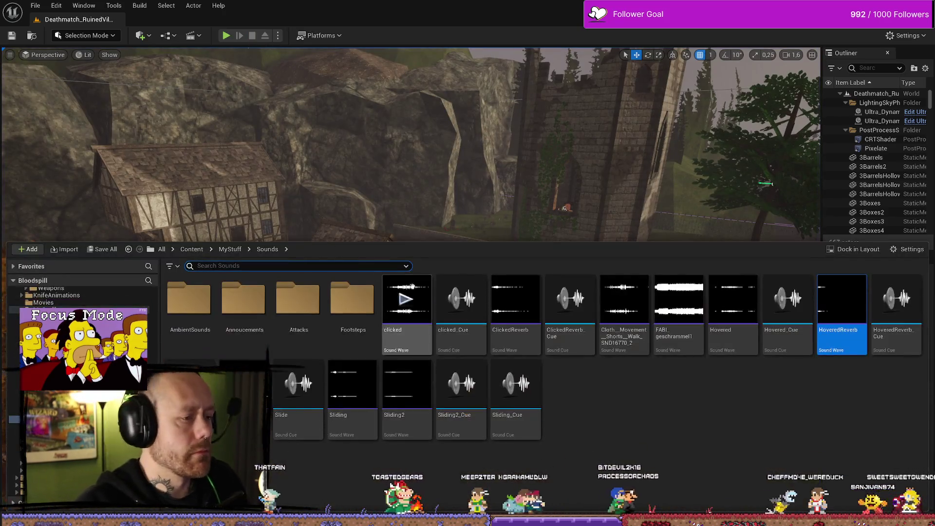
{"action": "key", "text": "ctrl+space"}
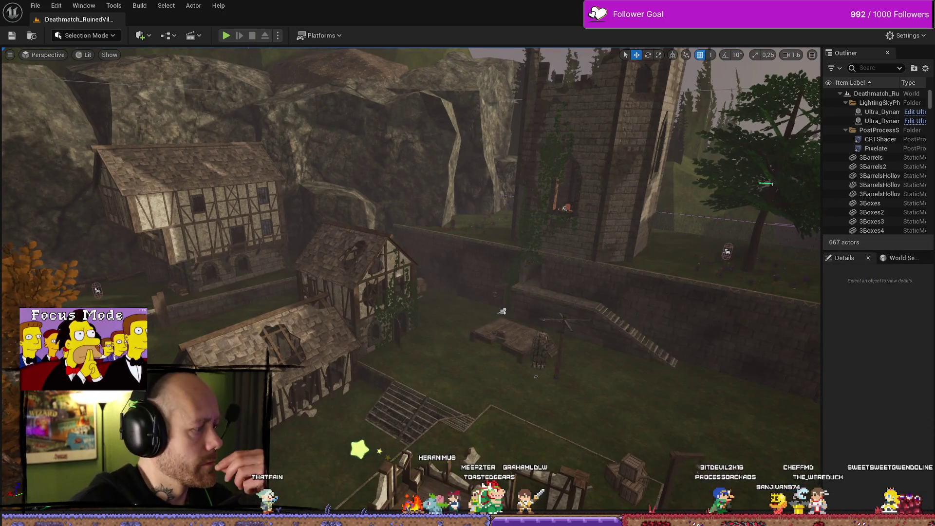
{"action": "key", "text": "alt+Tab"}
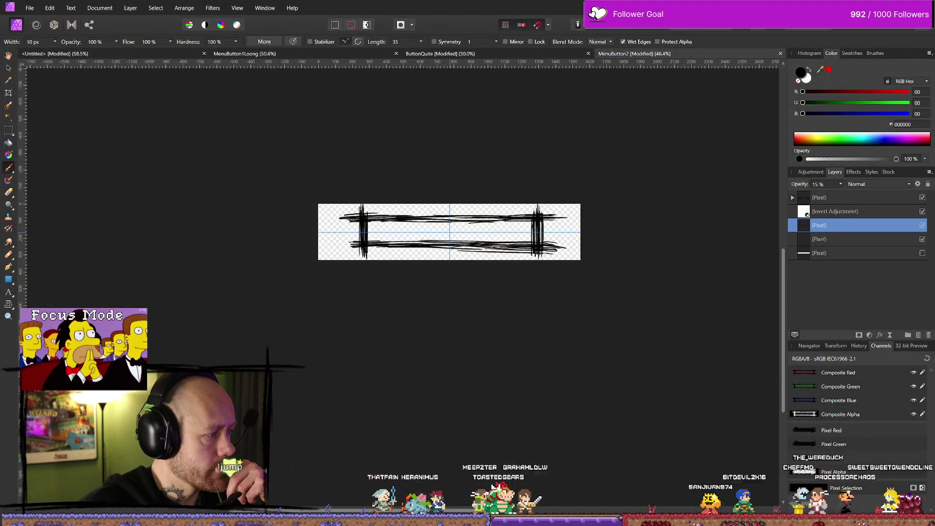
{"action": "key", "text": "alt+Tab"}
{"action": "key", "text": "alt+Tab"}
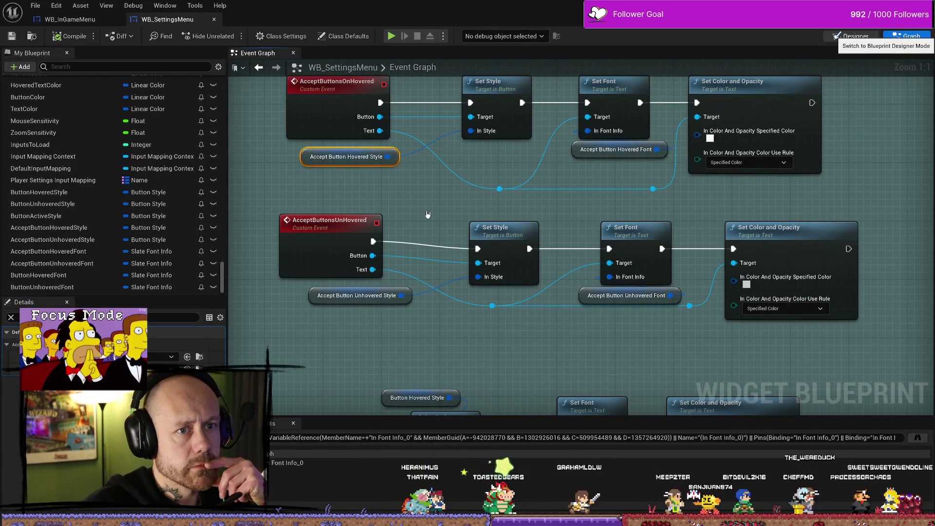
In the Designer, widen SizeBox_44, which holds the three menu buttons, to 630.
{"action": "left_click", "coordinate": [865, 35]}
{"action": "left_click", "coordinate": [285, 178]}
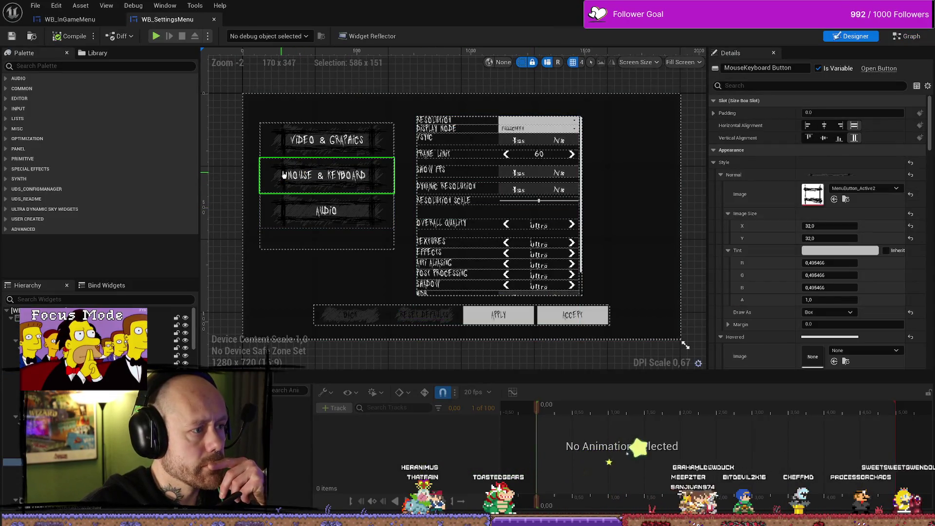
{"action": "scroll", "coordinate": [348, 244], "scroll_direction": "up", "scroll_amount": 5}
{"action": "scroll", "coordinate": [351, 263], "scroll_direction": "down", "scroll_amount": 2}
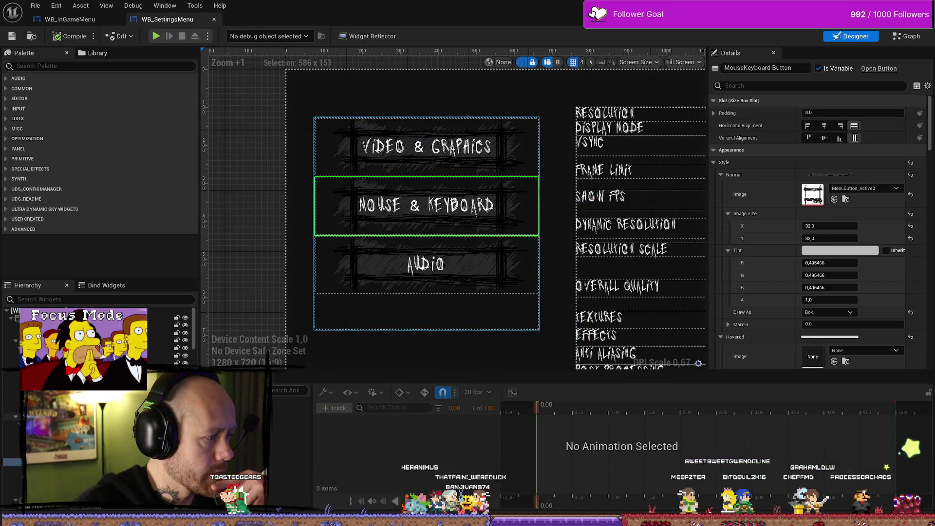
{"action": "left_click", "coordinate": [15, 417]}
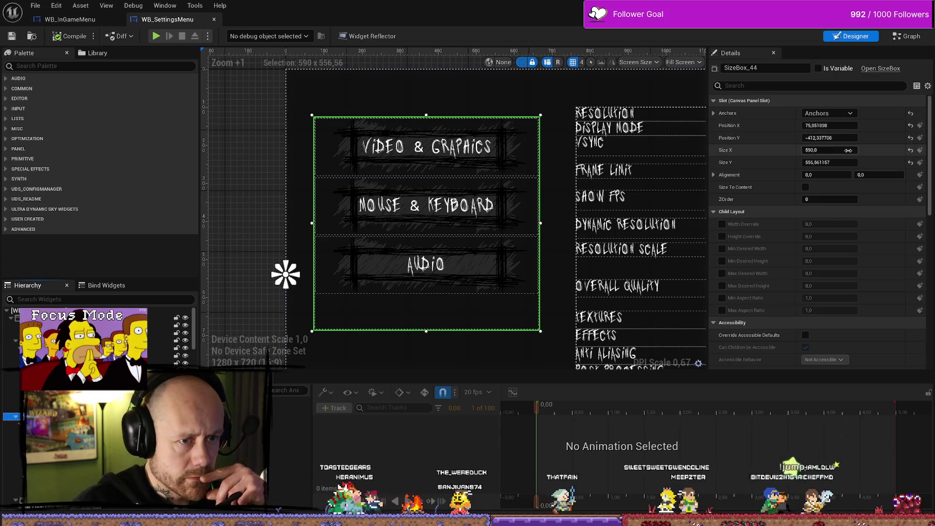
{"action": "left_click_drag", "start_coordinate": [833, 150], "coordinate": [850, 150]}
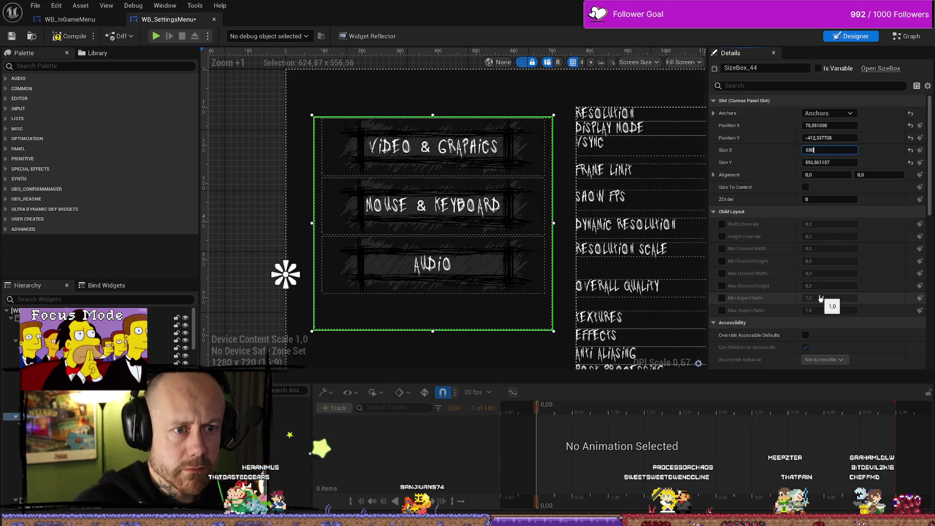
{"action": "key", "text": "Return"}
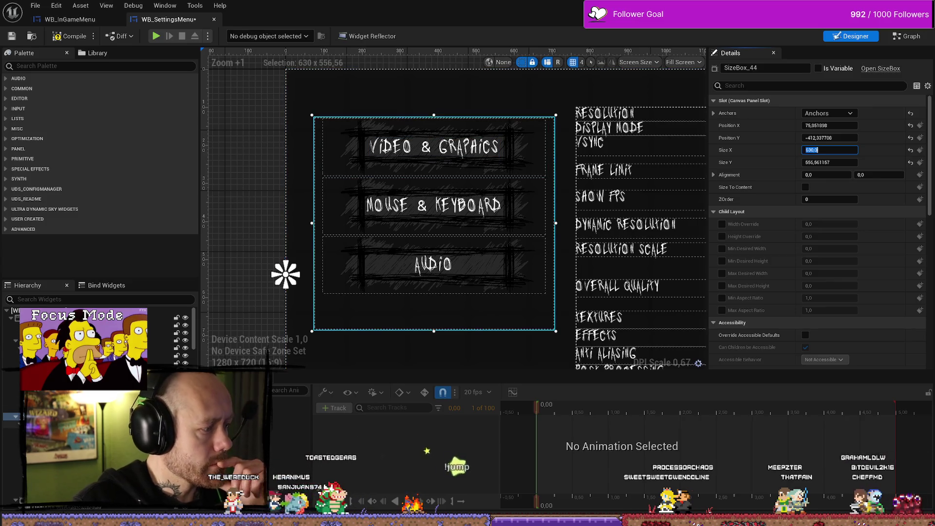
{"action": "left_click", "coordinate": [49, 432]}
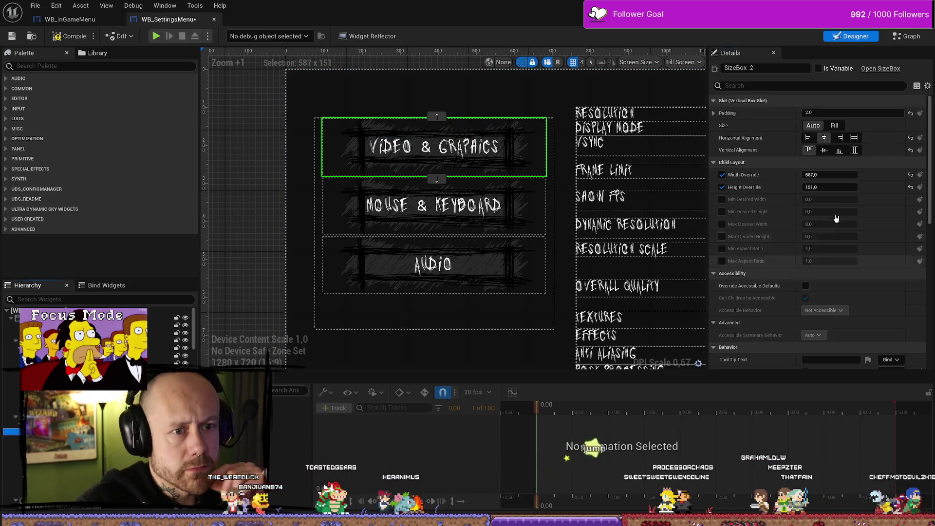
Set the Video & Graphics, Mouse & Keyboard and Audio button size boxes to 620 wide.
{"action": "left_click", "coordinate": [840, 175]}
{"action": "type", "text": "60"}
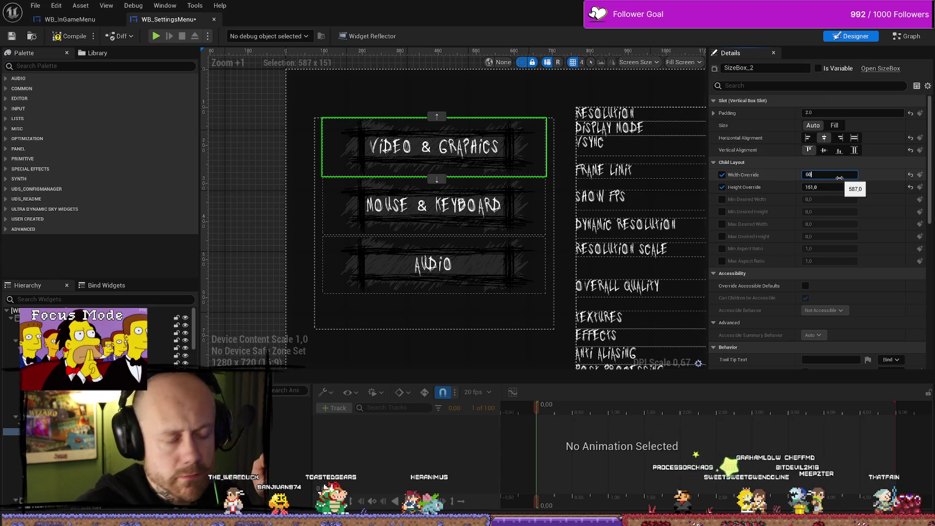
{"action": "type", "text": "0,0"}
{"action": "key", "text": "Return"}
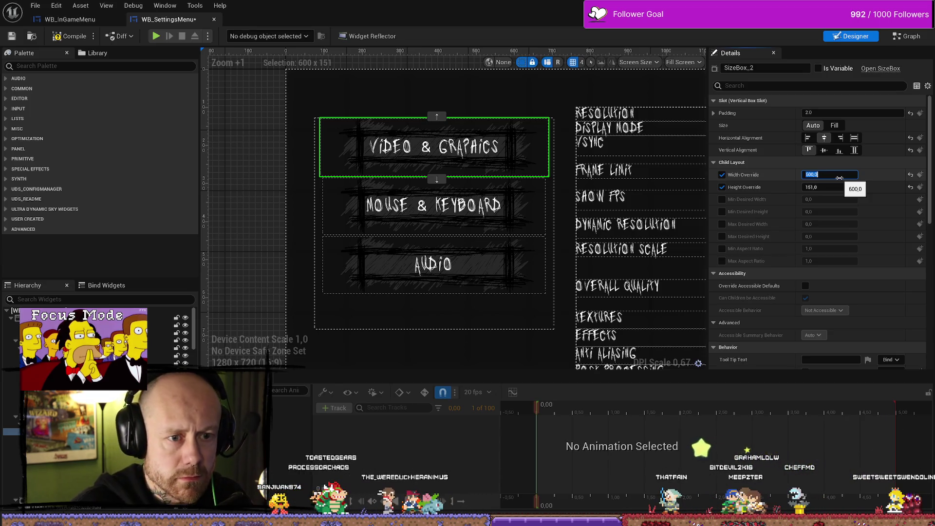
{"action": "type", "text": "60"}
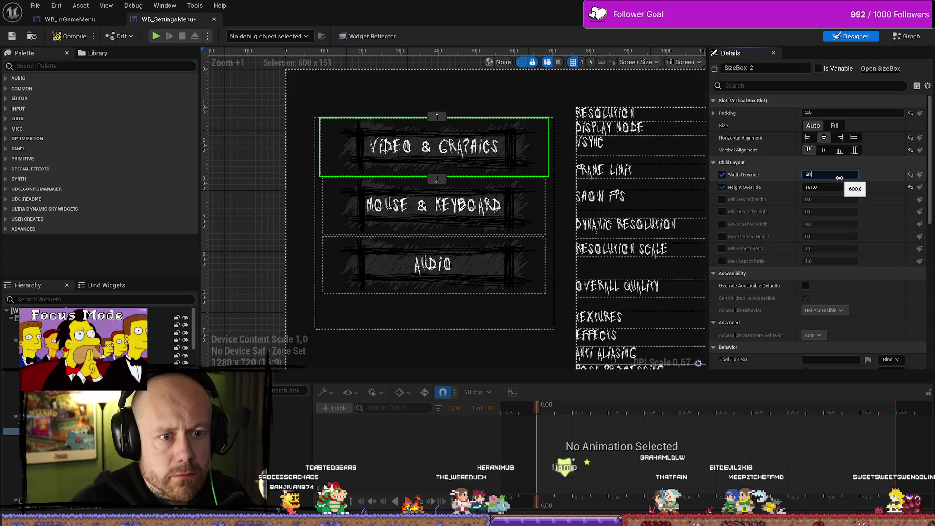
{"action": "key", "text": "Return"}
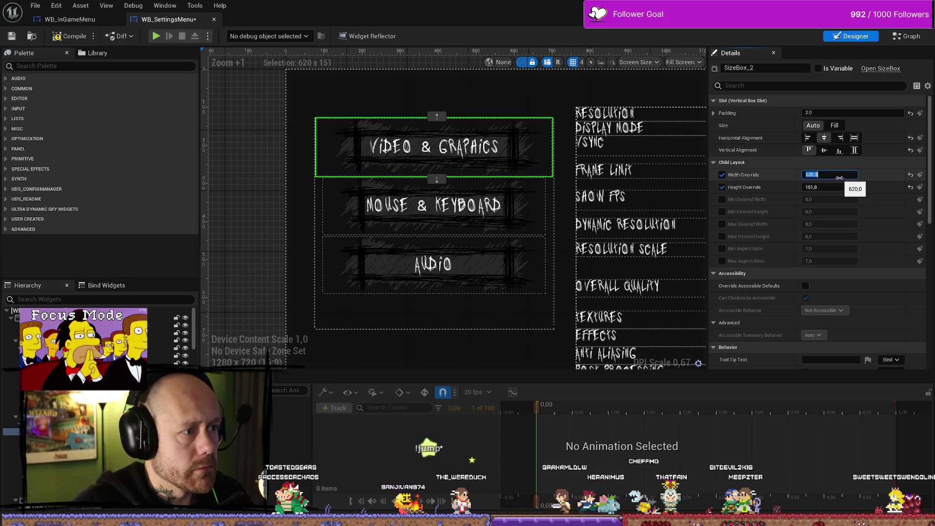
{"action": "left_click", "coordinate": [537, 215]}
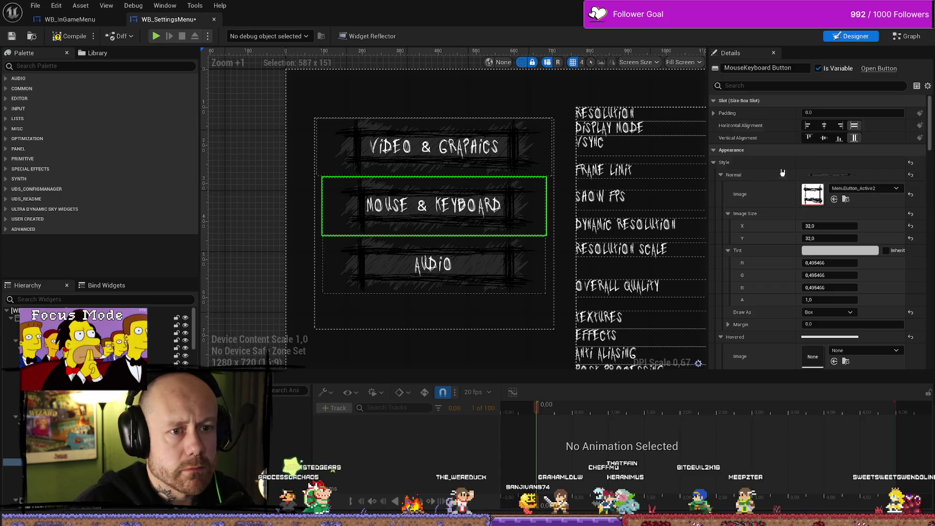
{"action": "left_click", "coordinate": [536, 215]}
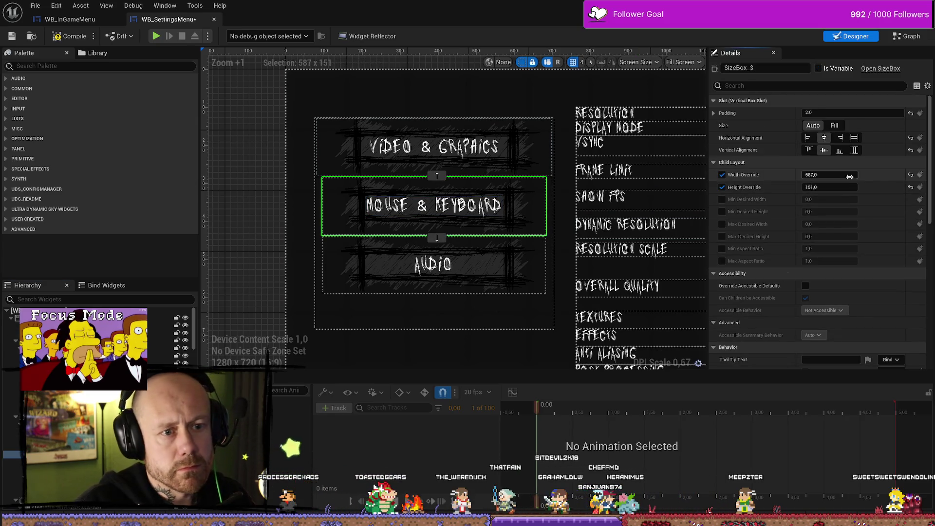
{"action": "type", "text": "620"}
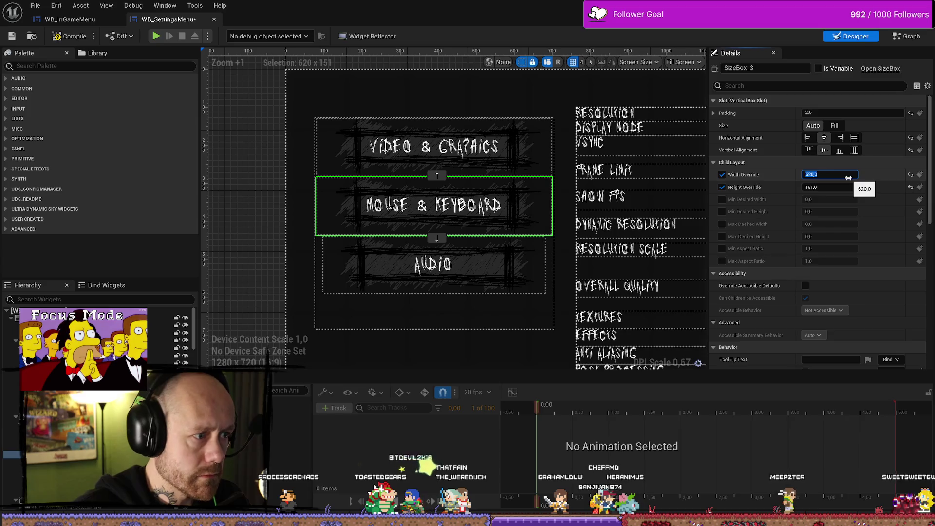
{"action": "key", "text": "Return"}
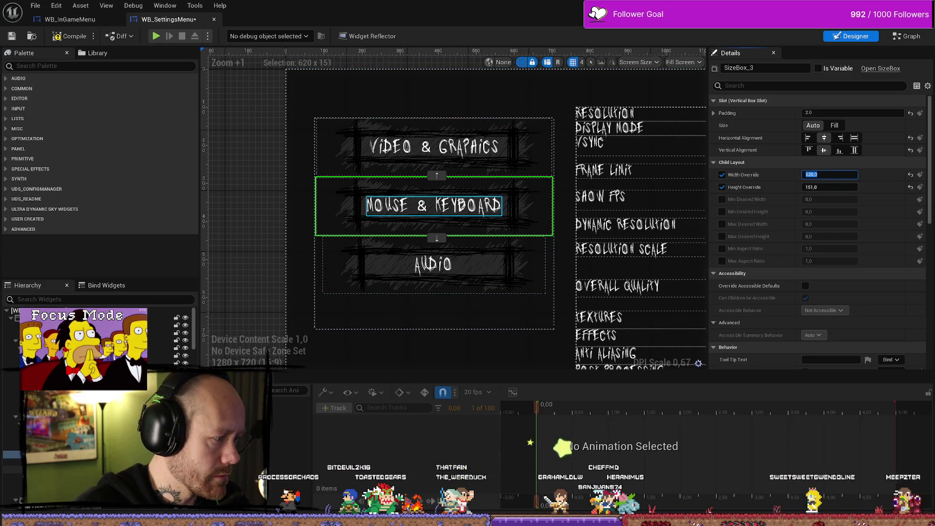
{"action": "left_click", "coordinate": [538, 281]}
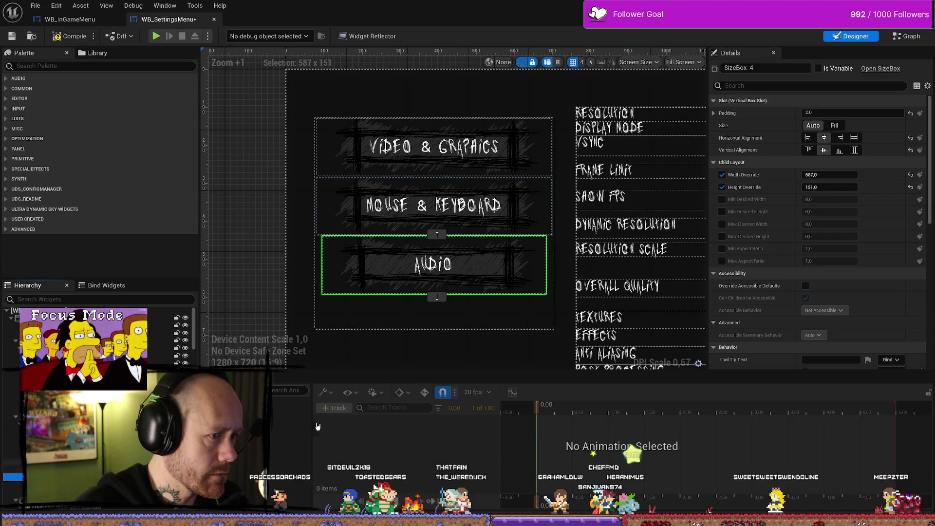
{"action": "left_click", "coordinate": [846, 177]}
{"action": "type", "text": "0"}
{"action": "key", "text": "Return"}
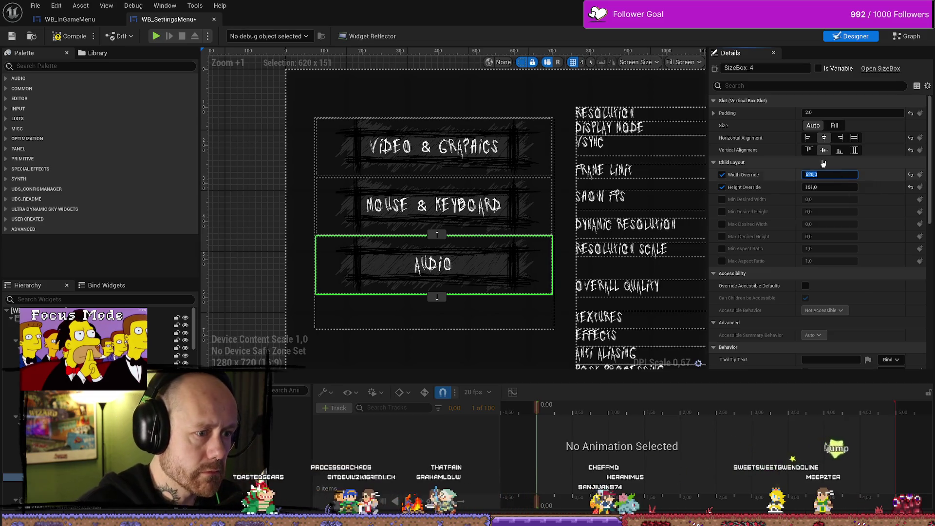
Shift the menu box slightly left to X 44.5, then compile and save the widget.
{"action": "left_click", "coordinate": [535, 164]}
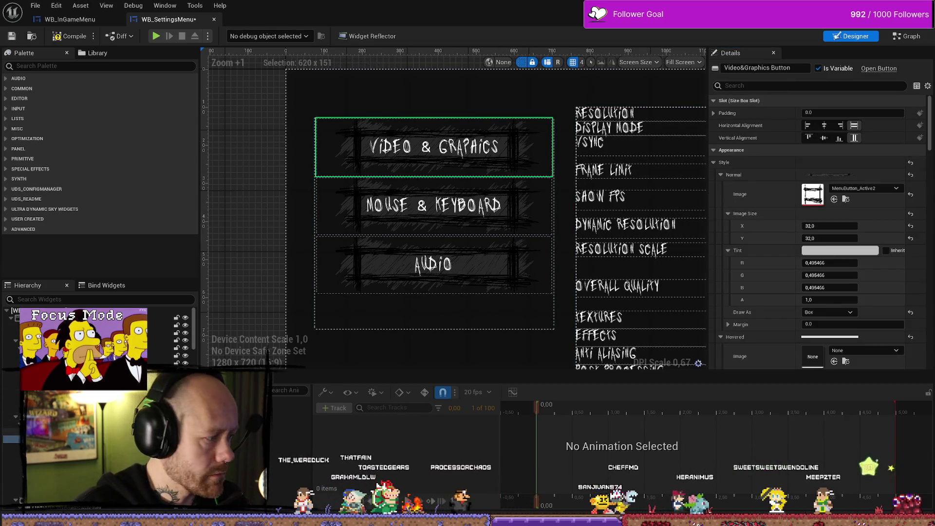
{"action": "left_click", "coordinate": [10, 431]}
{"action": "left_click", "coordinate": [11, 416]}
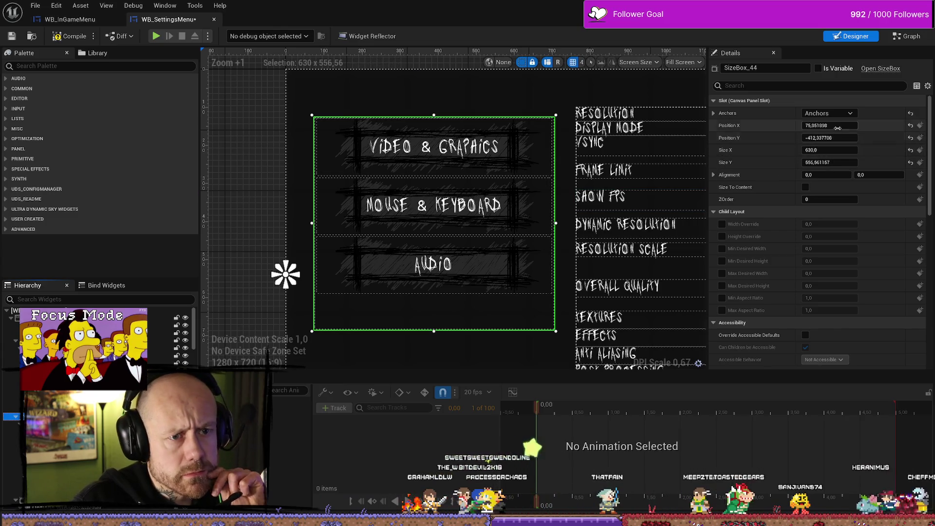
{"action": "left_click_drag", "start_coordinate": [836, 137], "coordinate": [828, 137]}
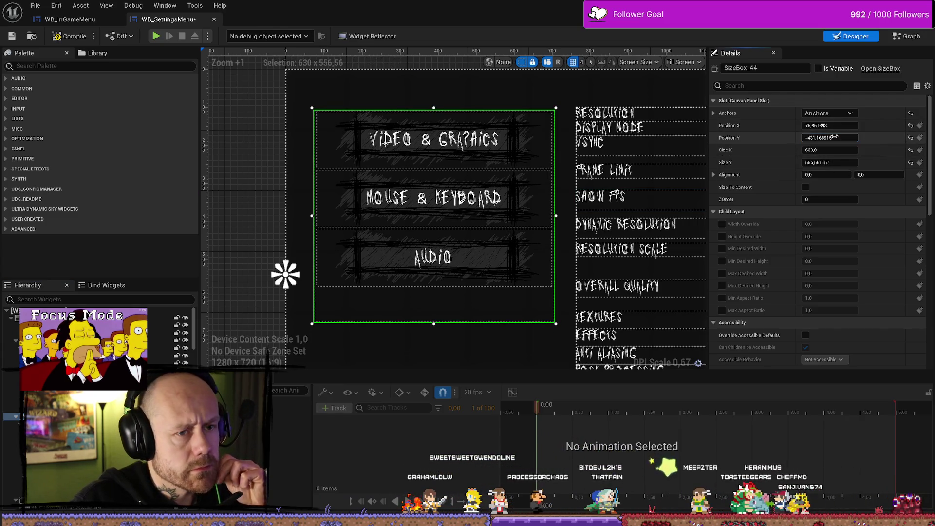
{"action": "key", "text": "ctrl+z"}
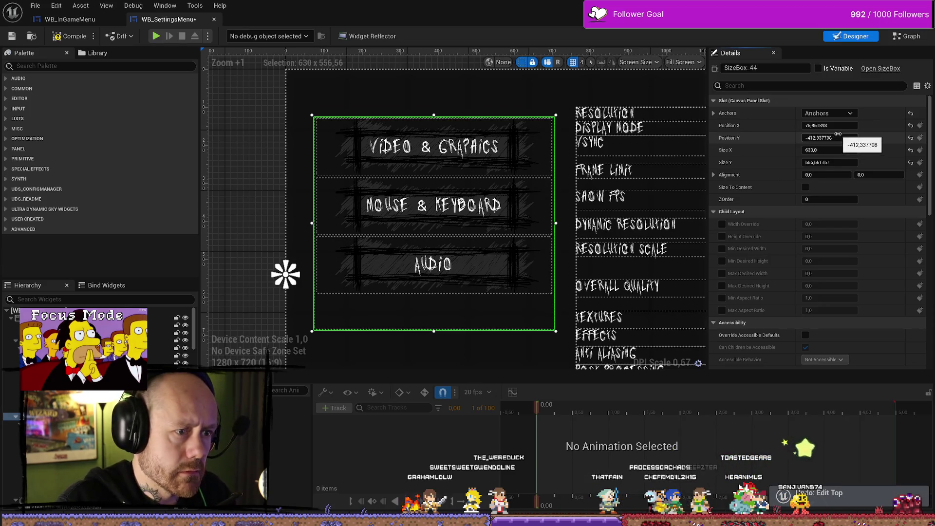
{"action": "left_click_drag", "start_coordinate": [835, 125], "coordinate": [823, 125]}
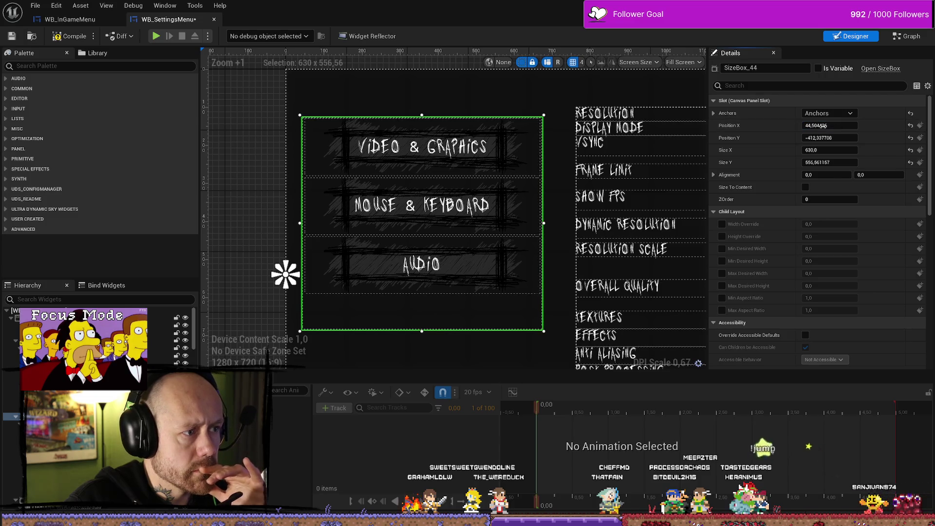
{"action": "left_click", "coordinate": [76, 37]}
{"action": "left_click", "coordinate": [14, 37]}
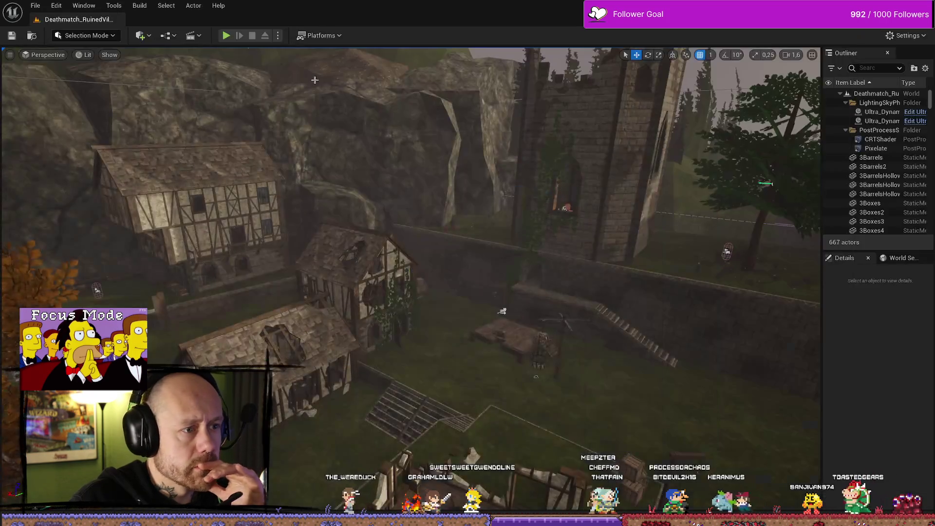
{"action": "key", "text": "Escape"}
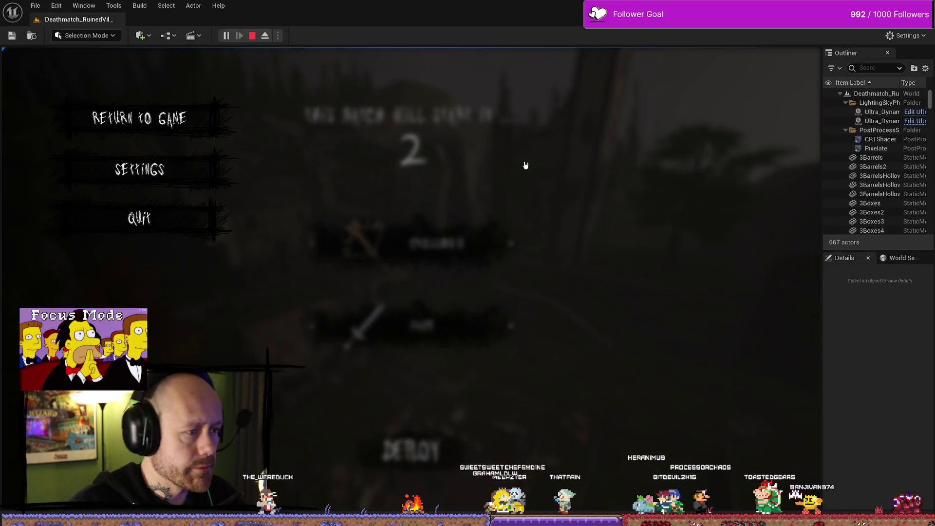
{"action": "left_click", "coordinate": [188, 162]}
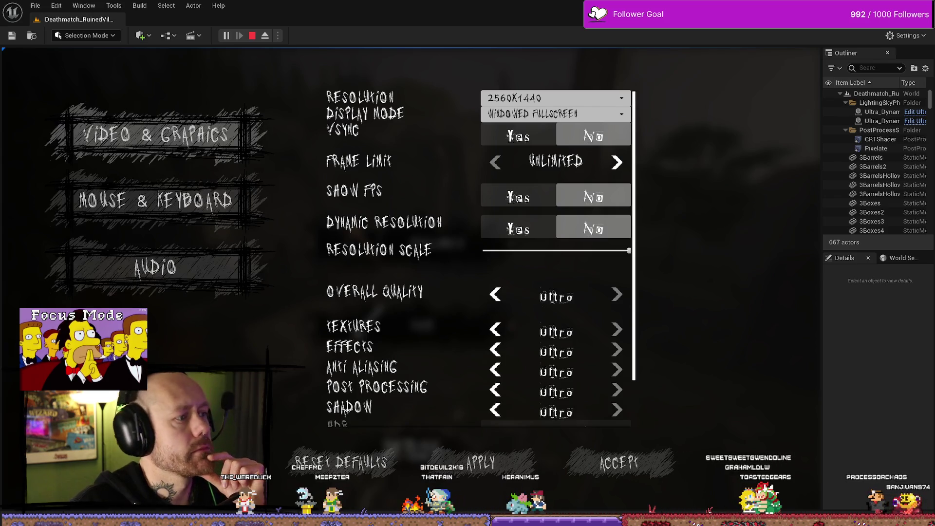
{"action": "left_click", "coordinate": [168, 207]}
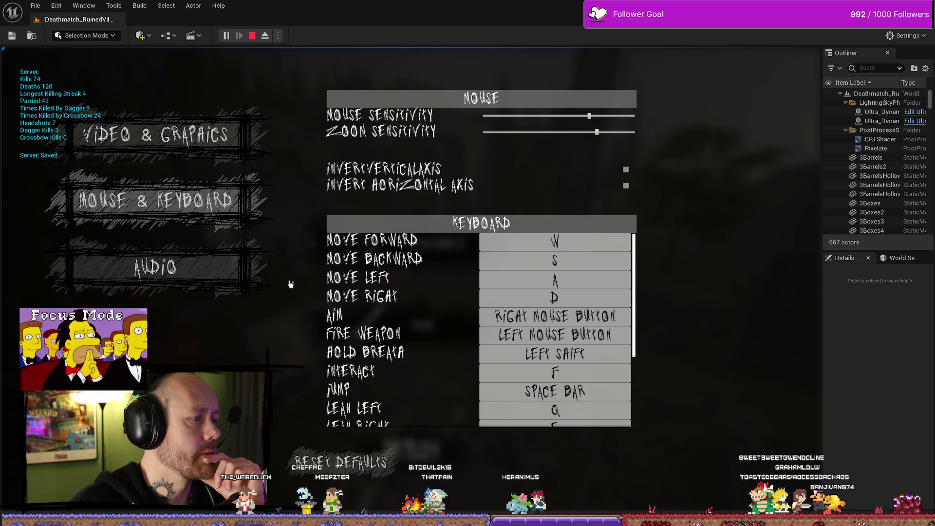
{"action": "left_click", "coordinate": [156, 136]}
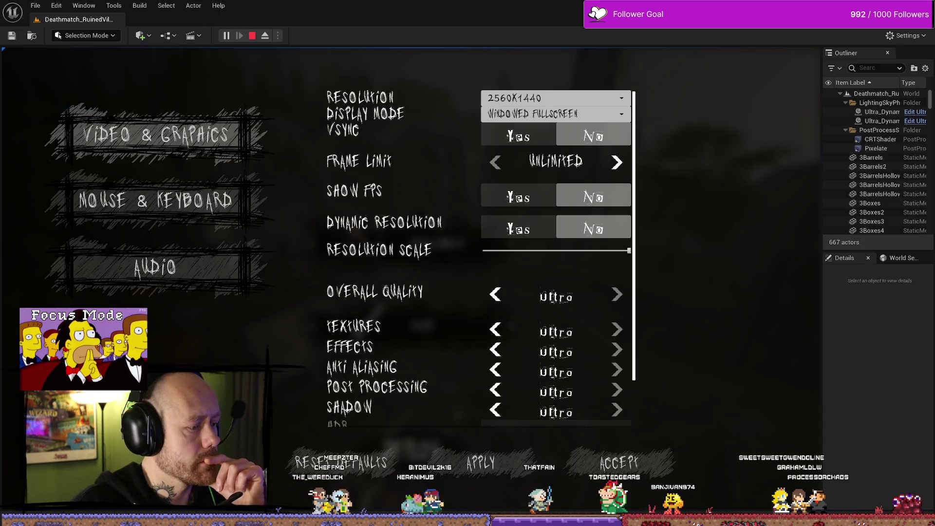
{"action": "left_click", "coordinate": [180, 252]}
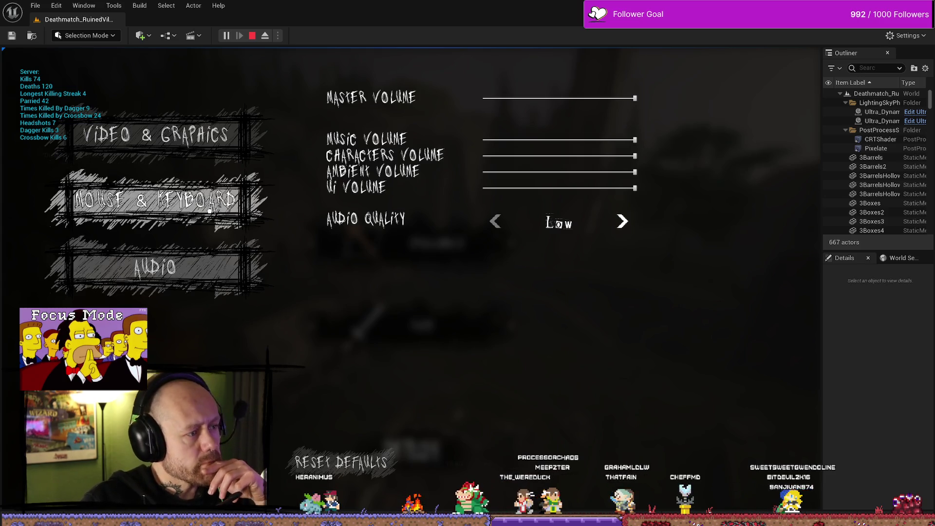
{"action": "left_click", "coordinate": [197, 136]}
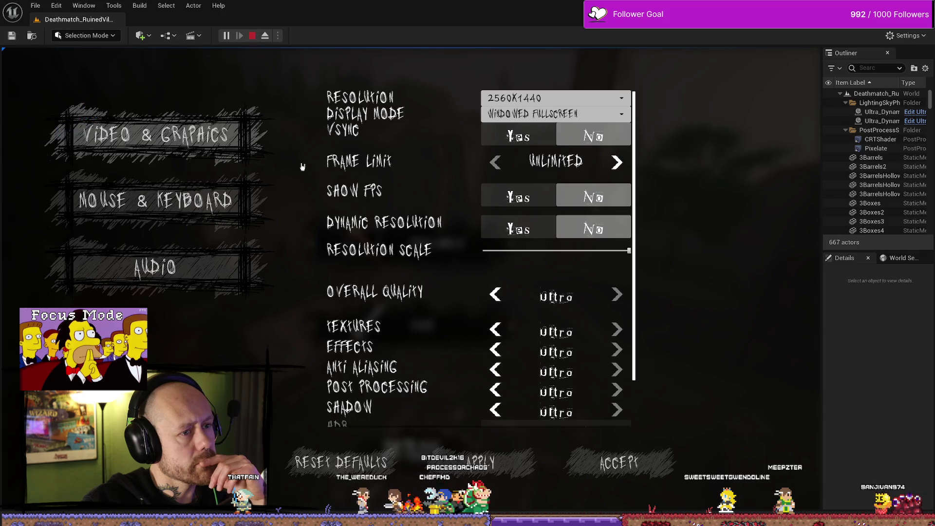
{"action": "left_click", "coordinate": [254, 36]}
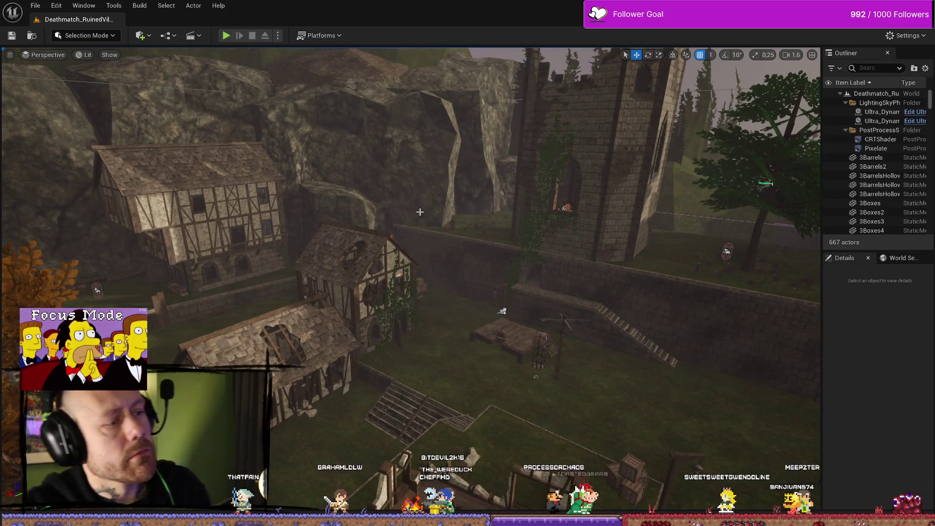
In the widget's event graph, select the Button Active Style variable in the Update Selected group.
{"action": "key", "text": "ctrl+space"}
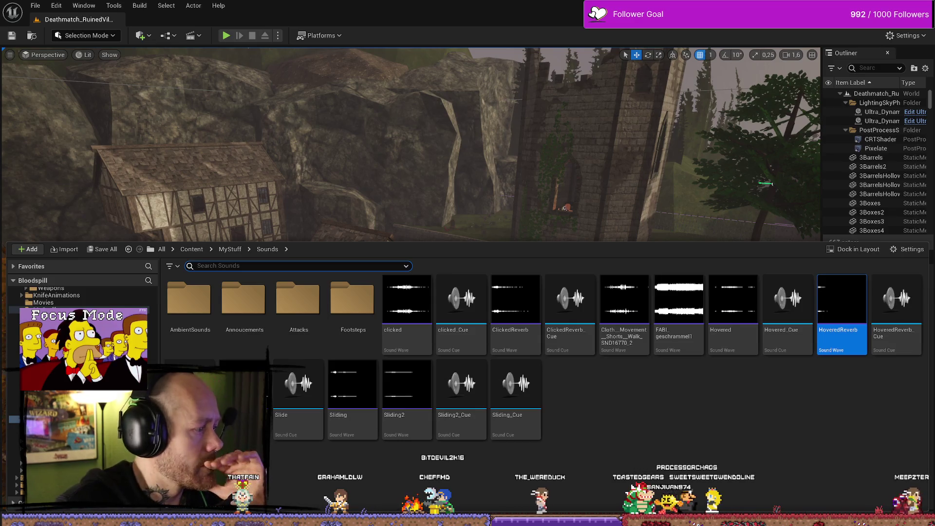
{"action": "key", "text": "alt+Tab"}
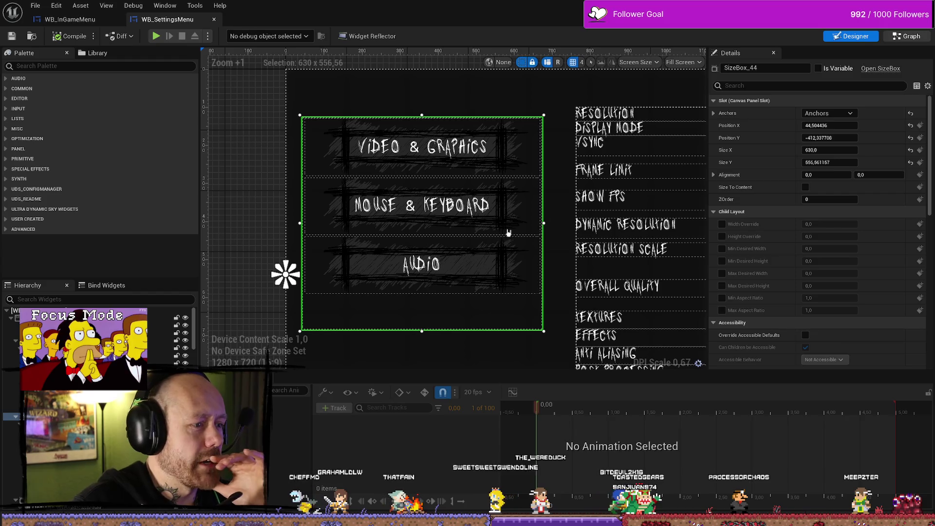
{"action": "key", "text": "ctrl+shift+g"}
{"action": "scroll", "coordinate": [432, 240], "scroll_direction": "down", "scroll_amount": 8}
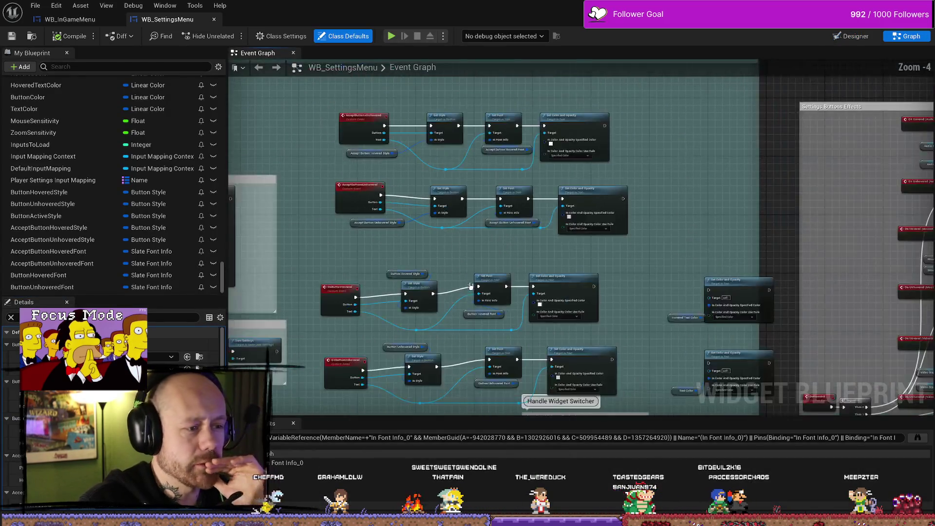
{"action": "scroll", "coordinate": [425, 318], "scroll_direction": "up", "scroll_amount": 6}
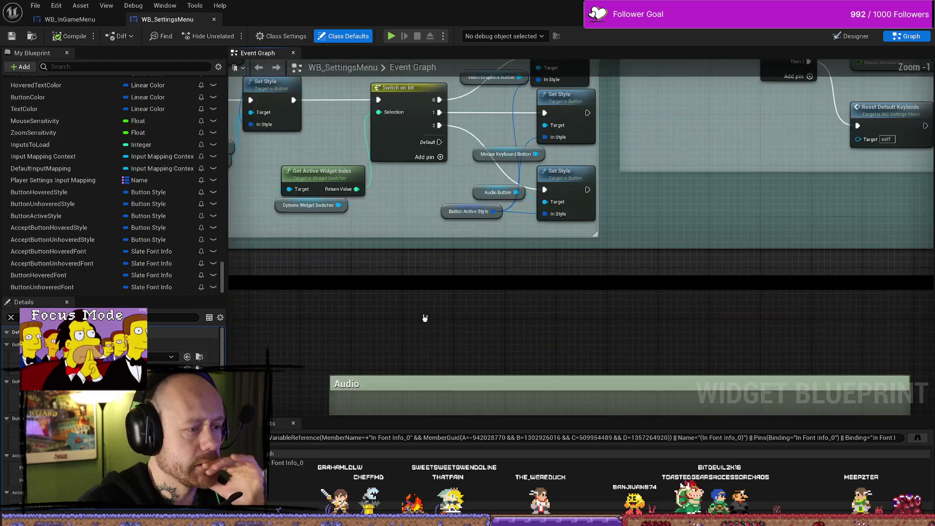
{"action": "left_click_drag", "start_coordinate": [385, 280], "coordinate": [490, 340]}
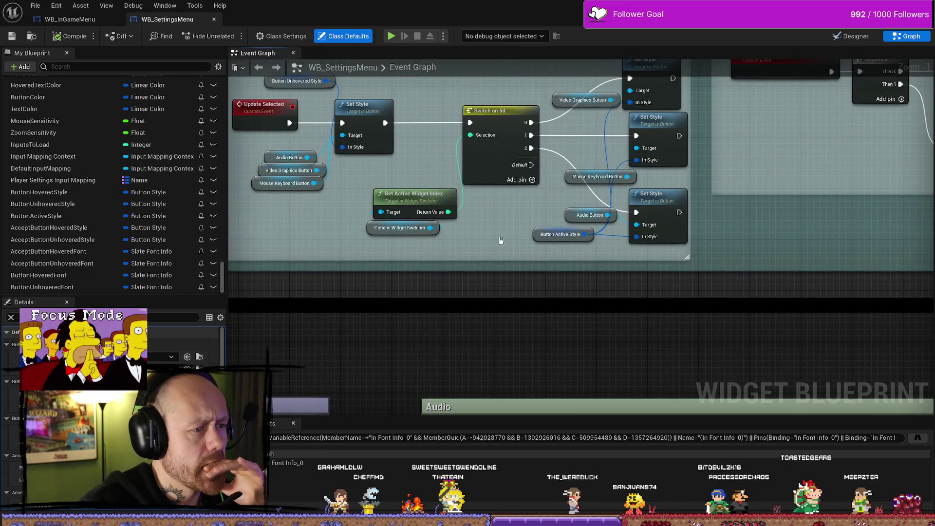
{"action": "left_click_drag", "start_coordinate": [501, 240], "coordinate": [566, 314]}
{"action": "left_click", "coordinate": [333, 155]}
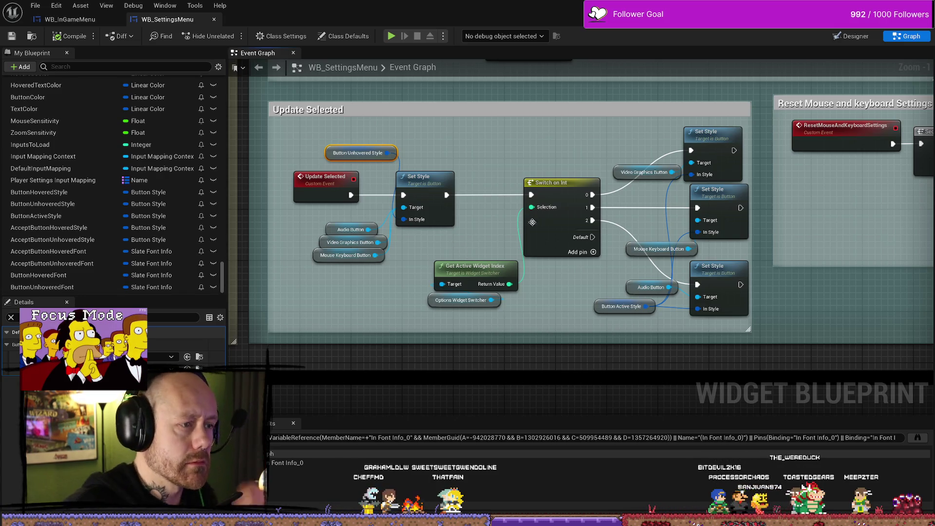
{"action": "left_click", "coordinate": [597, 306]}
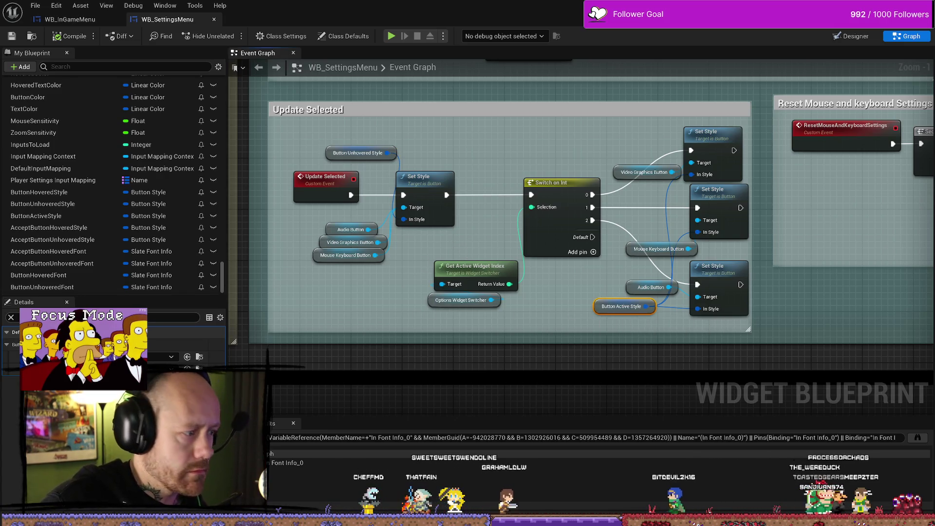
Assign Reverb sound cues to Button Active Style and save the blueprint.
{"action": "left_click", "coordinate": [172, 356]}
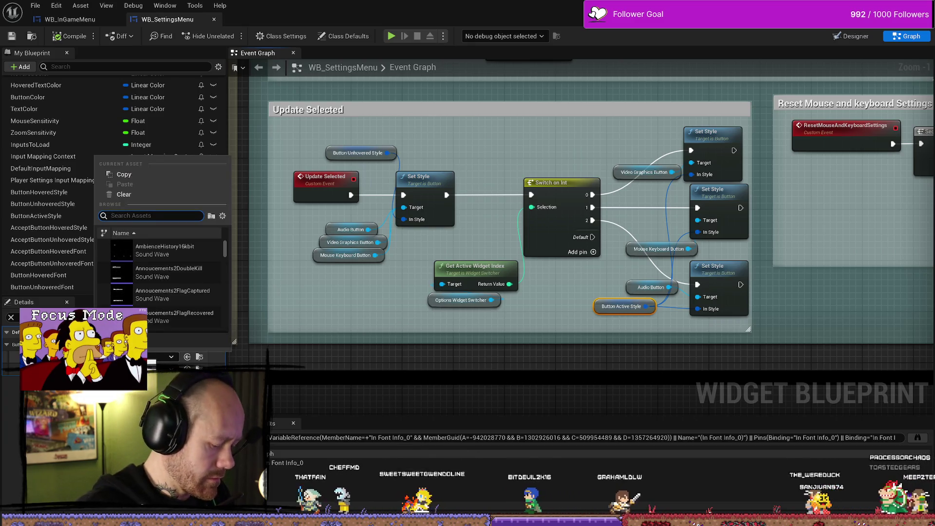
{"action": "type", "text": "reverb"}
{"action": "left_click", "coordinate": [177, 252]}
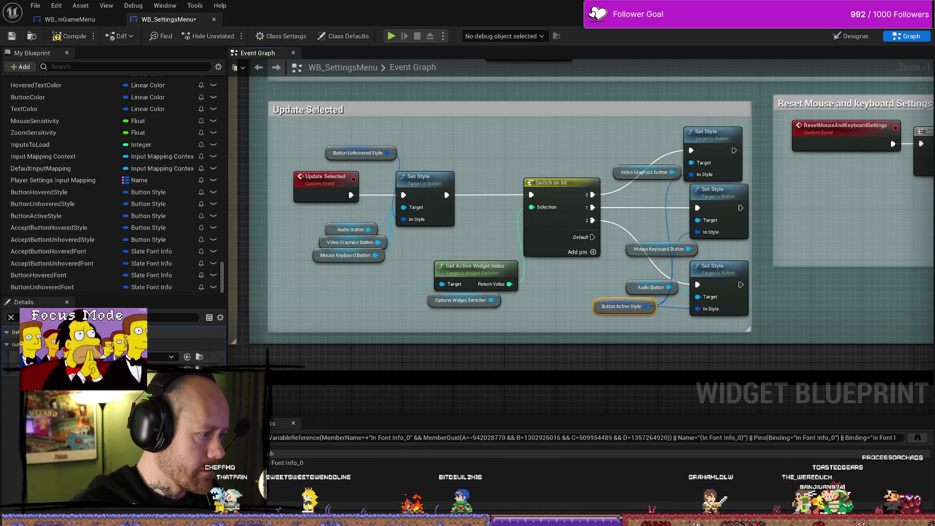
{"action": "left_click", "coordinate": [171, 368]}
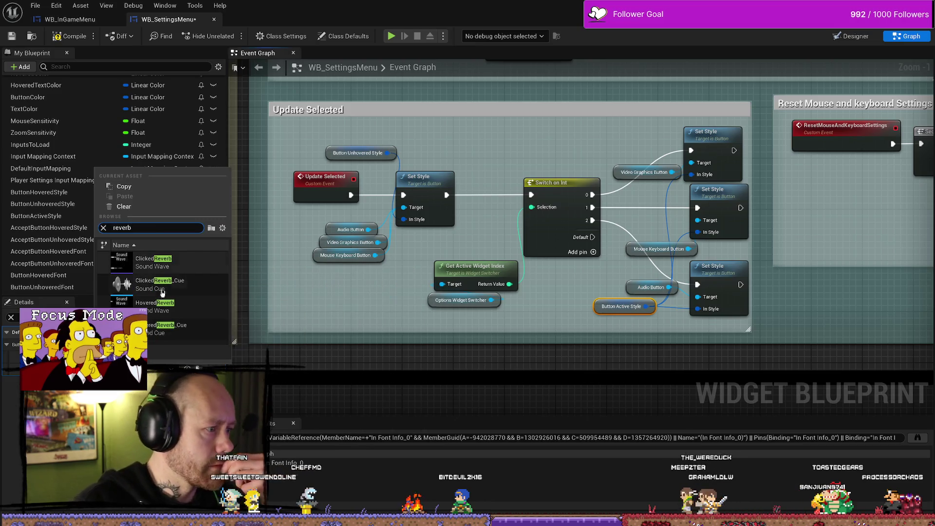
{"action": "left_click", "coordinate": [155, 282]}
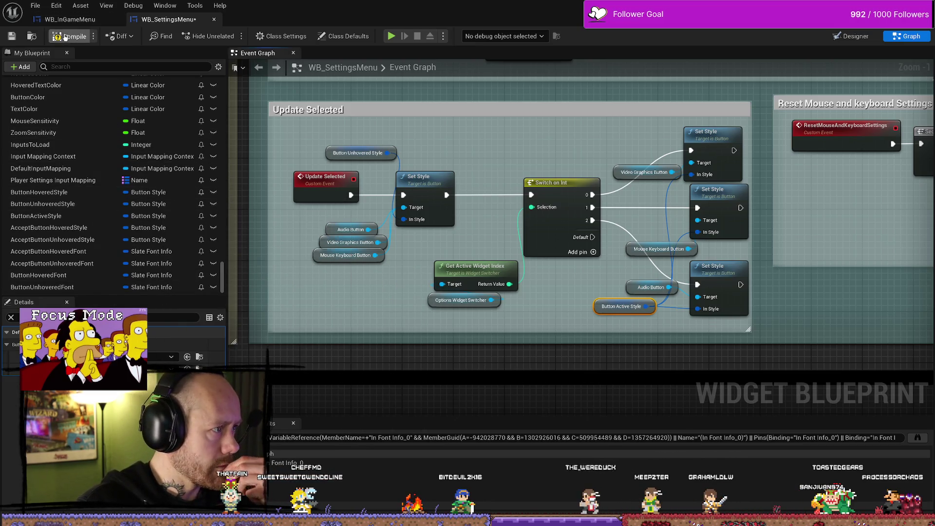
{"action": "left_click", "coordinate": [19, 38]}
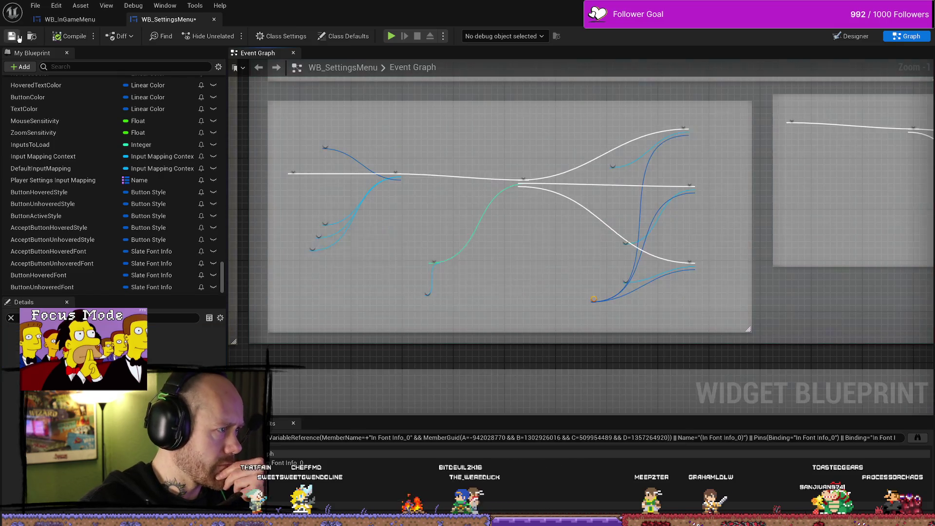
{"action": "scroll", "coordinate": [431, 148], "scroll_direction": "down", "scroll_amount": 3}
{"action": "scroll", "coordinate": [432, 148], "scroll_direction": "down", "scroll_amount": 4}
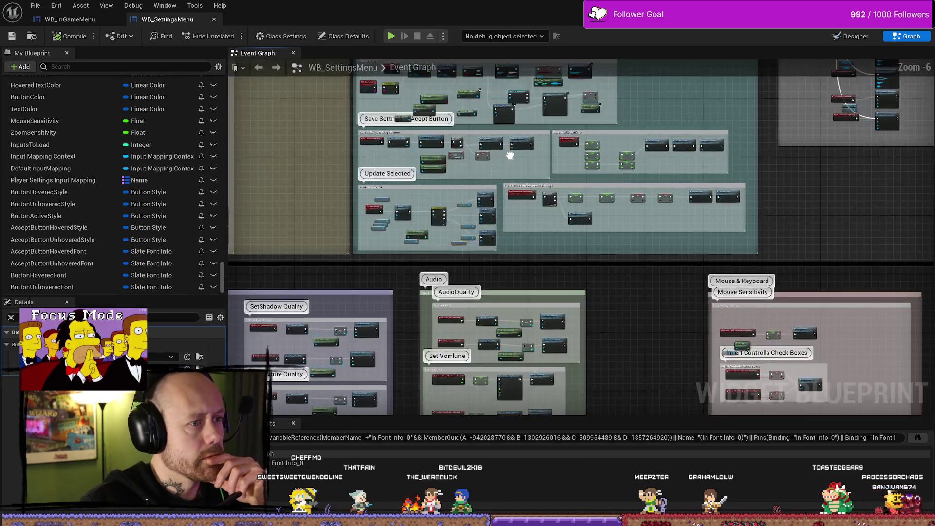
Set OnButtonHovered's Set Color and Opacity to black (000000FF) and compile.
{"action": "scroll", "coordinate": [530, 298], "scroll_direction": "up", "scroll_amount": 4}
{"action": "scroll", "coordinate": [529, 298], "scroll_direction": "up", "scroll_amount": 7}
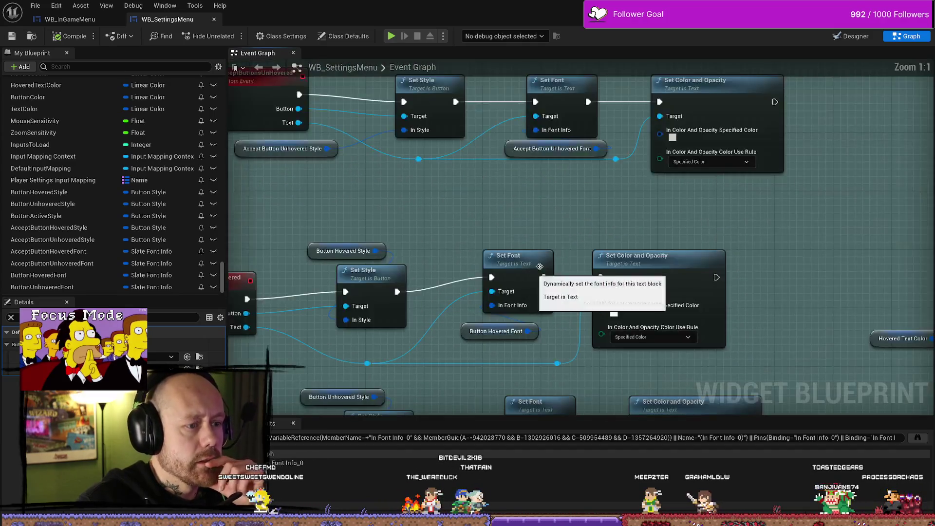
{"action": "left_click_drag", "start_coordinate": [320, 197], "coordinate": [283, 284]}
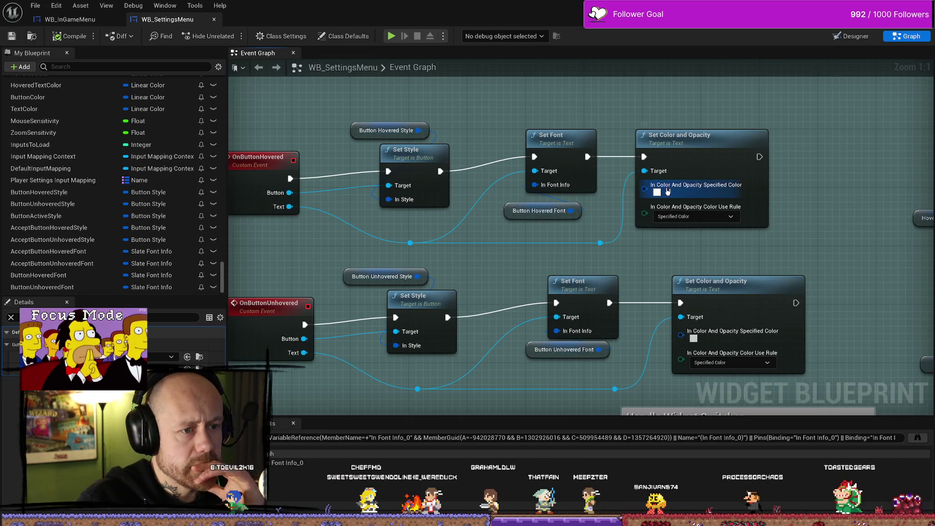
{"action": "left_click", "coordinate": [656, 191]}
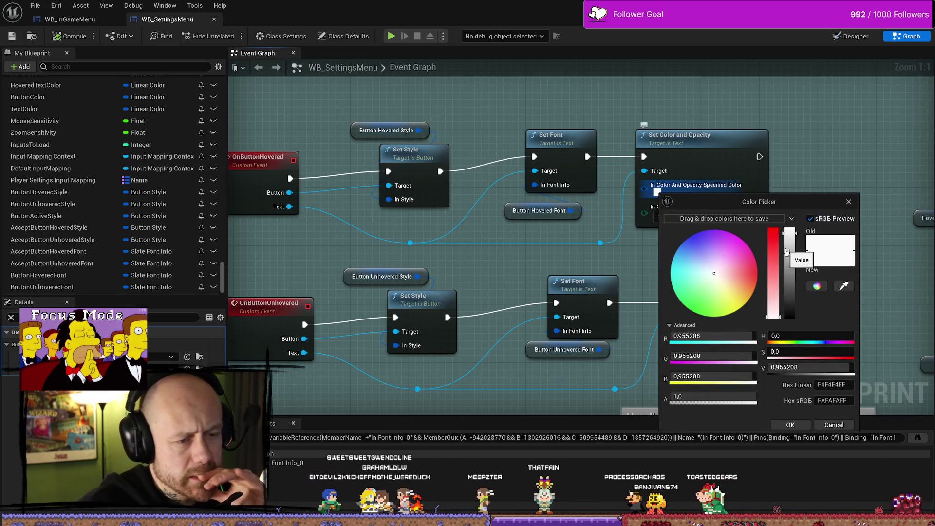
{"action": "left_click", "coordinate": [793, 309]}
{"action": "left_click_drag", "start_coordinate": [792, 311], "coordinate": [793, 318]}
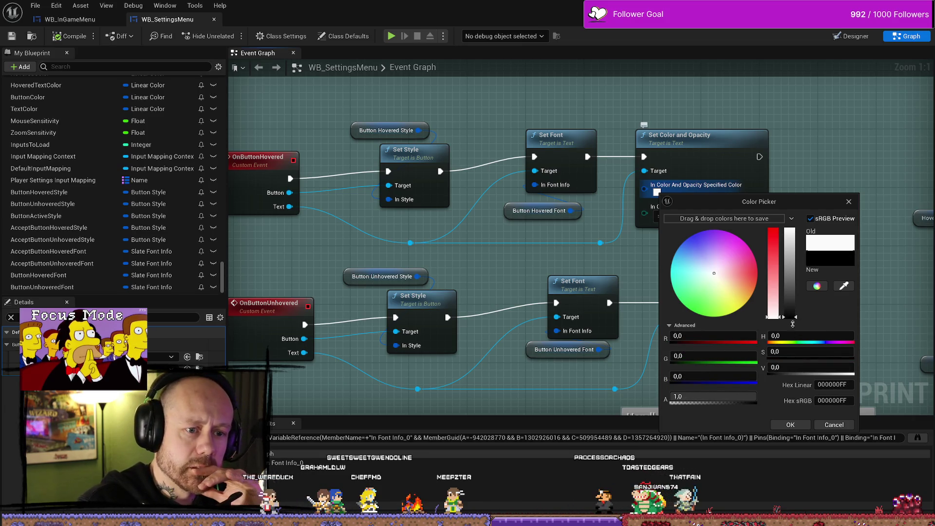
{"action": "left_click", "coordinate": [790, 426]}
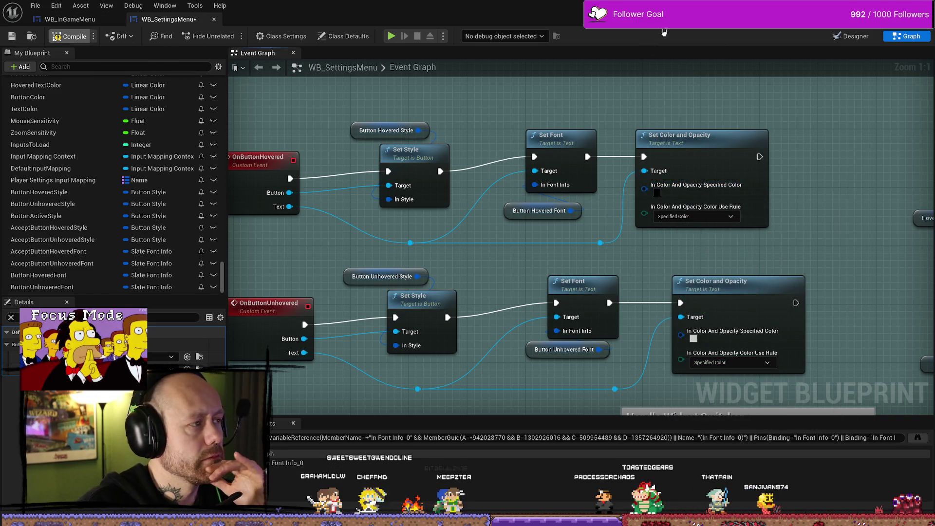
{"action": "key", "text": "F7"}
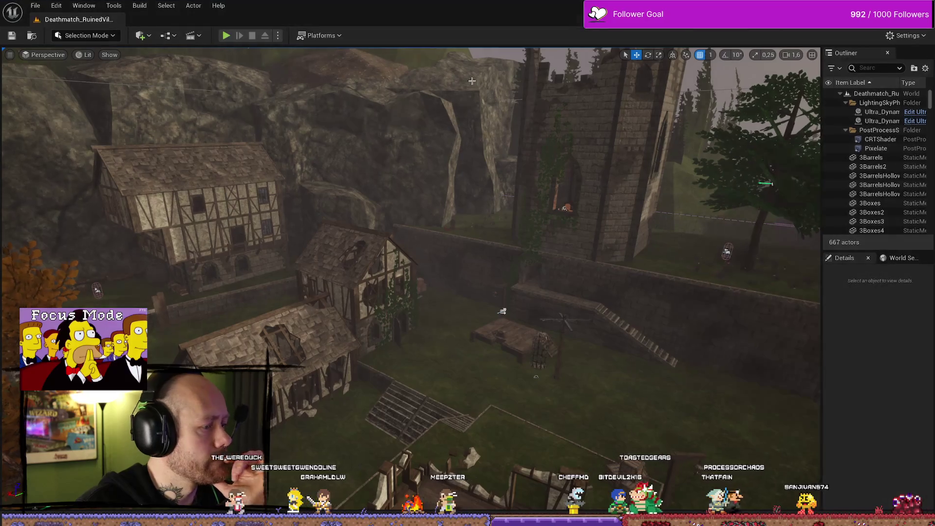
Play the level, open the in-game settings screen, then stop the session.
{"action": "left_click", "coordinate": [227, 36]}
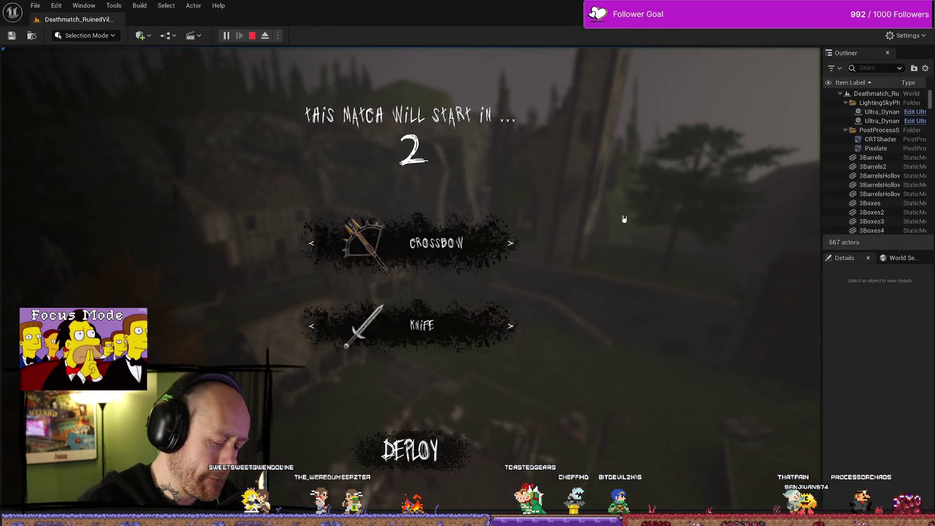
{"action": "key", "text": "Escape"}
{"action": "left_click", "coordinate": [146, 166]}
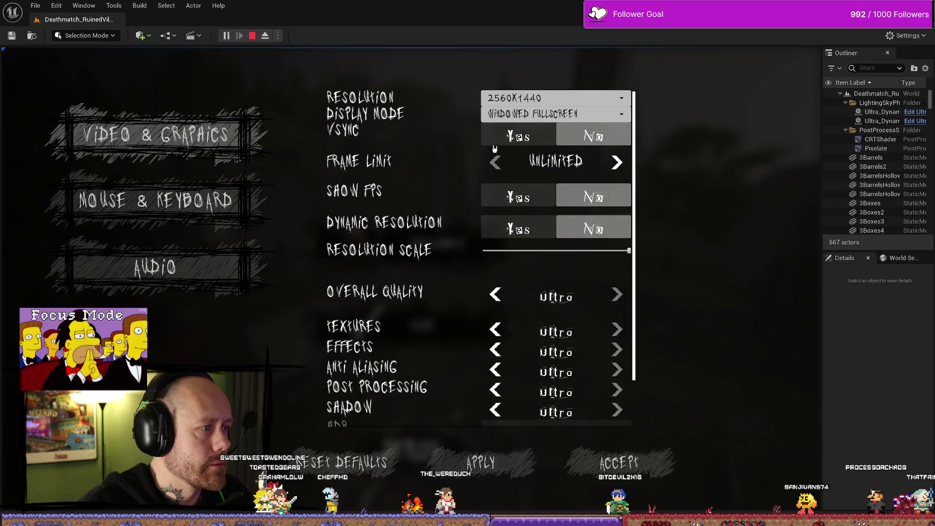
{"action": "left_click", "coordinate": [253, 35]}
Return to the WB_SettingsMenu graph, select the Button Hovered Font node, and save.
{"action": "key", "text": "ctrl+space"}
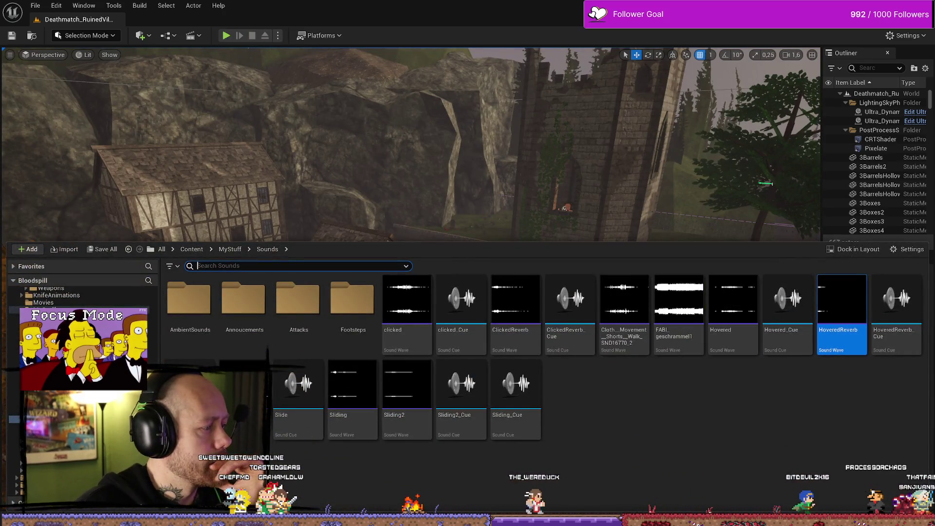
{"action": "key", "text": "alt+Tab"}
{"action": "left_click", "coordinate": [508, 208]}
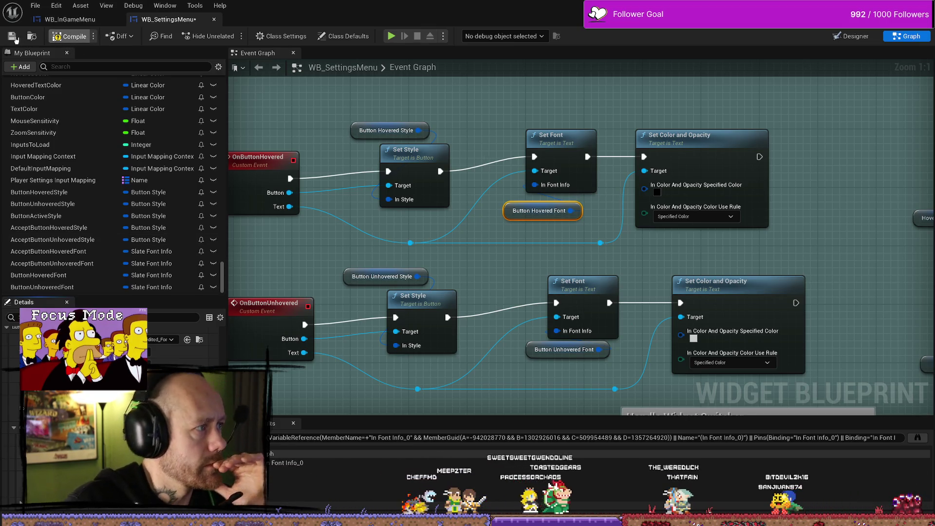
{"action": "left_click", "coordinate": [12, 37]}
Save all modified assets and start a play session in the level with Alt+P.
{"action": "left_click_drag", "start_coordinate": [560, 114], "coordinate": [553, 222]}
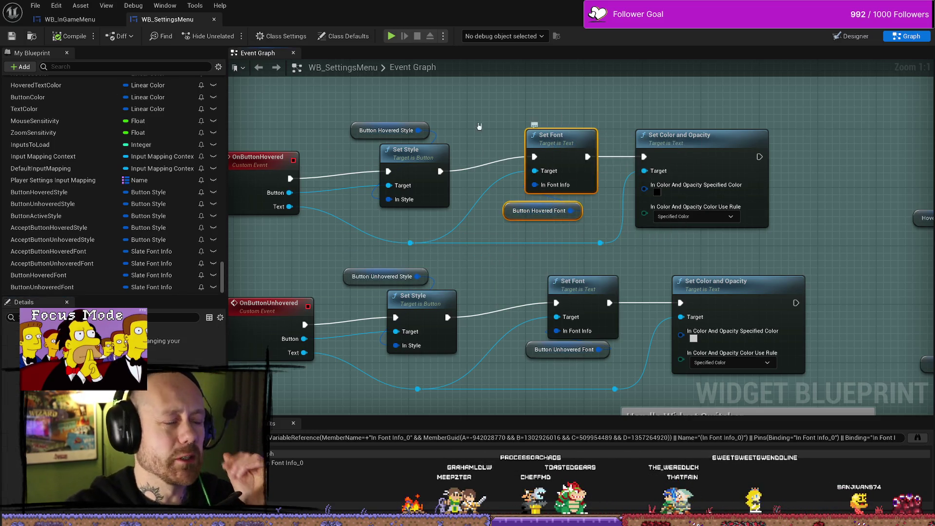
{"action": "key", "text": "ctrl+s"}
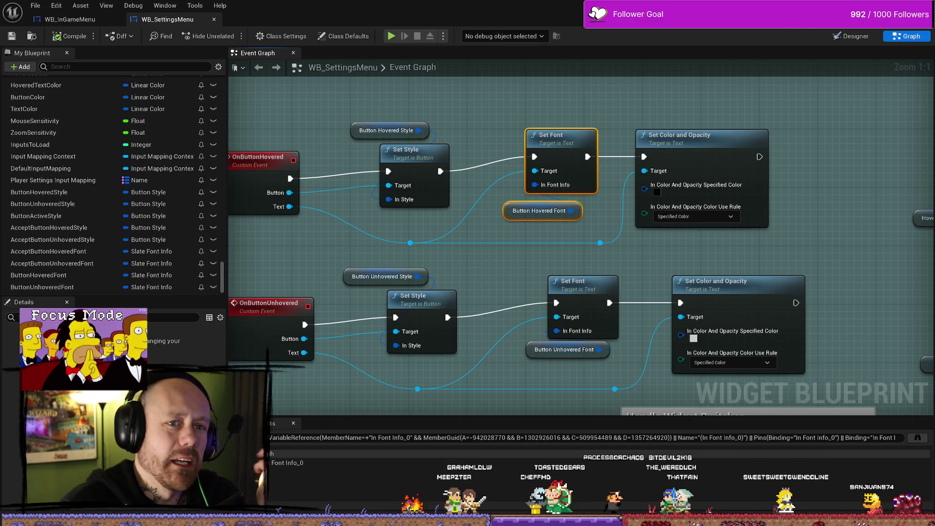
{"action": "key", "text": "alt+Tab"}
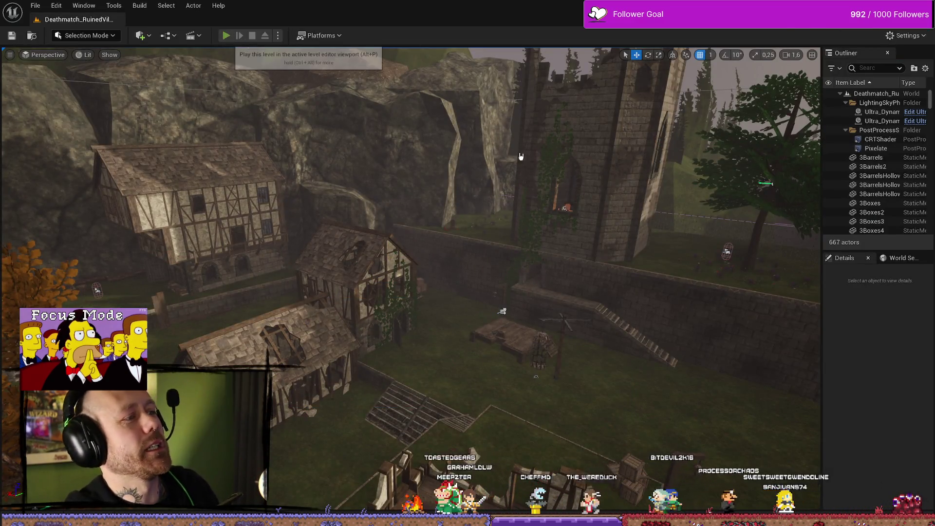
{"action": "key", "text": "alt+p"}
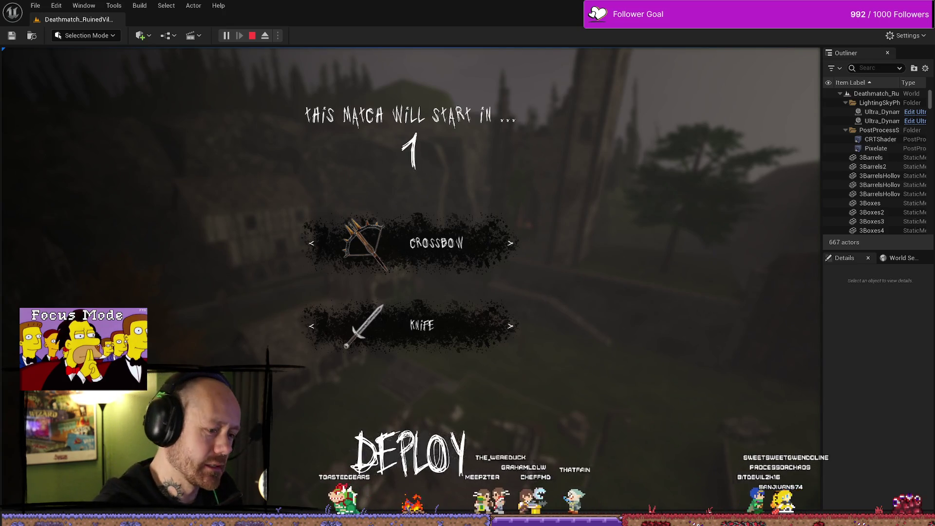
Open the in-game settings and visit the Video & Graphics, Audio and Mouse & Keyboard pages.
{"action": "key", "text": "Escape"}
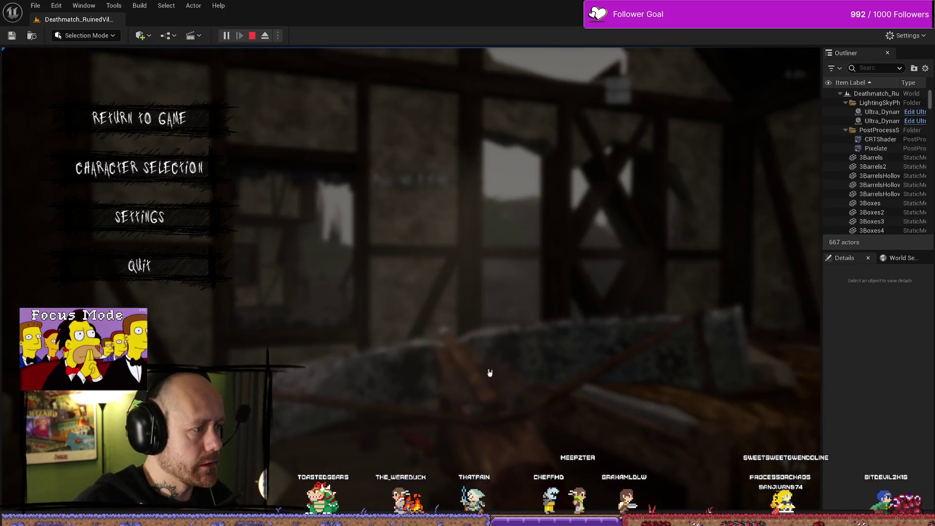
{"action": "left_click", "coordinate": [102, 218]}
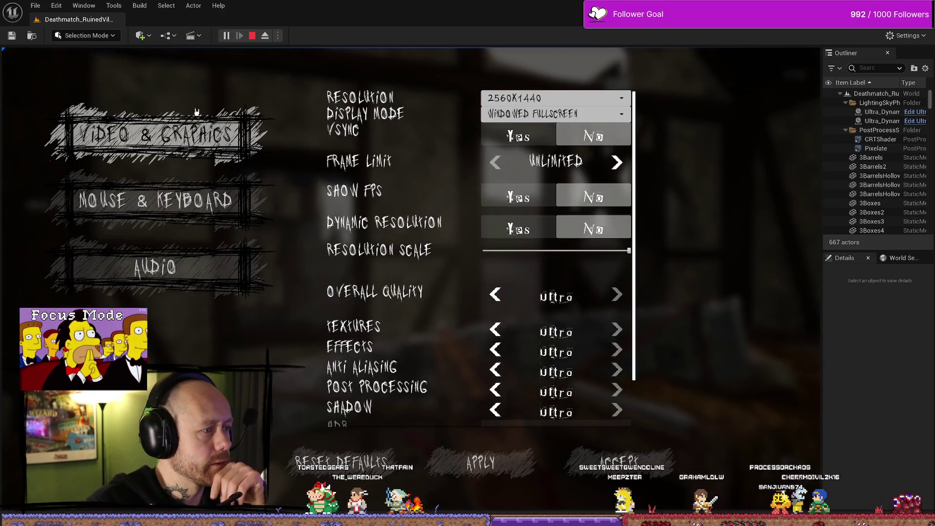
{"action": "left_click", "coordinate": [168, 145]}
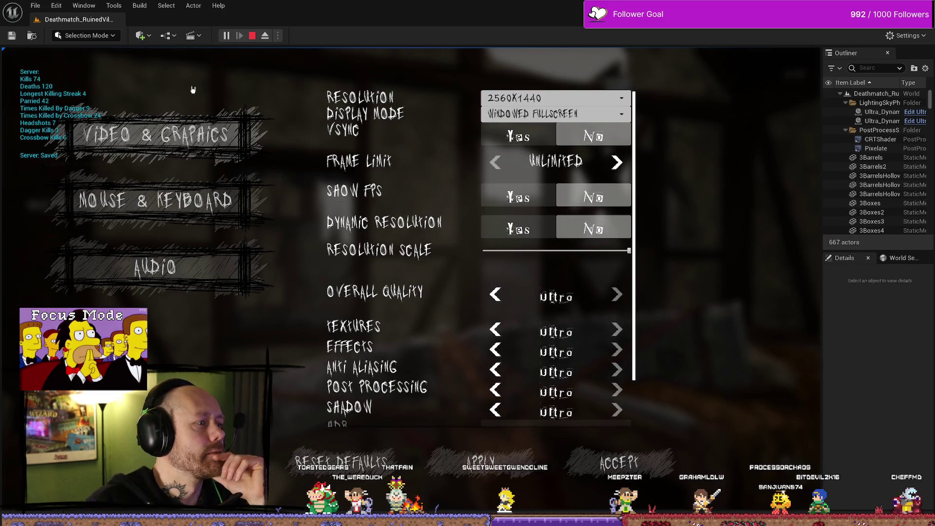
{"action": "left_click", "coordinate": [161, 266]}
{"action": "left_click", "coordinate": [179, 221]}
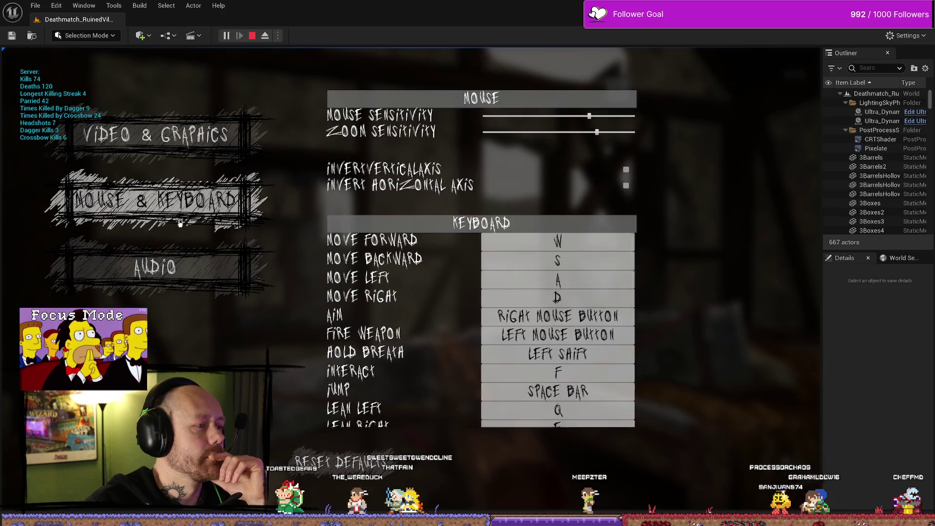
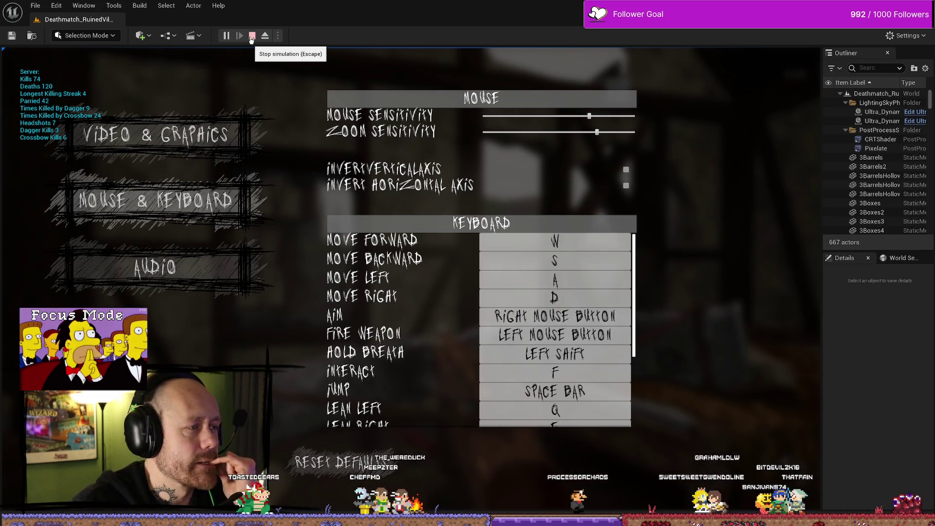
Stop the play-in-editor session and get back to the WB_SettingsMenu editor.
{"action": "left_click", "coordinate": [255, 41]}
{"action": "key", "text": "ctrl+space"}
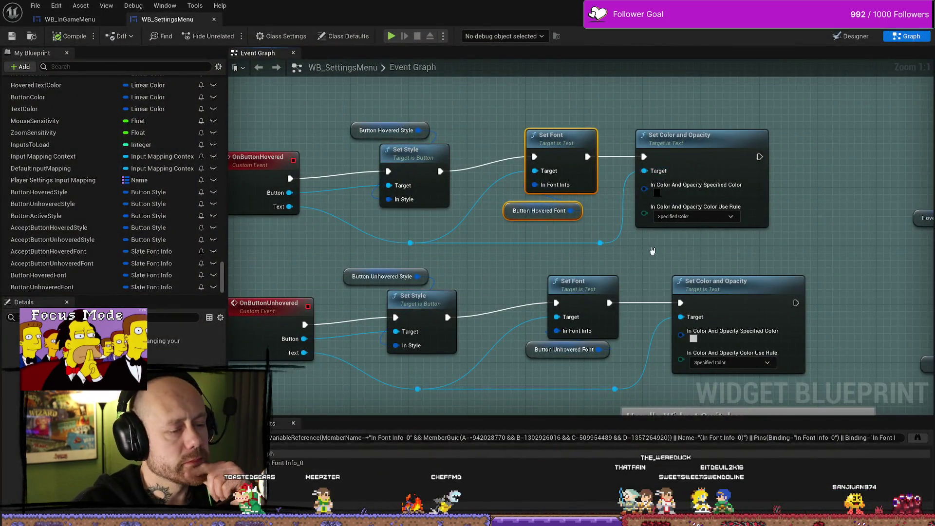
Arrange the Set Color and Opacity nodes and compare the accept button's hover colour, leaving it unchanged.
{"action": "left_click_drag", "start_coordinate": [685, 269], "coordinate": [671, 268]}
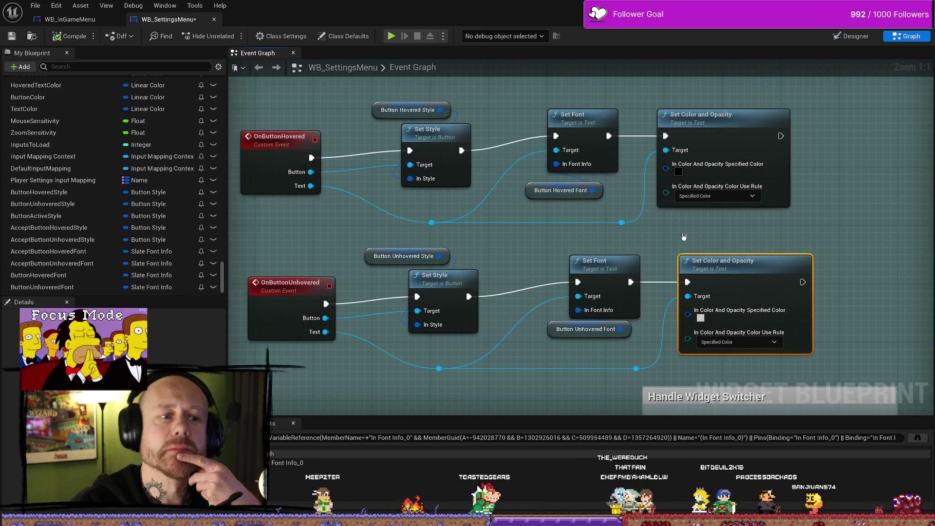
{"action": "left_click_drag", "start_coordinate": [694, 231], "coordinate": [671, 231]}
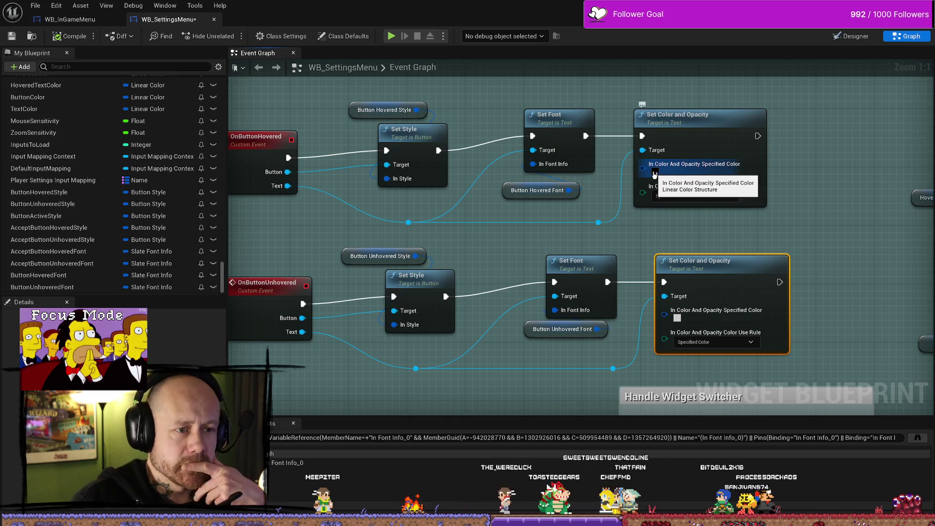
{"action": "left_click", "coordinate": [655, 172]}
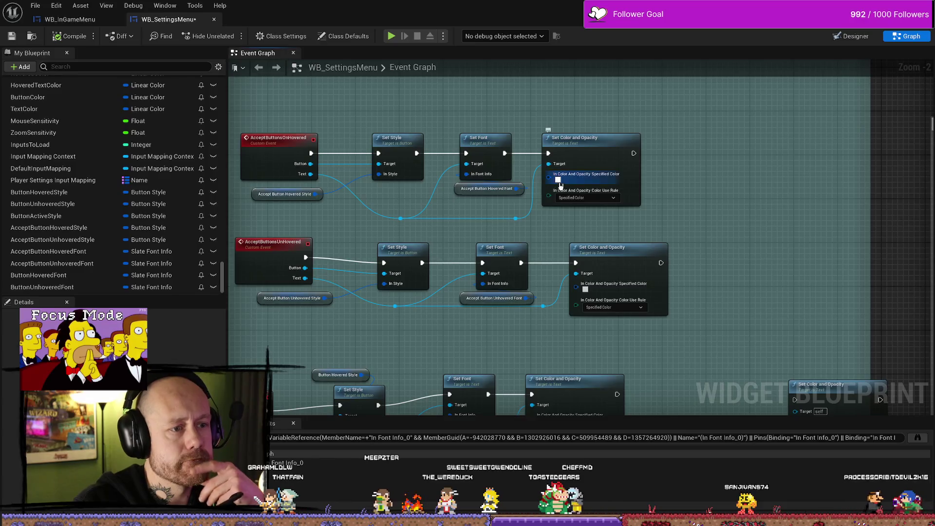
{"action": "left_click", "coordinate": [558, 180]}
{"action": "left_click", "coordinate": [732, 374]}
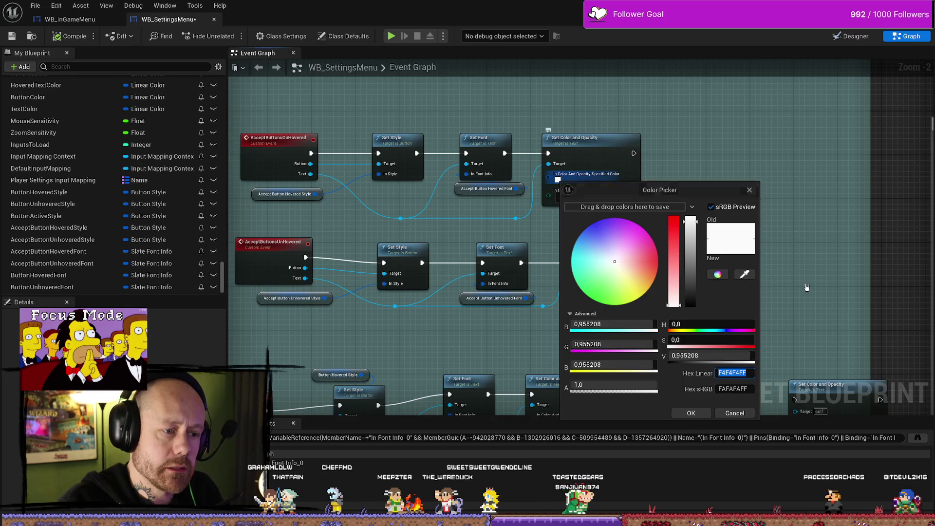
{"action": "left_click", "coordinate": [691, 325]}
{"action": "left_click_drag", "start_coordinate": [692, 324], "coordinate": [701, 219]}
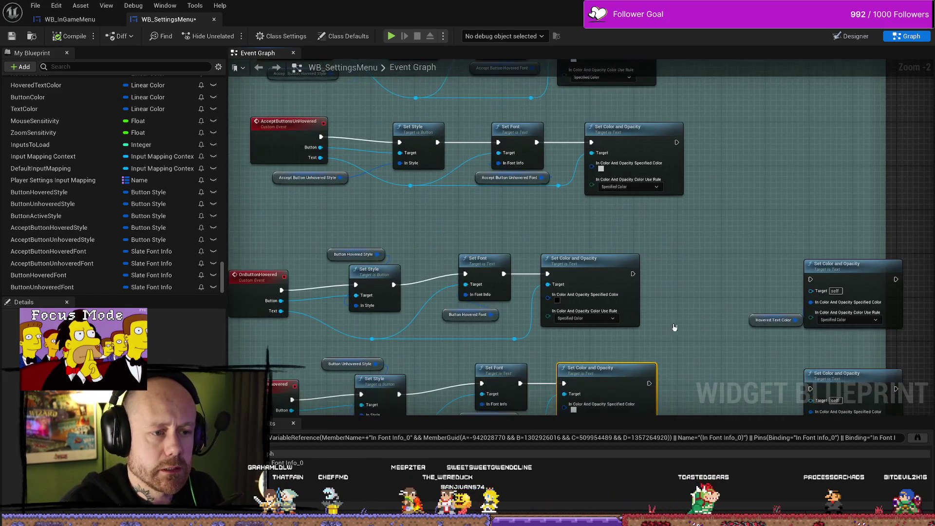
Set the OnButtonHovered text colour to white.
{"action": "left_click", "coordinate": [580, 378]}
{"action": "scroll", "coordinate": [580, 377], "scroll_direction": "up", "scroll_amount": 2}
{"action": "left_click", "coordinate": [550, 223]}
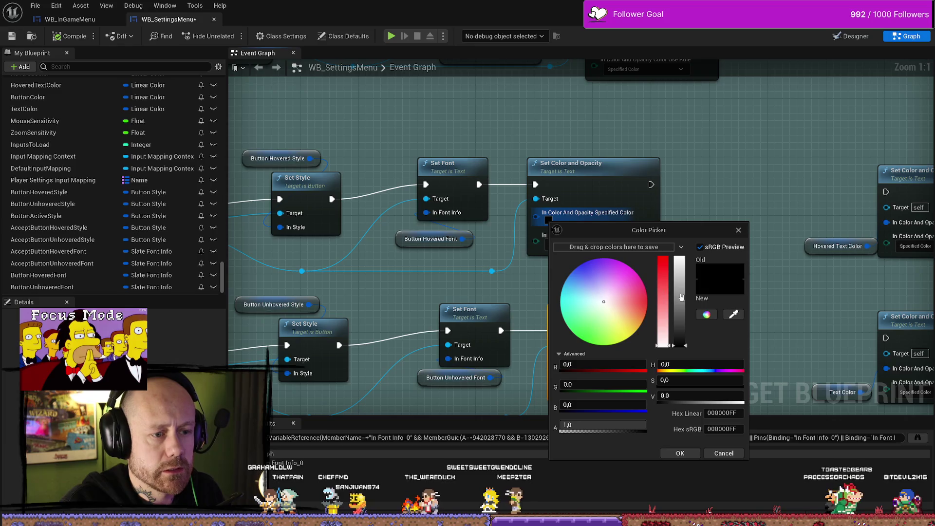
{"action": "left_click", "coordinate": [692, 448]}
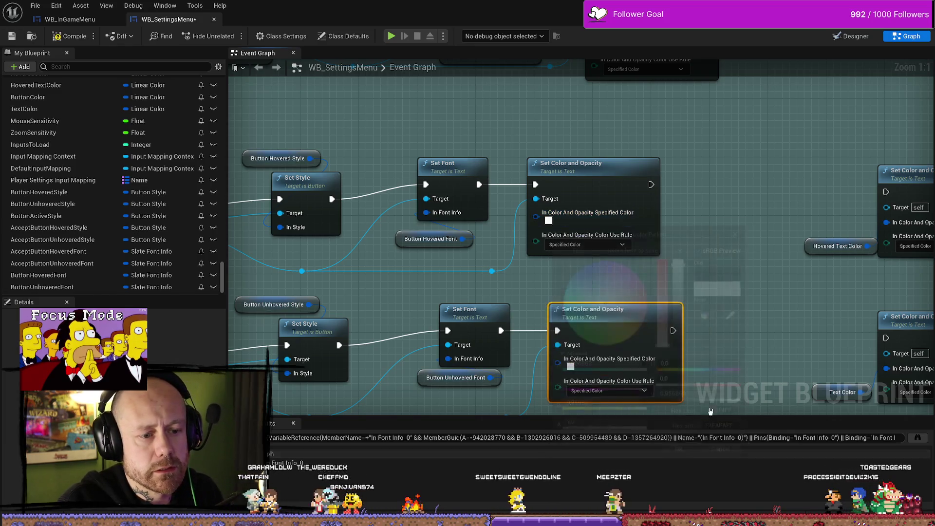
{"action": "left_click", "coordinate": [741, 248]}
Set the OnButtonUnhovered text colour to black (000000FF).
{"action": "mouse_move", "coordinate": [454, 292]}
{"action": "left_mouse_down"}
{"action": "mouse_move", "coordinate": [570, 272]}
{"action": "mouse_move", "coordinate": [487, 272]}
{"action": "left_mouse_up"}
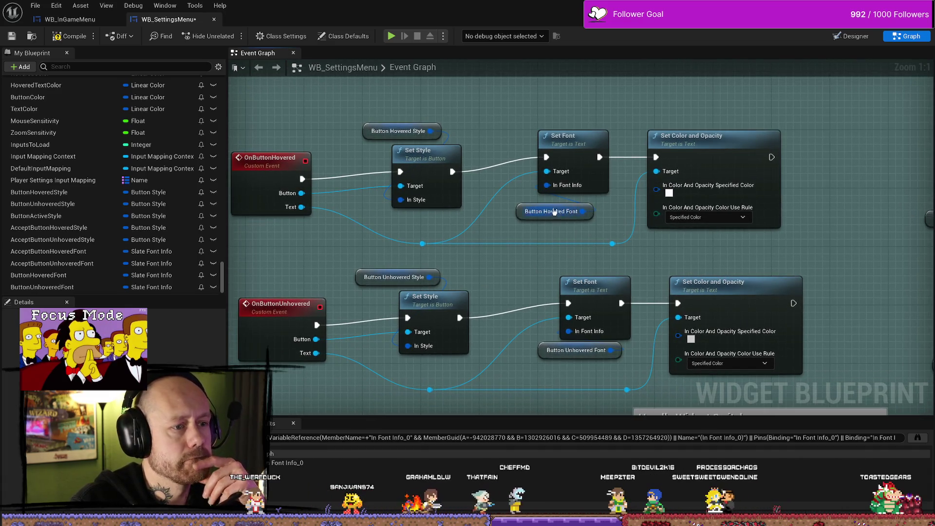
{"action": "left_click", "coordinate": [519, 211]}
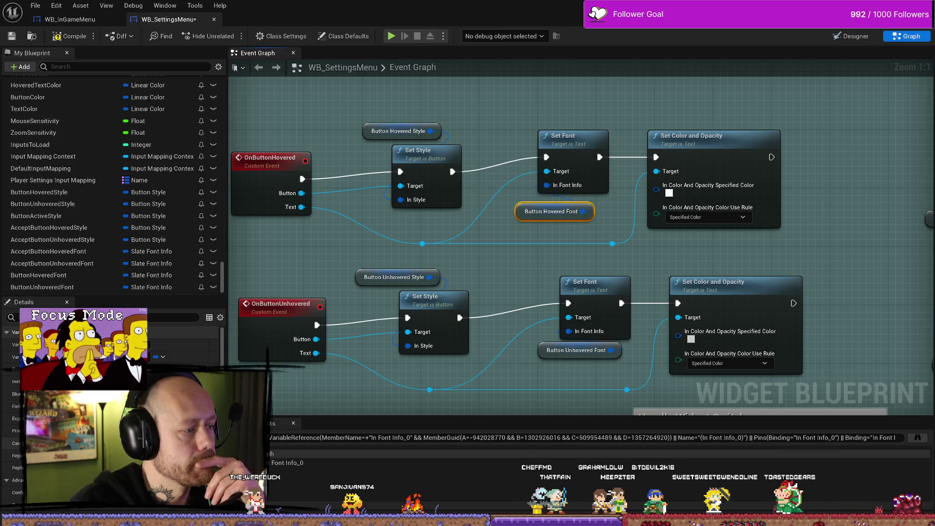
{"action": "scroll", "coordinate": [112, 404], "scroll_direction": "down", "scroll_amount": 5}
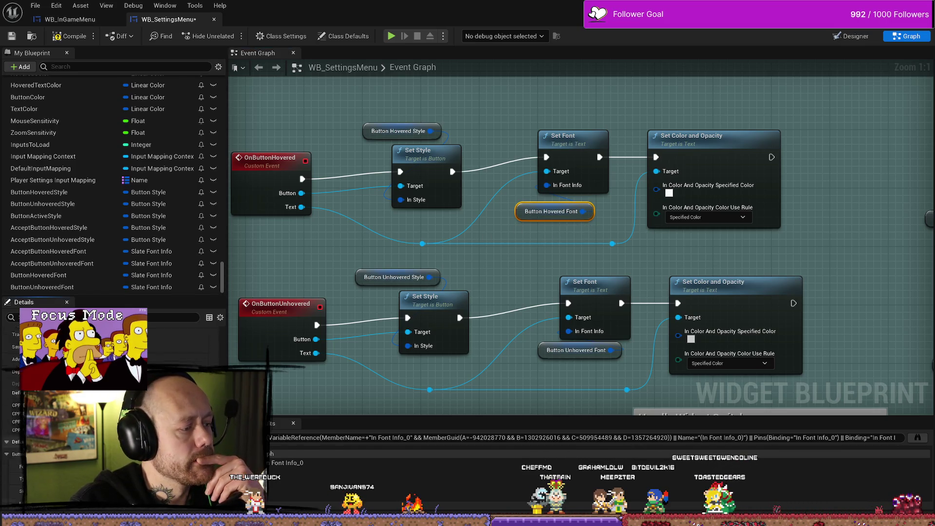
{"action": "left_click", "coordinate": [530, 275]}
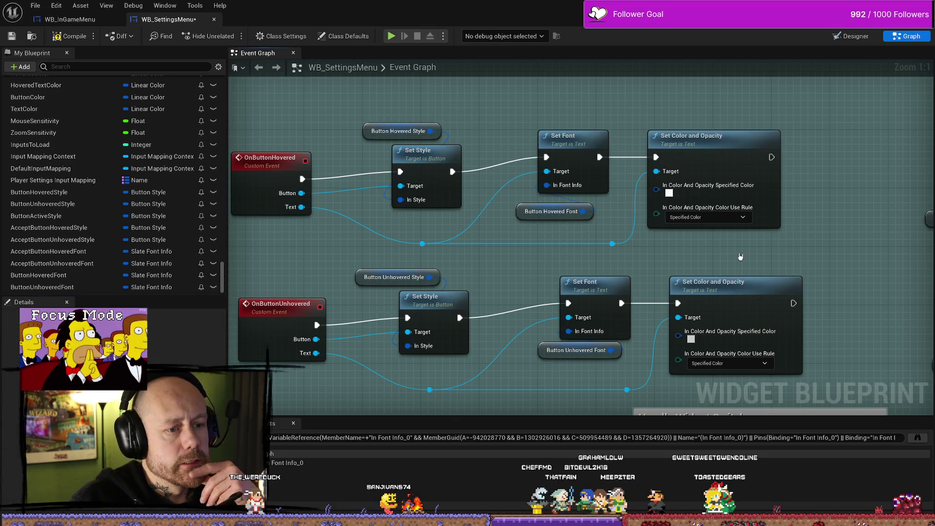
{"action": "left_click", "coordinate": [691, 339]}
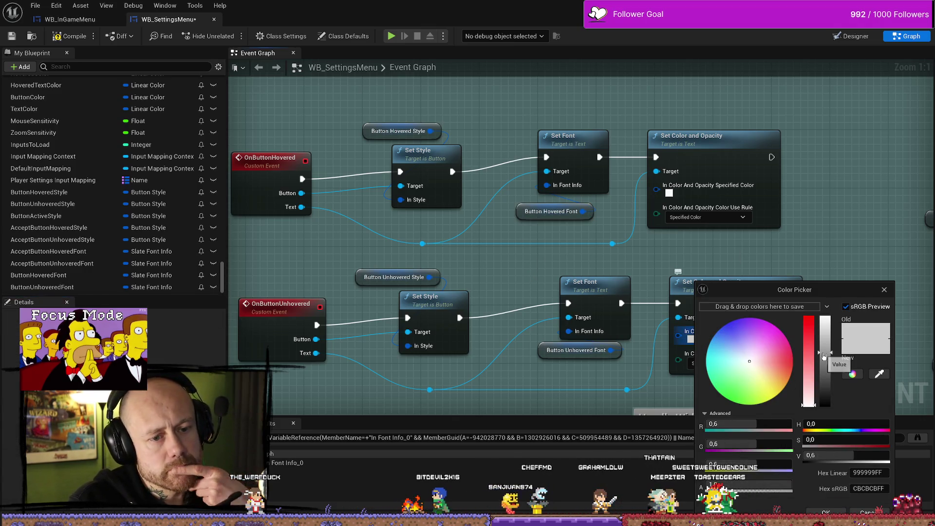
{"action": "left_click_drag", "start_coordinate": [824, 357], "coordinate": [834, 425]}
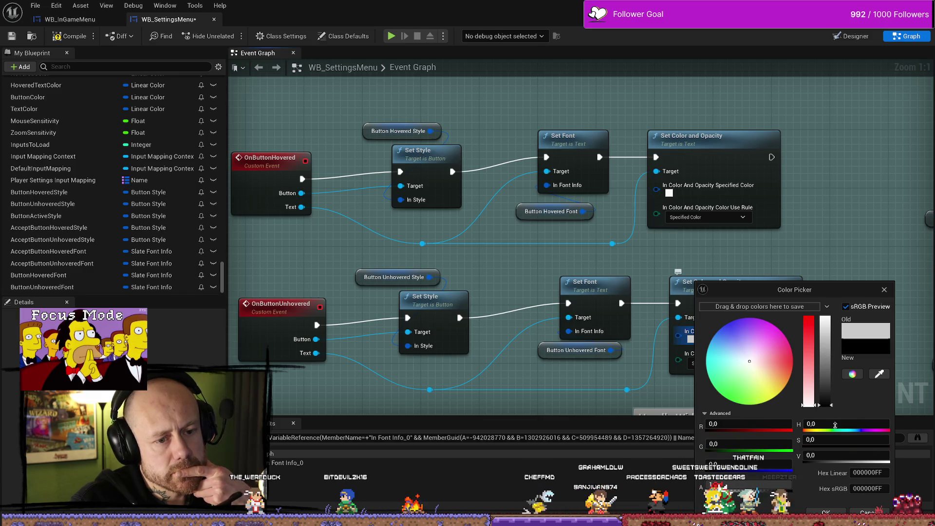
{"action": "left_click", "coordinate": [827, 512]}
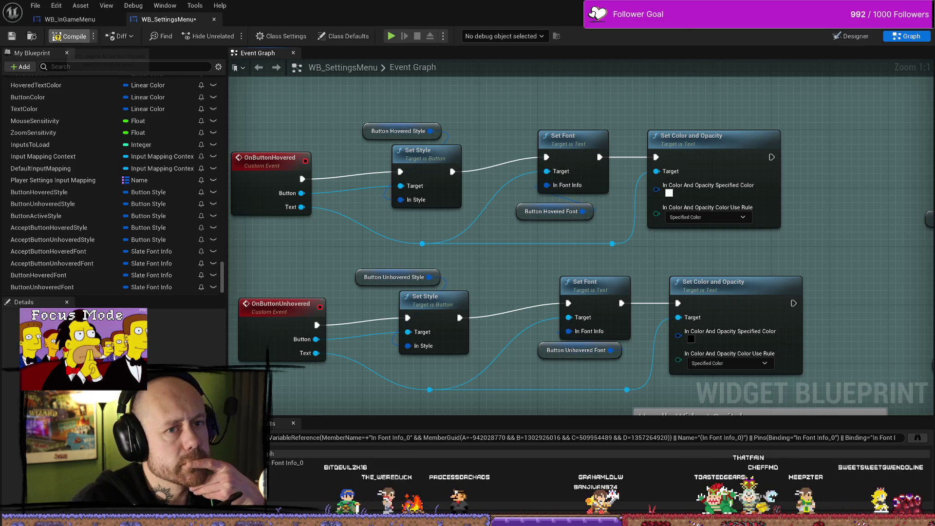
Start a play-in-editor test, pause the game, and open Settings.
{"action": "left_click", "coordinate": [392, 36]}
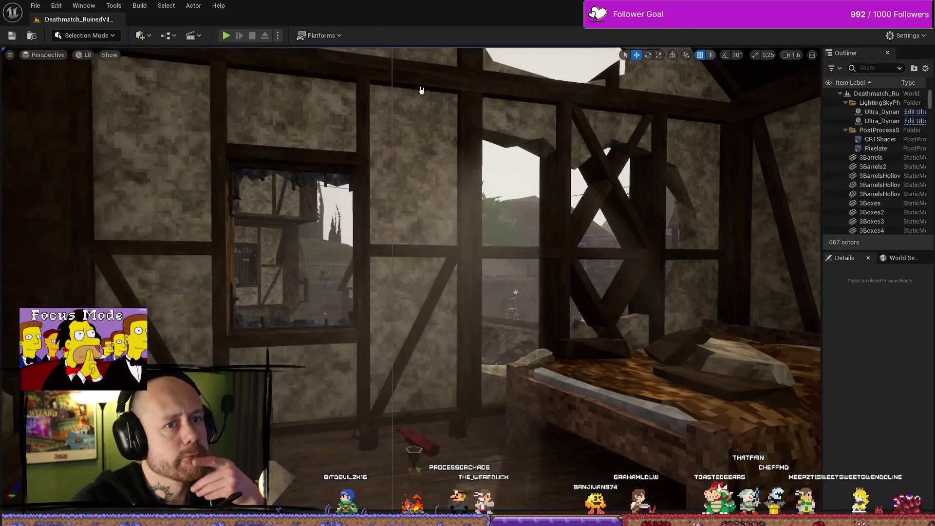
{"action": "left_click", "coordinate": [226, 36]}
{"action": "key", "text": "Escape"}
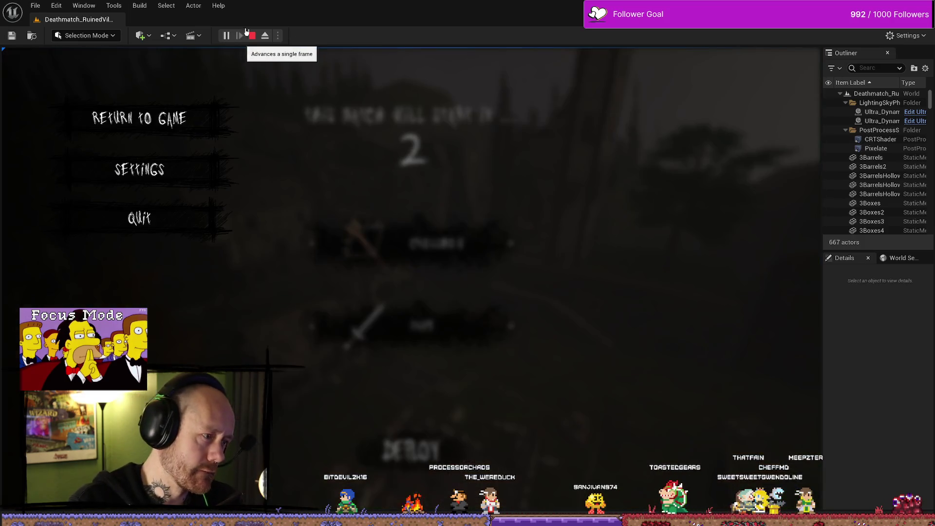
{"action": "left_click", "coordinate": [165, 170]}
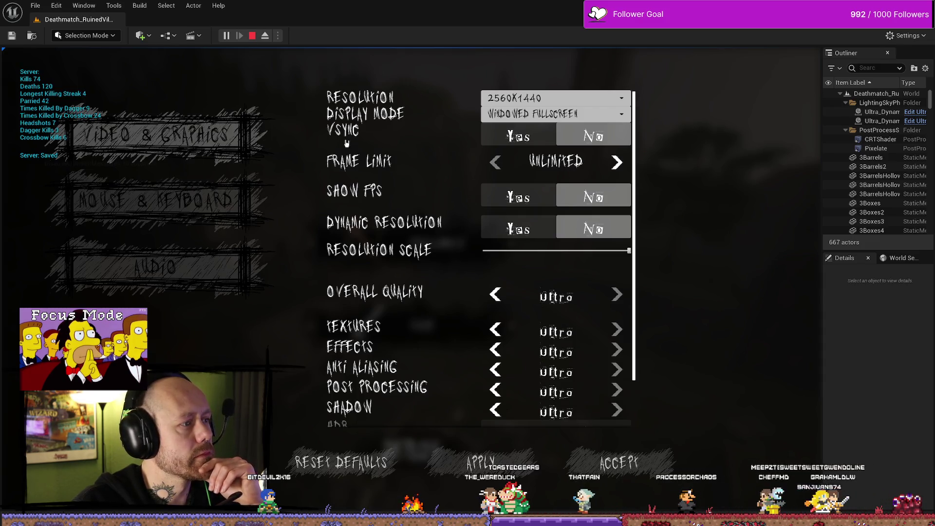
Switch between the Mouse & Keyboard and Audio settings pages, ending on Audio.
{"action": "left_click", "coordinate": [229, 195]}
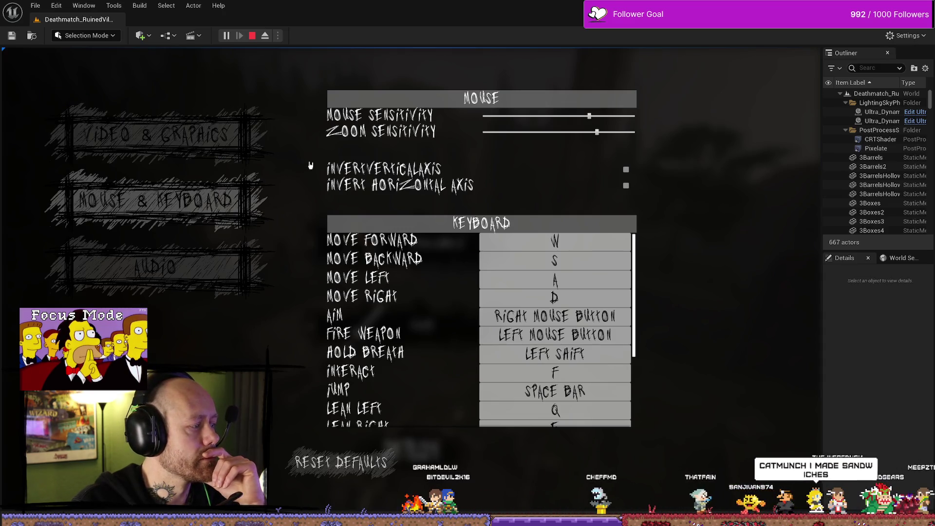
{"action": "left_click", "coordinate": [194, 281]}
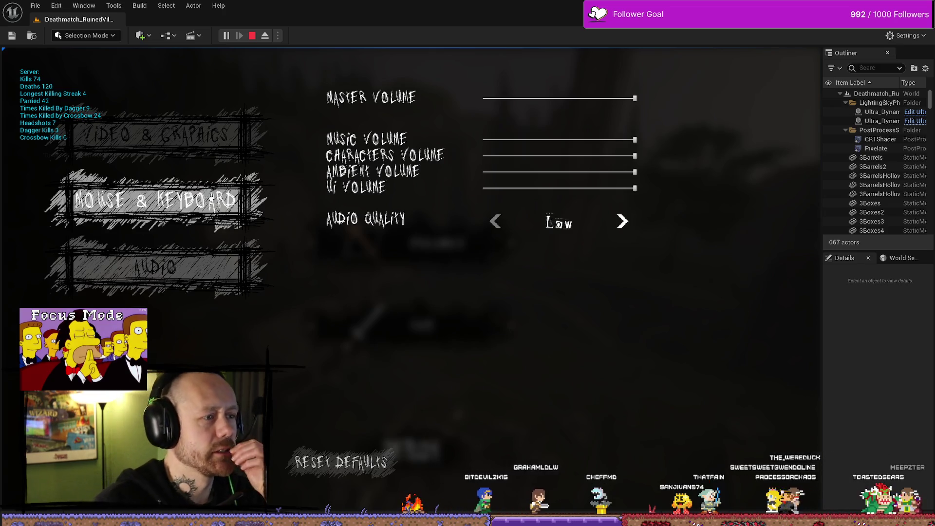
{"action": "left_click", "coordinate": [212, 198]}
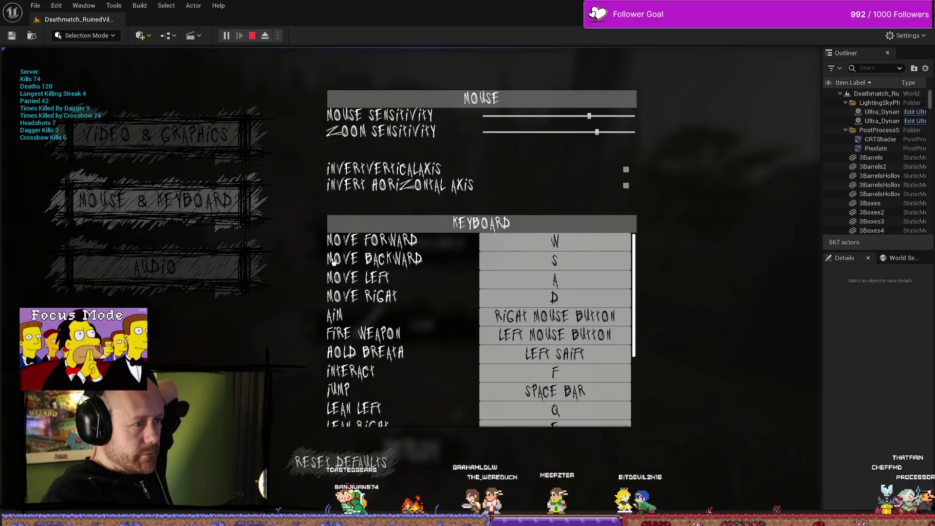
{"action": "left_click", "coordinate": [208, 273]}
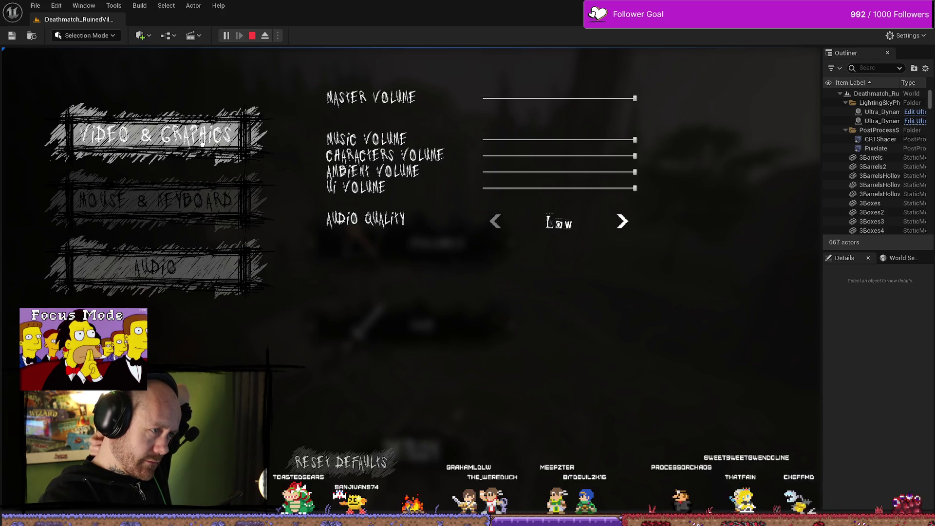
{"action": "left_click", "coordinate": [202, 204]}
{"action": "left_click", "coordinate": [202, 267]}
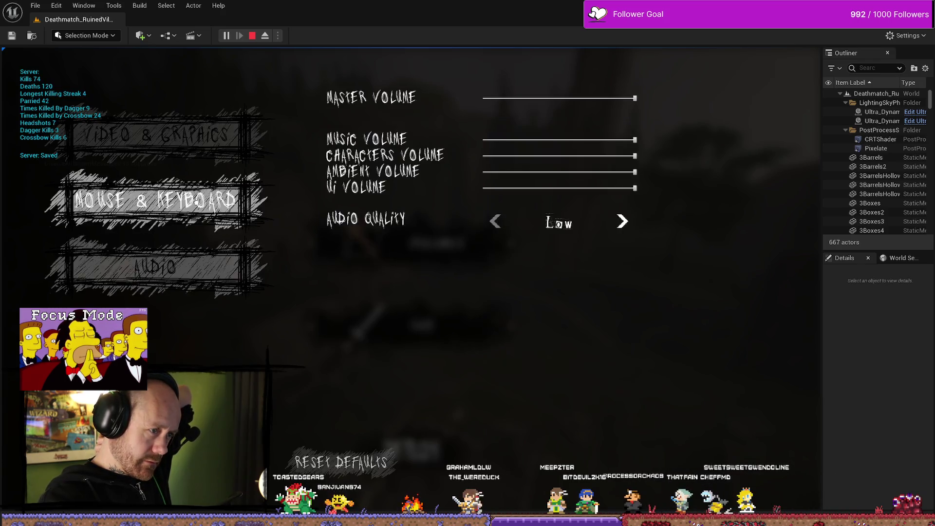
Check the Video & Graphics and Audio pages, finishing on Mouse & Keyboard.
{"action": "left_click", "coordinate": [195, 138]}
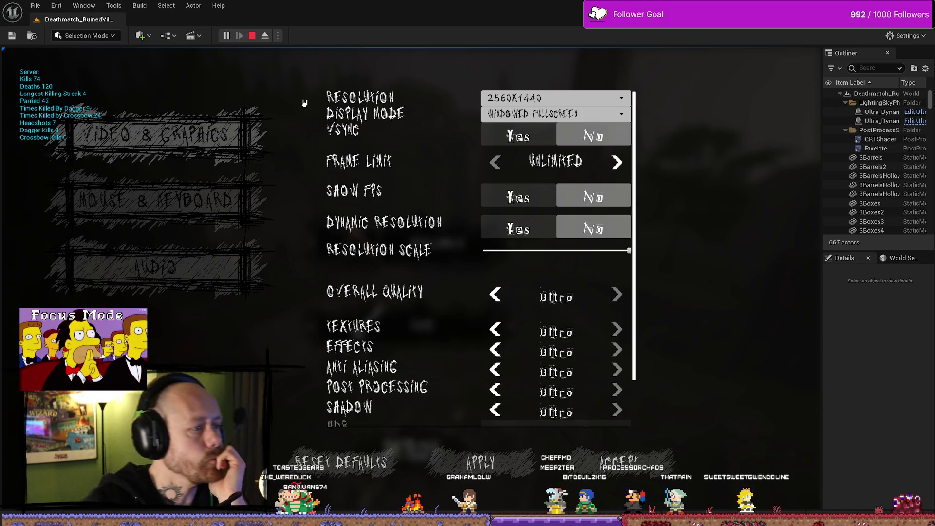
{"action": "left_click", "coordinate": [183, 277]}
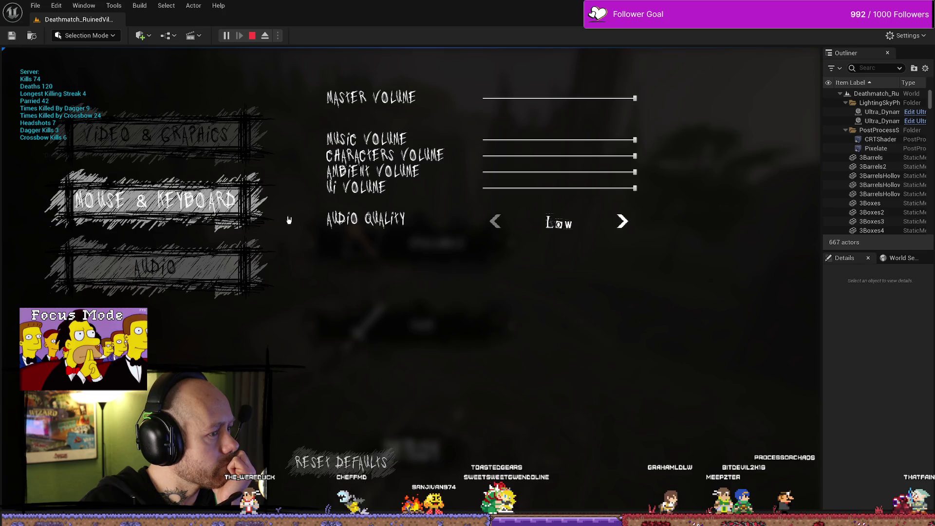
{"action": "left_click", "coordinate": [258, 158]}
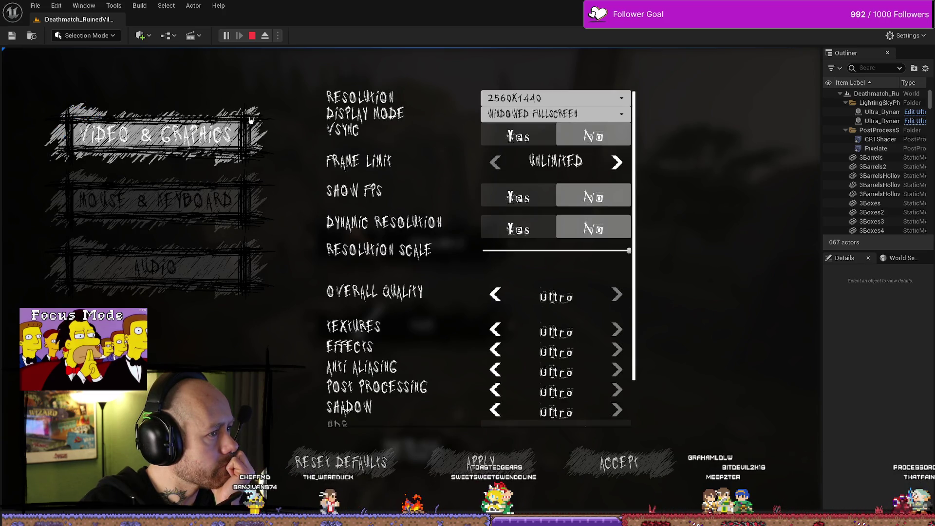
{"action": "left_click", "coordinate": [266, 208]}
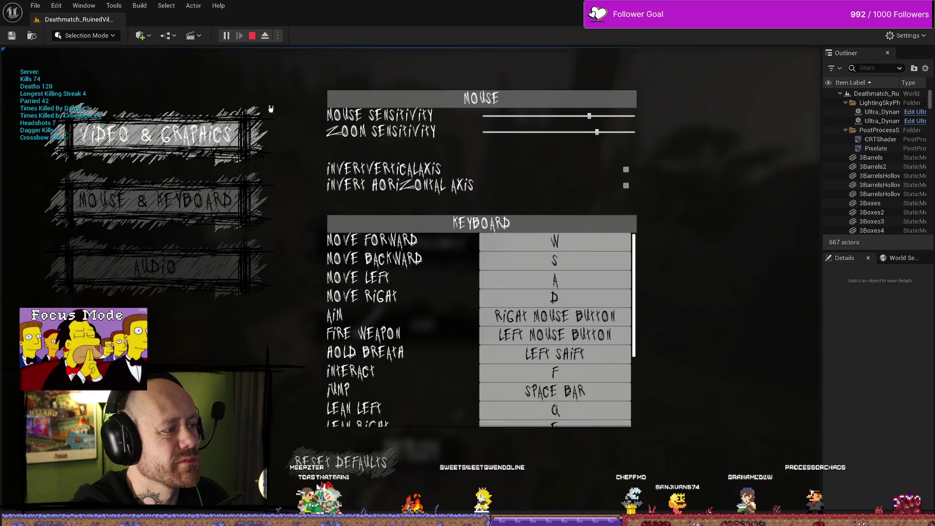
Restart the play test with Alt+P and walk the character to overlook the village courtyard.
{"action": "left_click", "coordinate": [252, 37]}
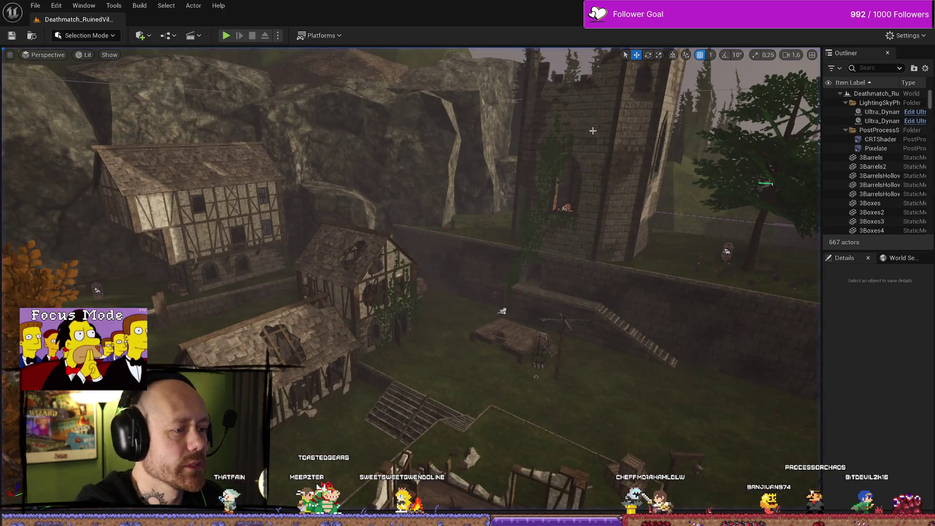
{"action": "key", "text": "alt+p"}
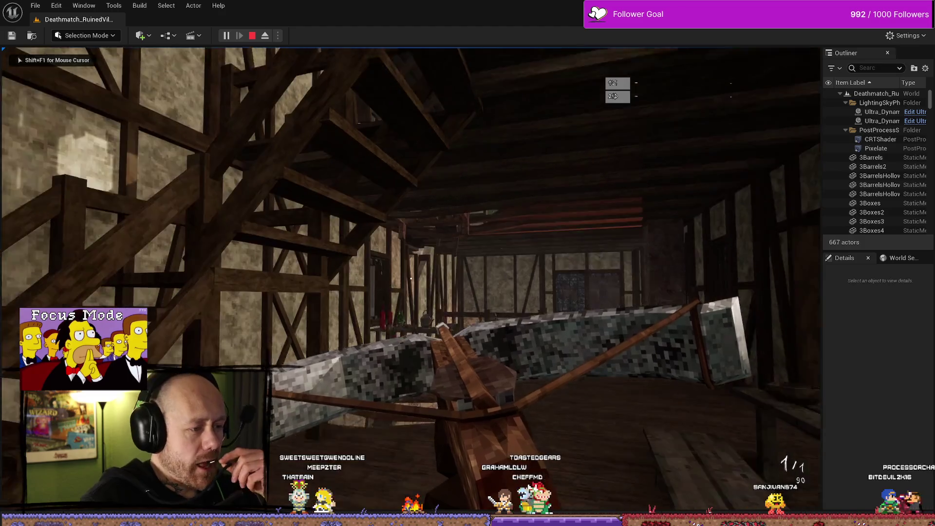
{"action": "key", "text": "w"}
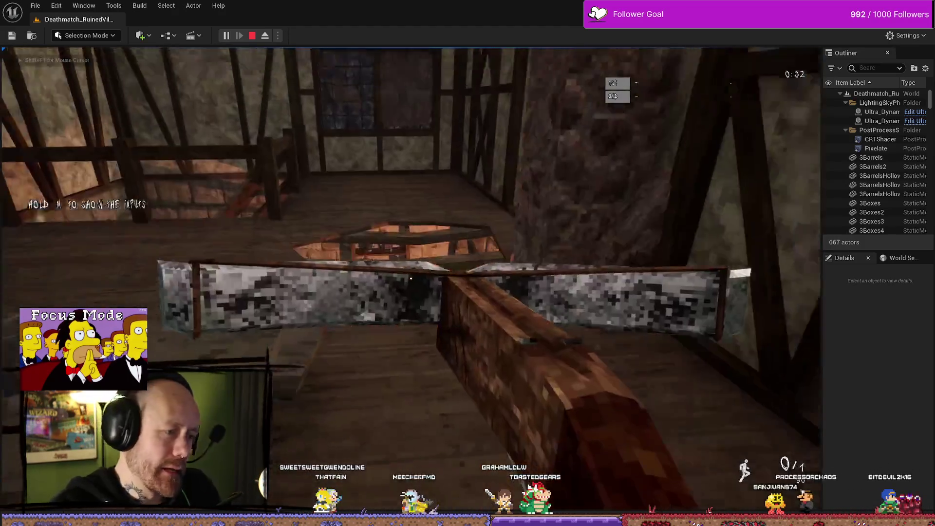
{"action": "key", "text": "w"}
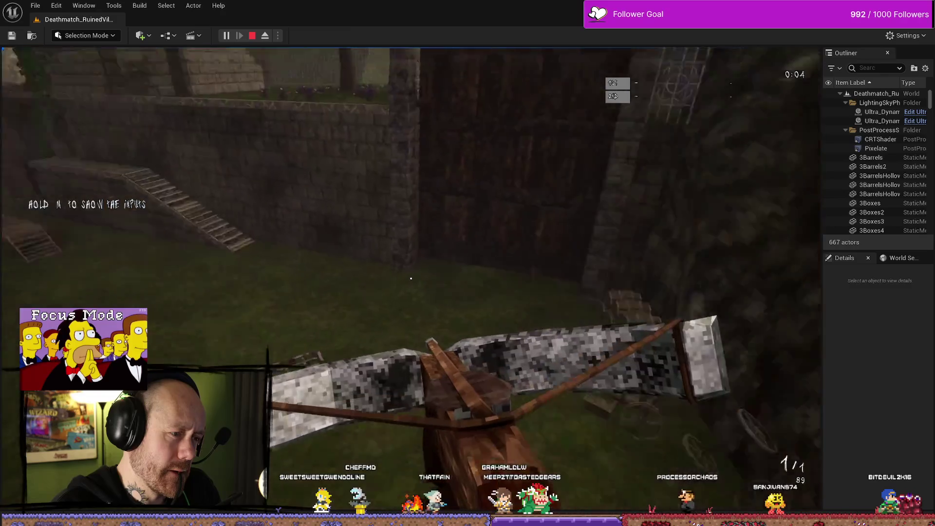
Pause, open Settings, back out, and bring the pause menu up again.
{"action": "key", "text": "Escape"}
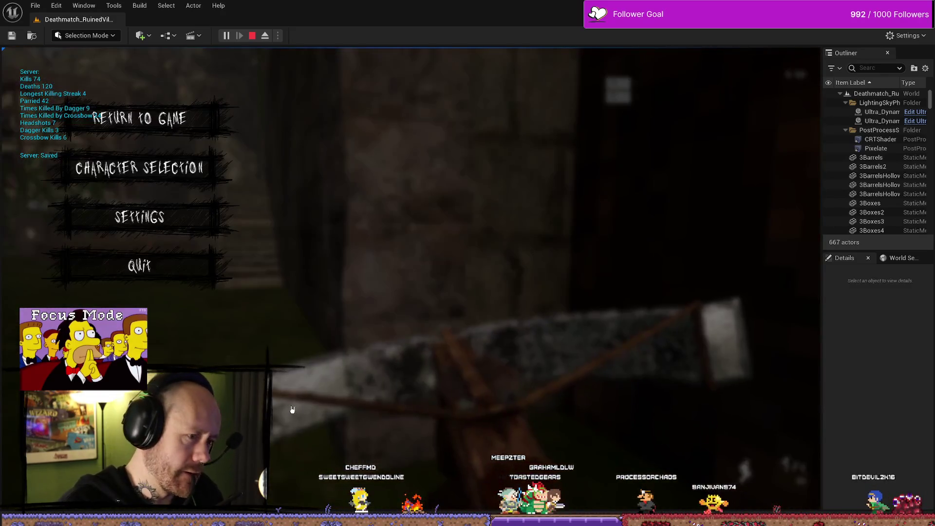
{"action": "left_click", "coordinate": [183, 228]}
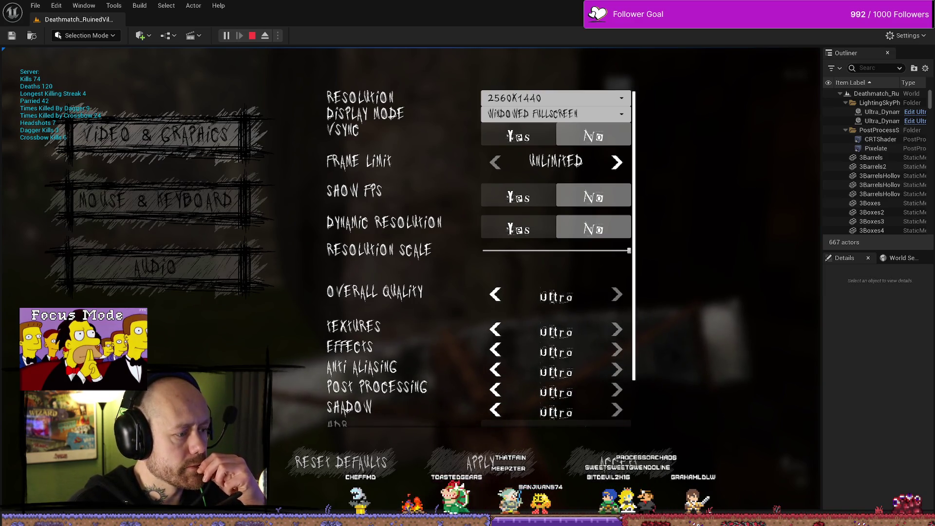
{"action": "key", "text": "Escape"}
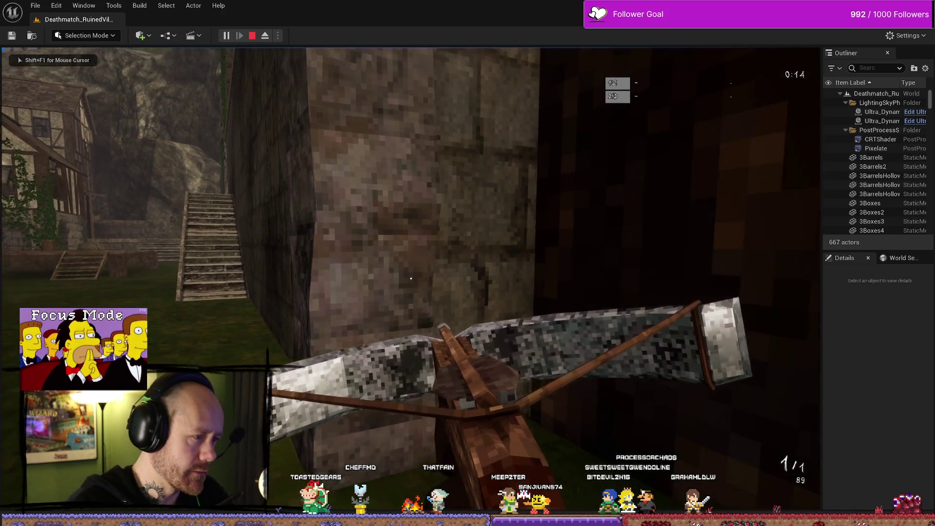
{"action": "key", "text": "Escape"}
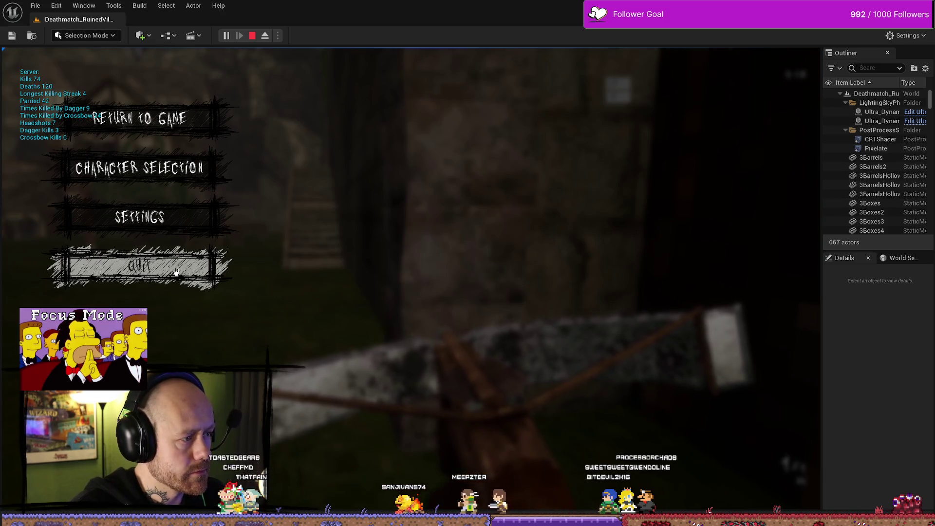
Open Settings and back out, then resume and re-pause the game twice.
{"action": "left_click", "coordinate": [183, 222]}
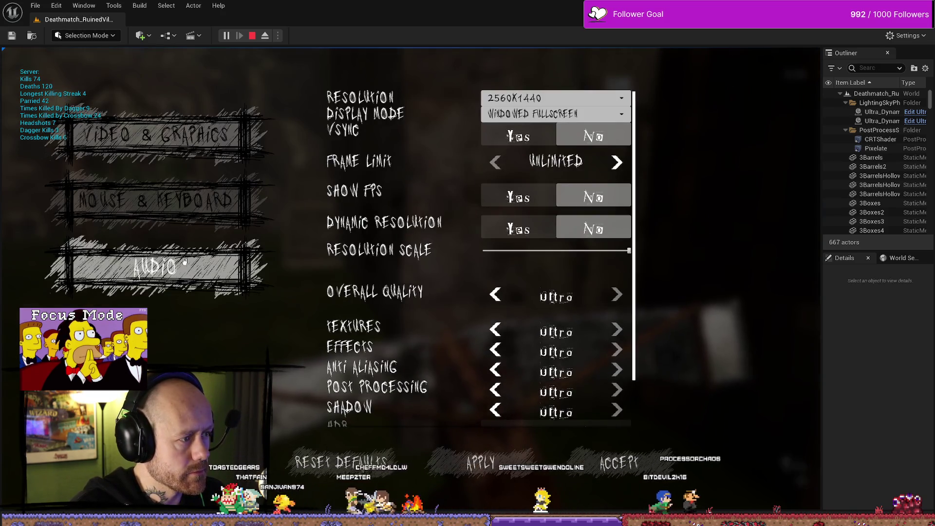
{"action": "key", "text": "Escape"}
{"action": "key", "text": "Escape"}
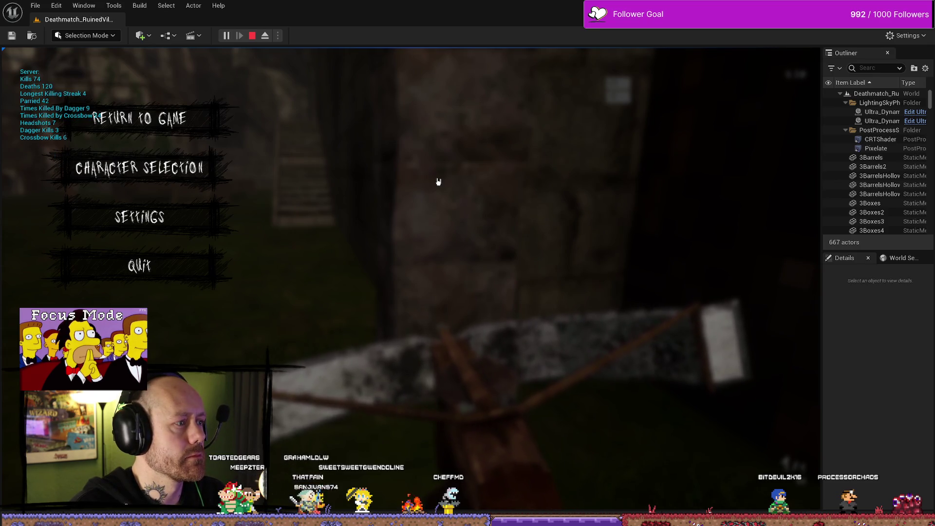
{"action": "left_click", "coordinate": [200, 130]}
{"action": "key", "text": "Escape"}
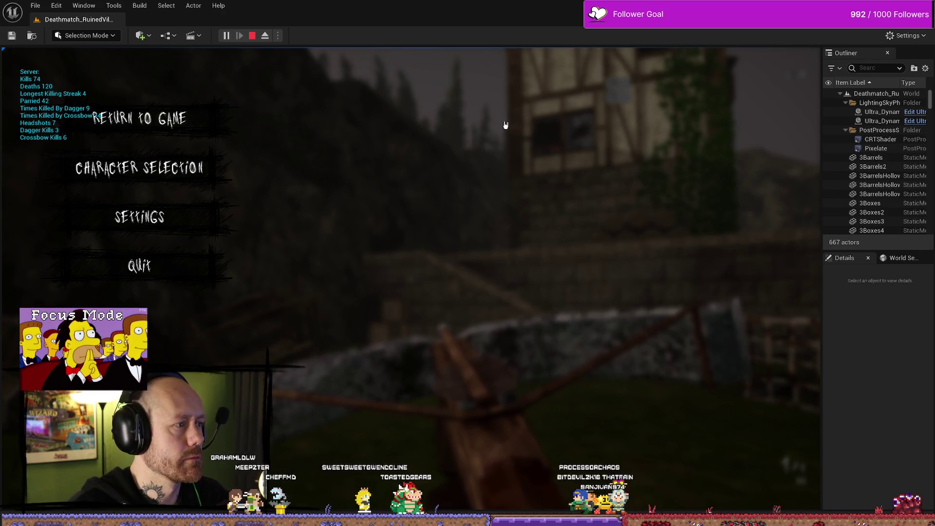
{"action": "left_click", "coordinate": [146, 120]}
{"action": "key", "text": "Escape"}
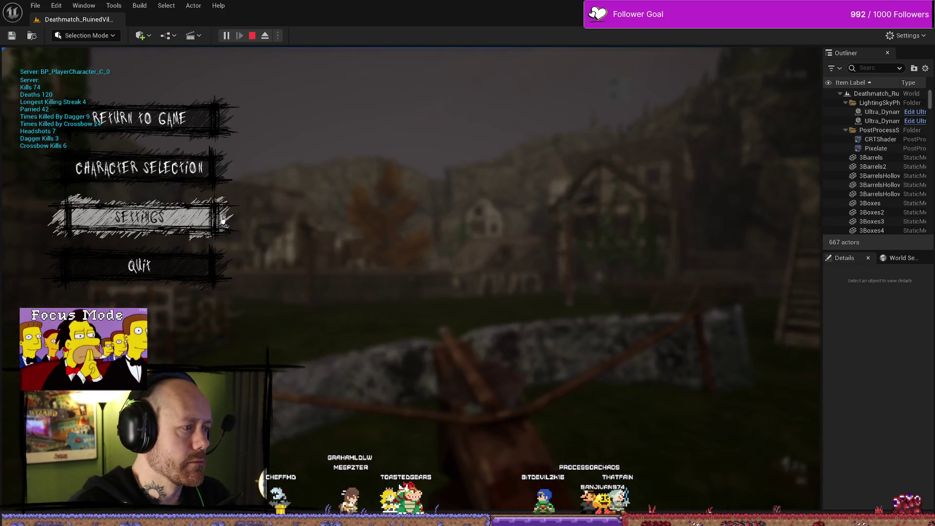
View the Mouse & Keyboard settings page, then stop the play session.
{"action": "left_click", "coordinate": [139, 215]}
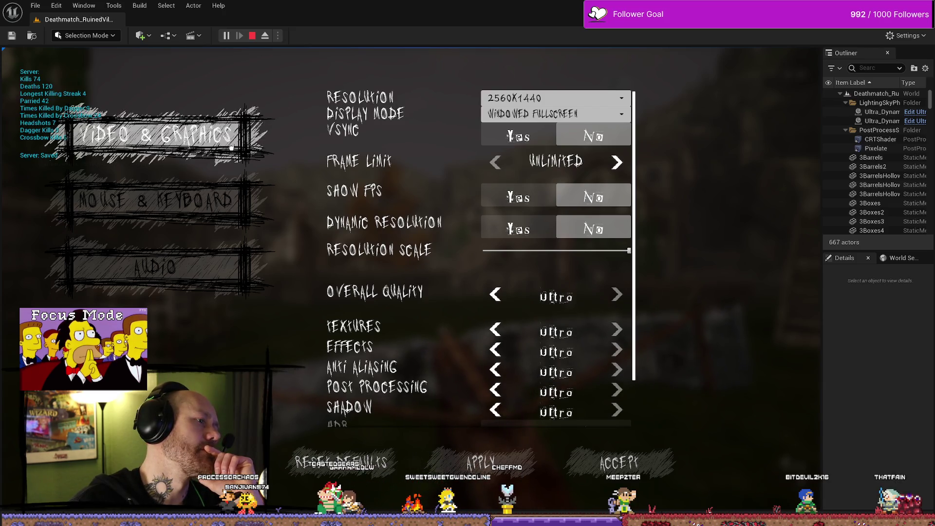
{"action": "left_click", "coordinate": [208, 211]}
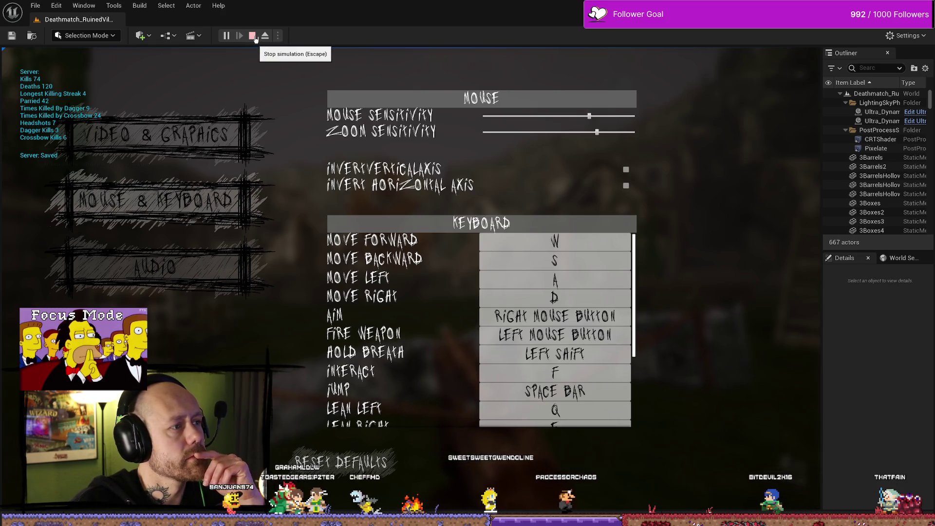
{"action": "left_click", "coordinate": [255, 39]}
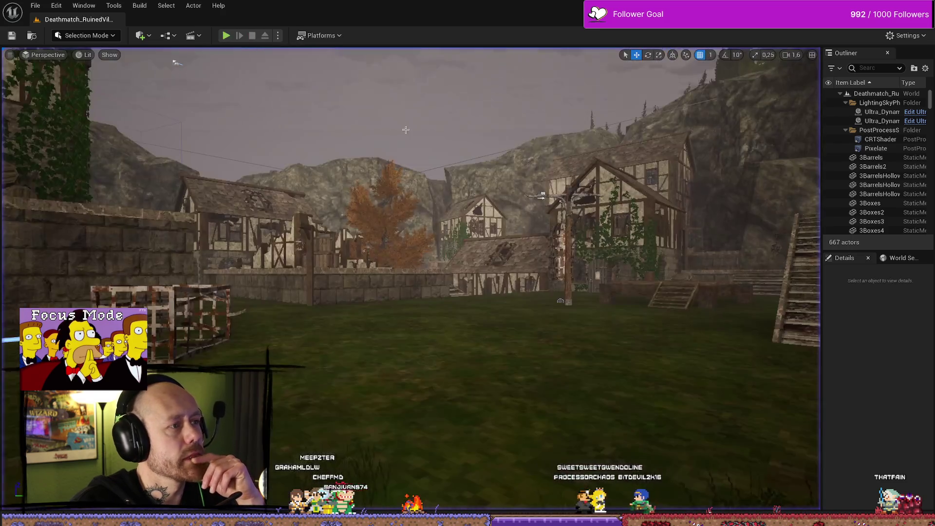
{"action": "key", "text": "ctrl+space"}
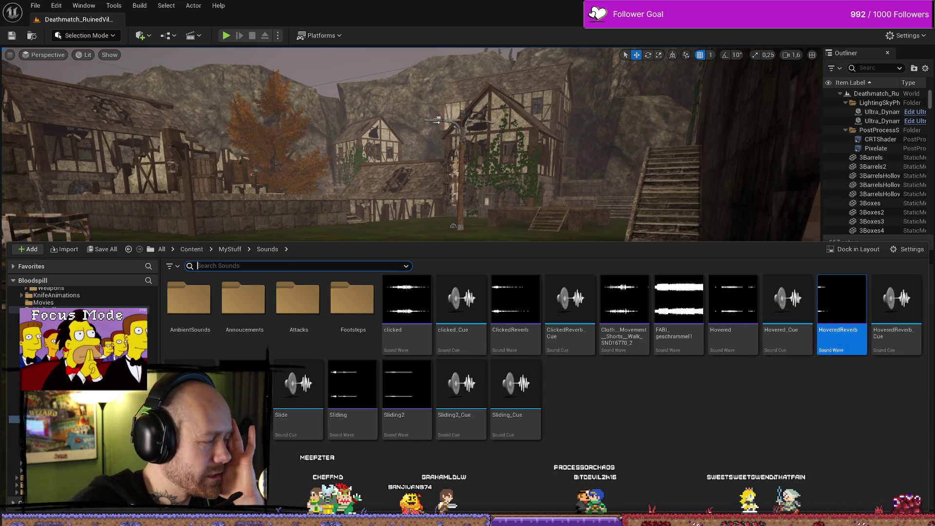
Return to the WB_SettingsMenu Event Graph and frame the OnButtonHovered/Unhovered nodes.
{"action": "key", "text": "alt+Tab"}
{"action": "scroll", "coordinate": [549, 263], "scroll_direction": "up", "scroll_amount": 2}
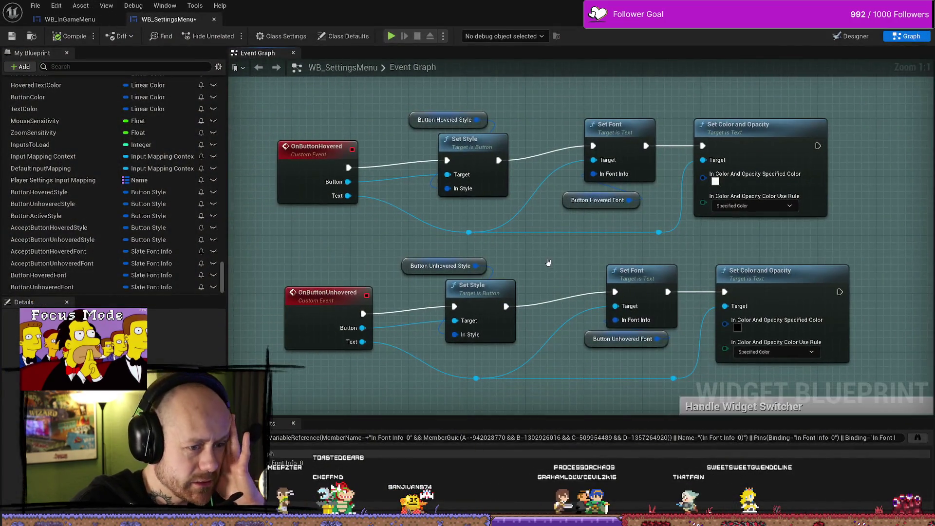
{"action": "scroll", "coordinate": [548, 263], "scroll_direction": "down", "scroll_amount": 1}
{"action": "mouse_move", "coordinate": [572, 259]}
{"action": "left_mouse_down"}
{"action": "mouse_move", "coordinate": [533, 272]}
{"action": "mouse_move", "coordinate": [485, 253]}
{"action": "mouse_move", "coordinate": [578, 239]}
{"action": "mouse_move", "coordinate": [628, 330]}
{"action": "mouse_move", "coordinate": [618, 210]}
{"action": "mouse_move", "coordinate": [669, 242]}
{"action": "mouse_move", "coordinate": [641, 242]}
{"action": "left_mouse_up"}
{"action": "scroll", "coordinate": [576, 224], "scroll_direction": "down", "scroll_amount": 1}
{"action": "scroll", "coordinate": [577, 224], "scroll_direction": "down", "scroll_amount": 1}
{"action": "scroll", "coordinate": [636, 211], "scroll_direction": "up", "scroll_amount": 2}
{"action": "left_click_drag", "start_coordinate": [438, 232], "coordinate": [483, 207]}
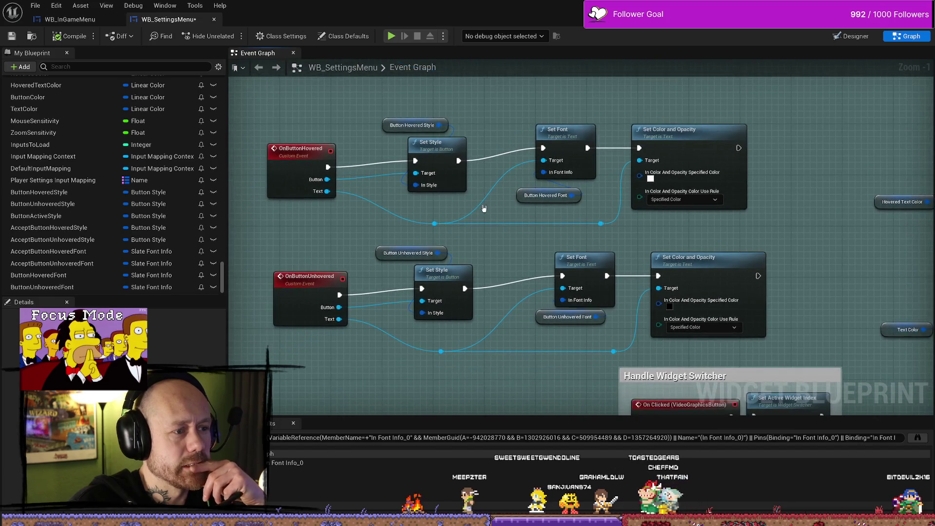
Select Button Hovered Style and search textures for 'menu', then close the picker unchanged.
{"action": "left_click", "coordinate": [389, 125]}
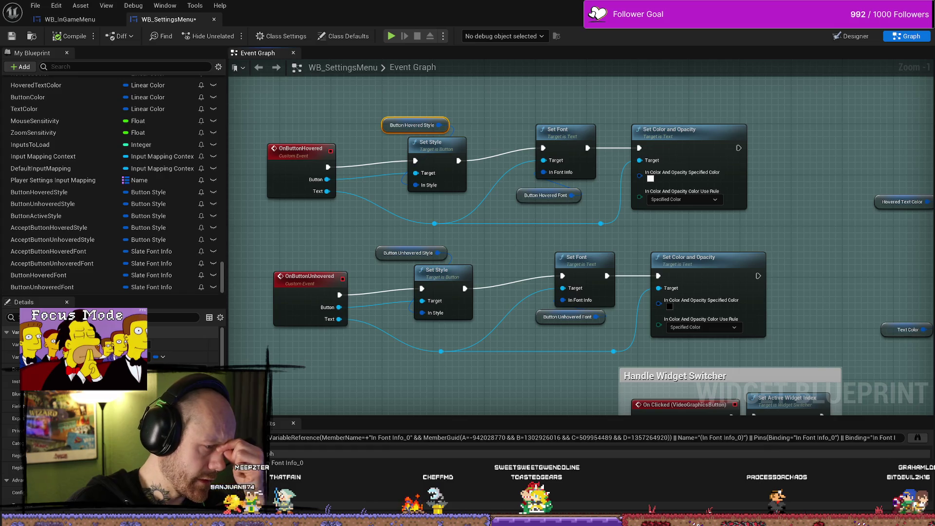
{"action": "scroll", "coordinate": [112, 414], "scroll_direction": "down", "scroll_amount": 5}
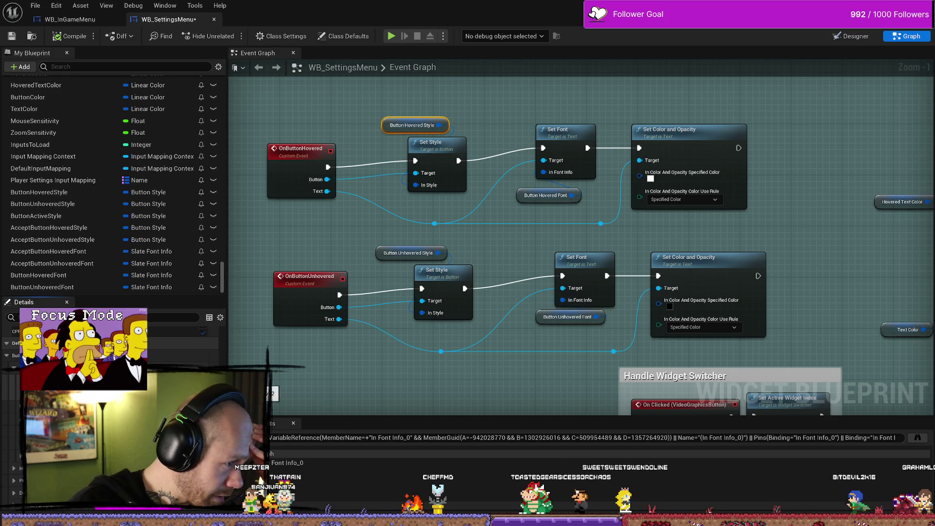
{"action": "type", "text": "me"}
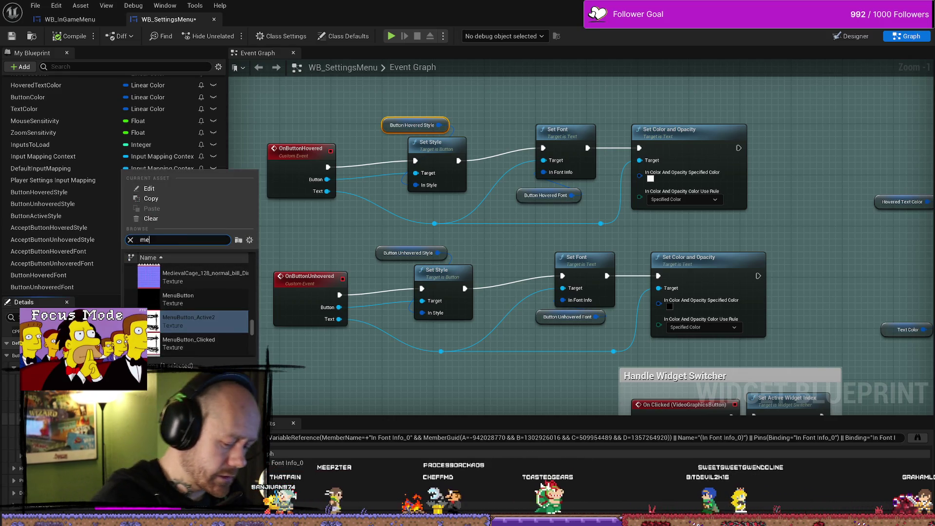
{"action": "type", "text": "nu"}
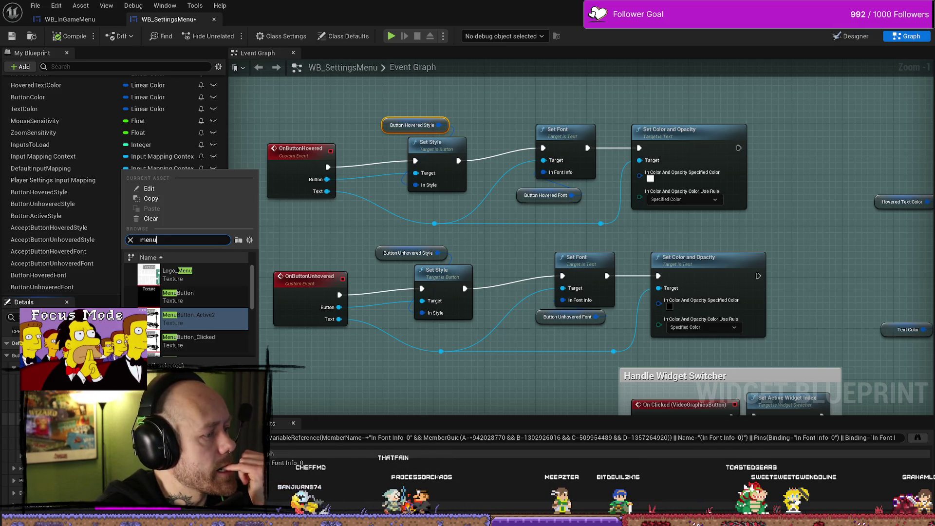
{"action": "left_click", "coordinate": [372, 184]}
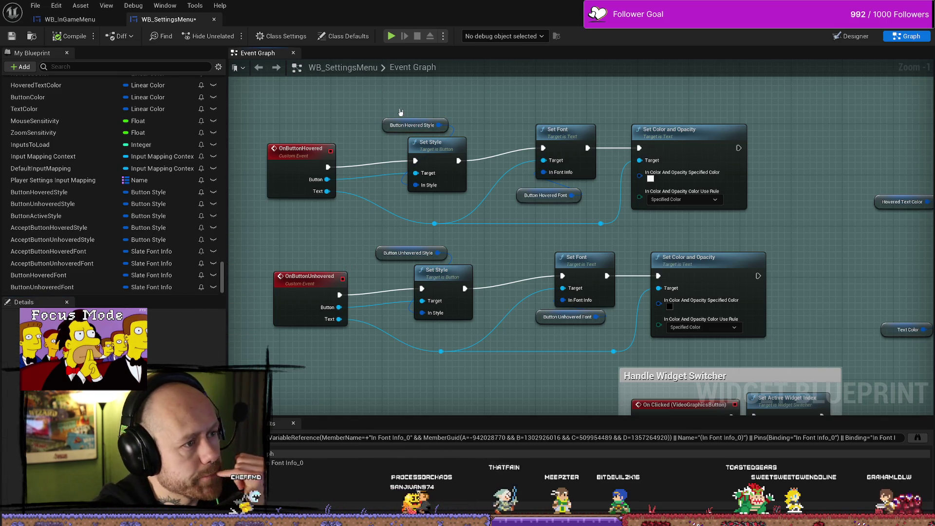
{"action": "left_click_drag", "start_coordinate": [401, 112], "coordinate": [374, 135]}
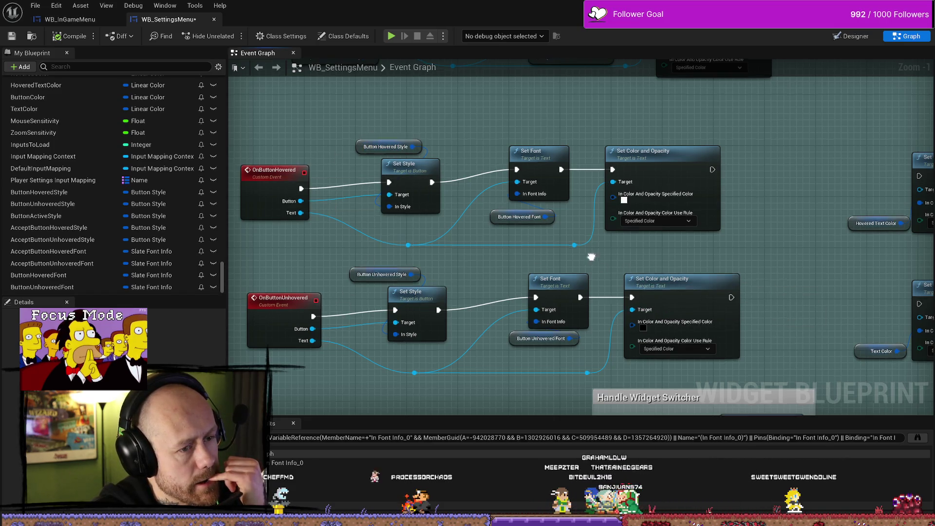
Set the unhovered text colour to near-white hex F4F4F4FF.
{"action": "left_click_drag", "start_coordinate": [665, 330], "coordinate": [642, 304]}
{"action": "left_click", "coordinate": [642, 304]}
{"action": "left_click", "coordinate": [619, 303]}
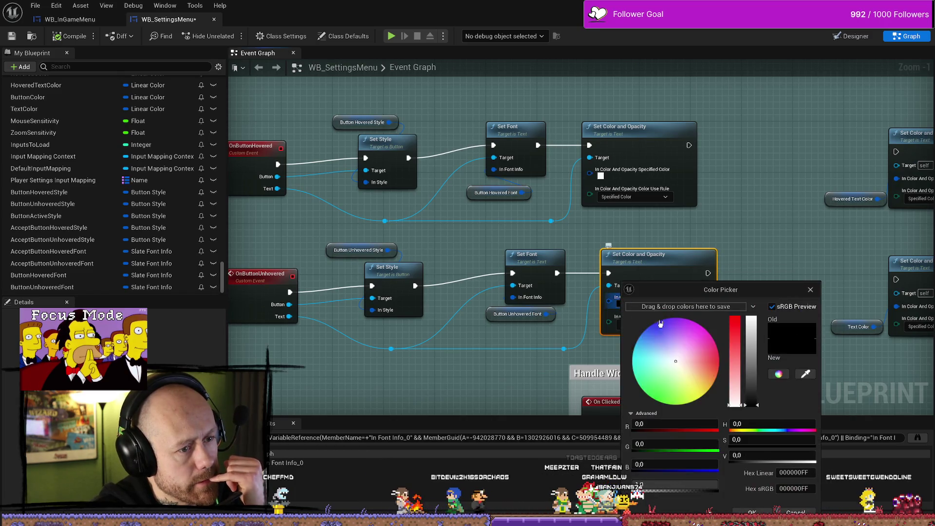
{"action": "left_click", "coordinate": [794, 472]}
{"action": "type", "text": "F4F4F4FF"}
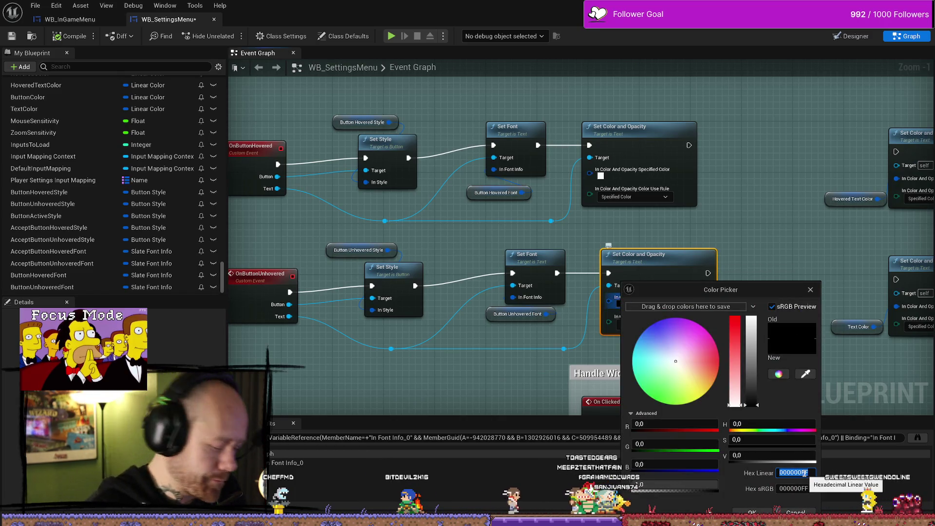
{"action": "key", "text": "Return"}
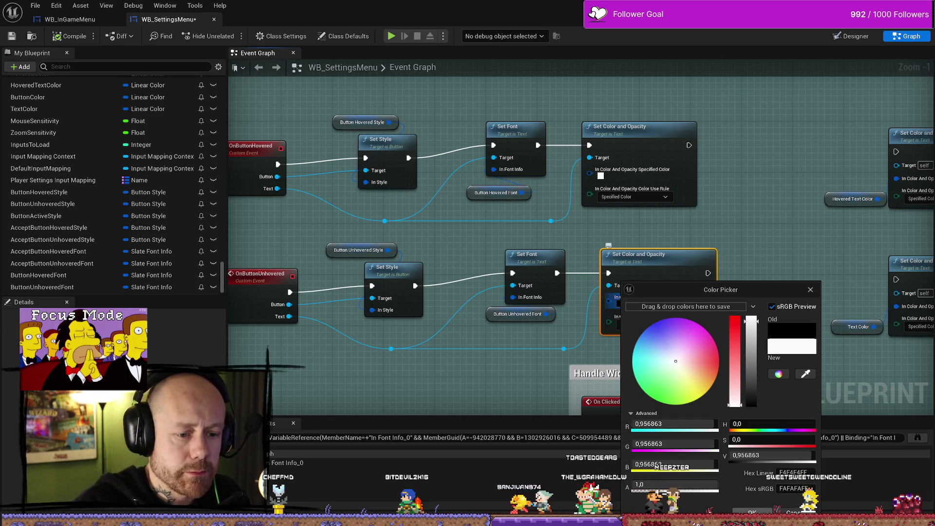
{"action": "left_click", "coordinate": [752, 513]}
Set the hovered text colour to black and deselect the nodes.
{"action": "left_click", "coordinate": [601, 177]}
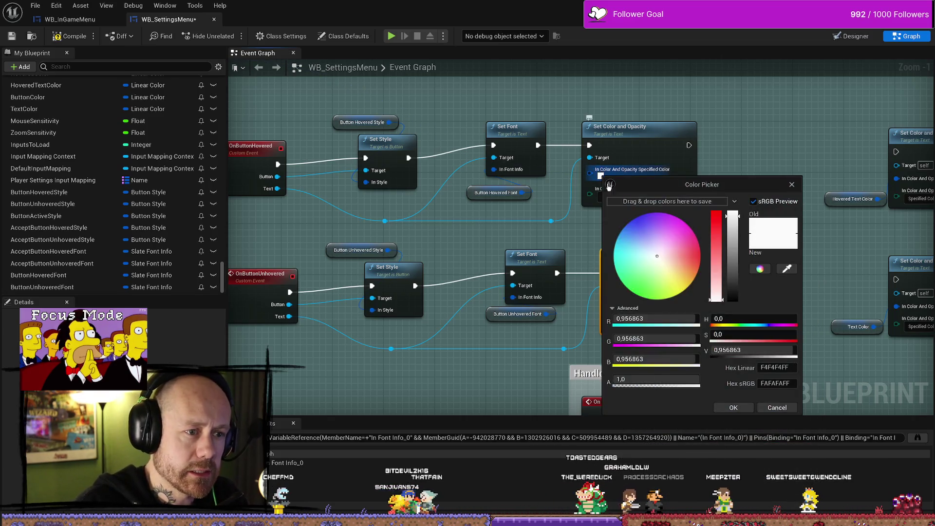
{"action": "left_click_drag", "start_coordinate": [729, 253], "coordinate": [739, 302]}
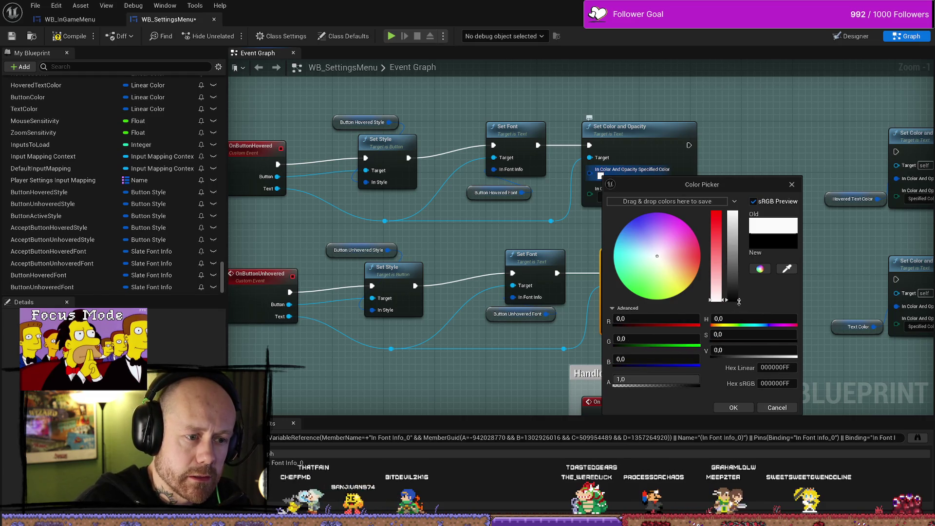
{"action": "left_click", "coordinate": [734, 407]}
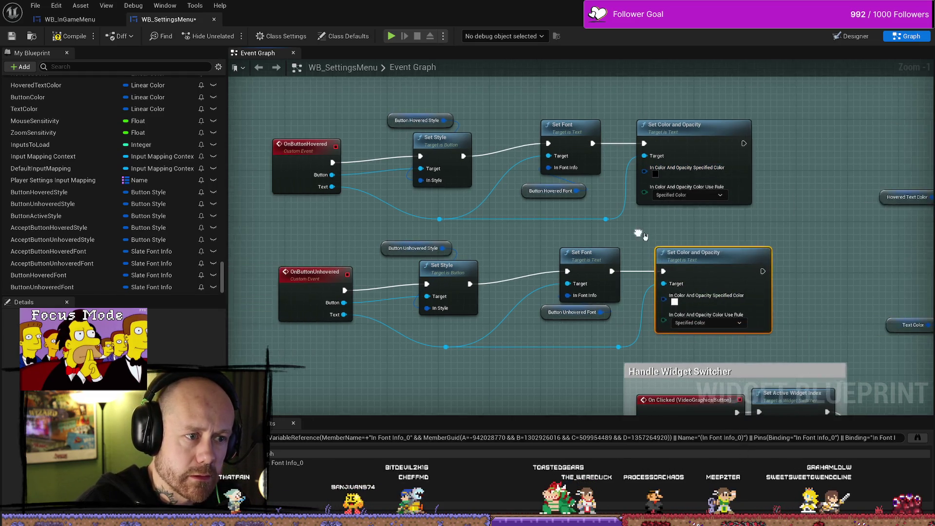
{"action": "mouse_move", "coordinate": [386, 231]}
{"action": "left_mouse_down"}
{"action": "mouse_move", "coordinate": [370, 223]}
{"action": "mouse_move", "coordinate": [353, 171]}
{"action": "left_mouse_up"}
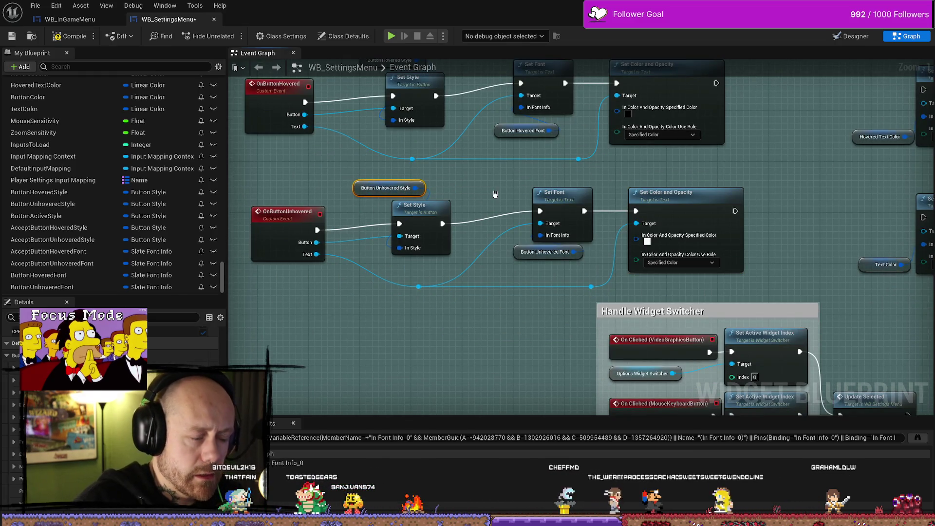
{"action": "left_click", "coordinate": [494, 197]}
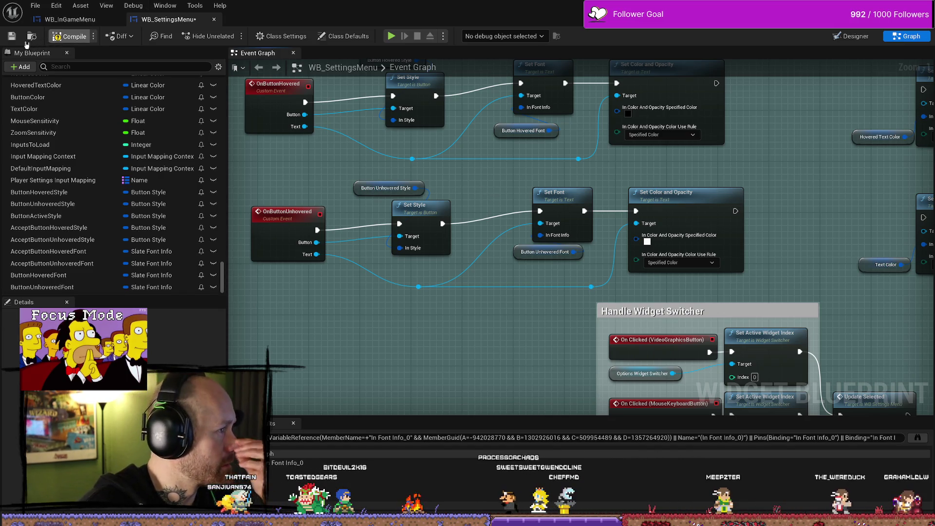
Compile and save WB_SettingsMenu, then return to the Deathmatch_RuinedVillage level editor.
{"action": "left_click", "coordinate": [69, 36]}
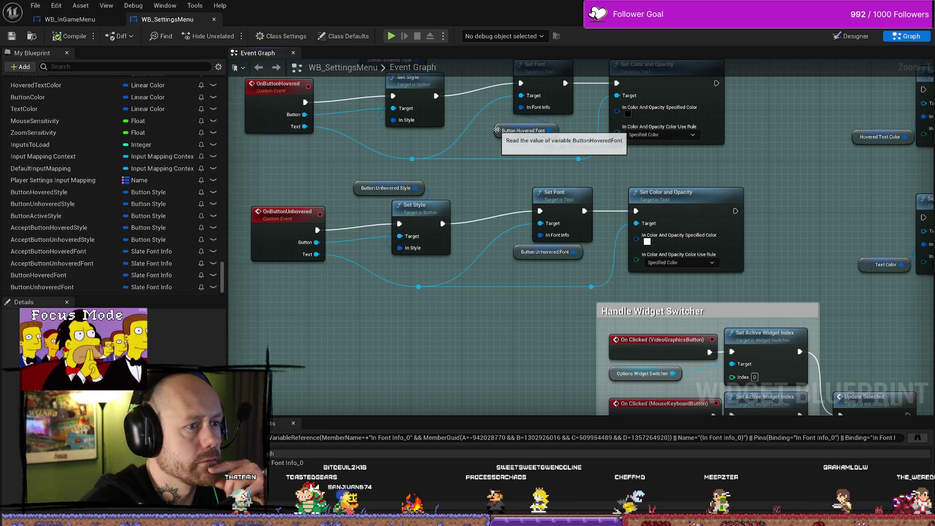
{"action": "left_click", "coordinate": [523, 131]}
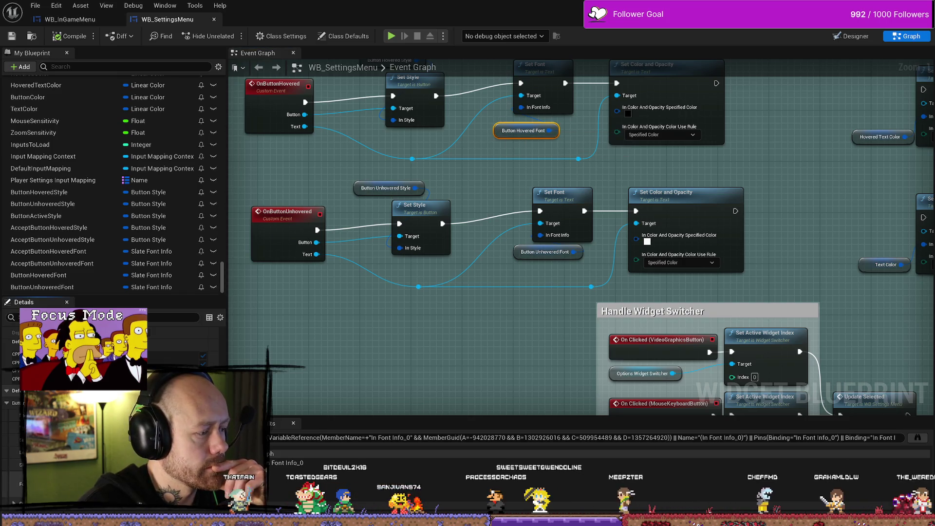
{"action": "scroll", "coordinate": [15, 508], "scroll_direction": "down", "scroll_amount": 3}
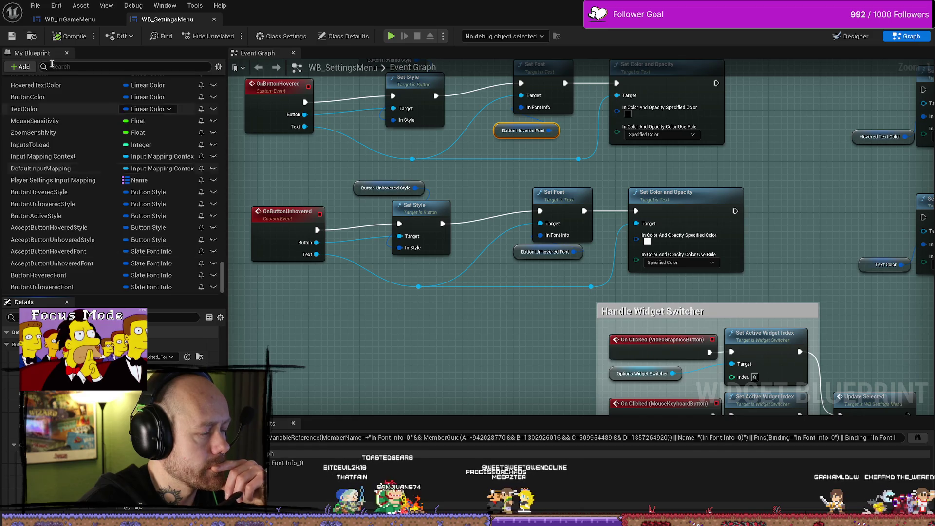
{"action": "left_click", "coordinate": [10, 37]}
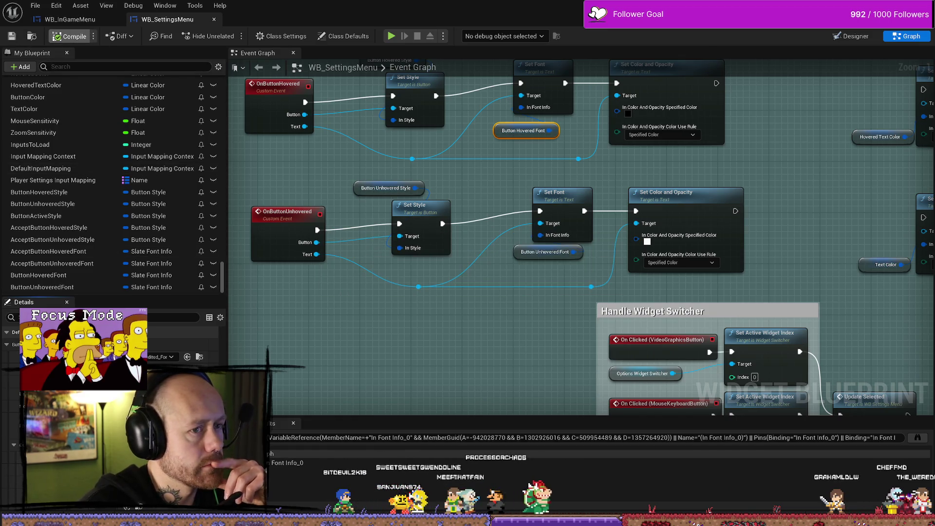
{"action": "key", "text": "alt+Tab"}
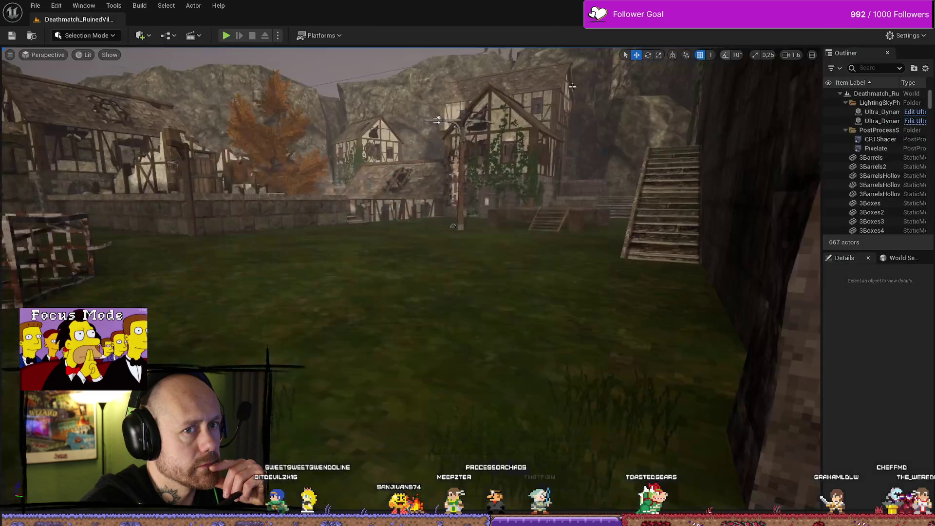
Play-test: deploy with the crossbow, pause, open Settings, then stop the session.
{"action": "left_click", "coordinate": [227, 36]}
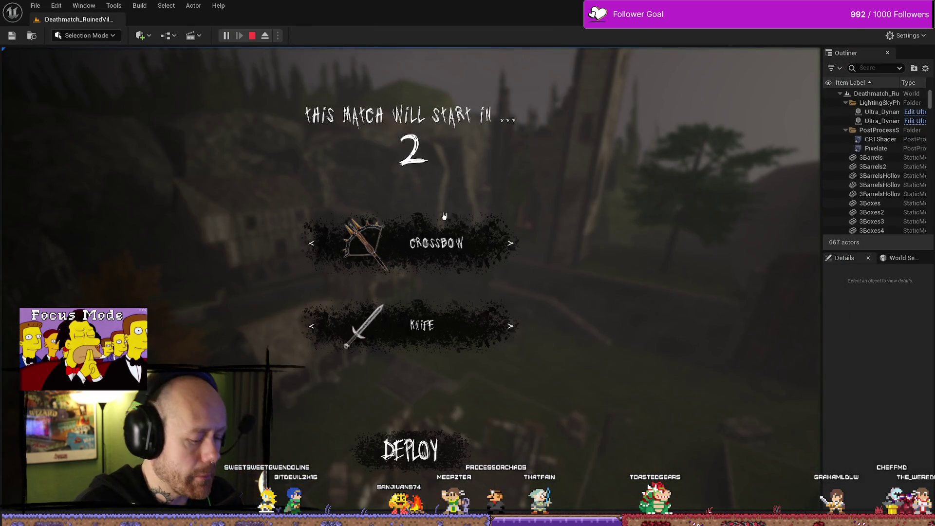
{"action": "left_click", "coordinate": [410, 450]}
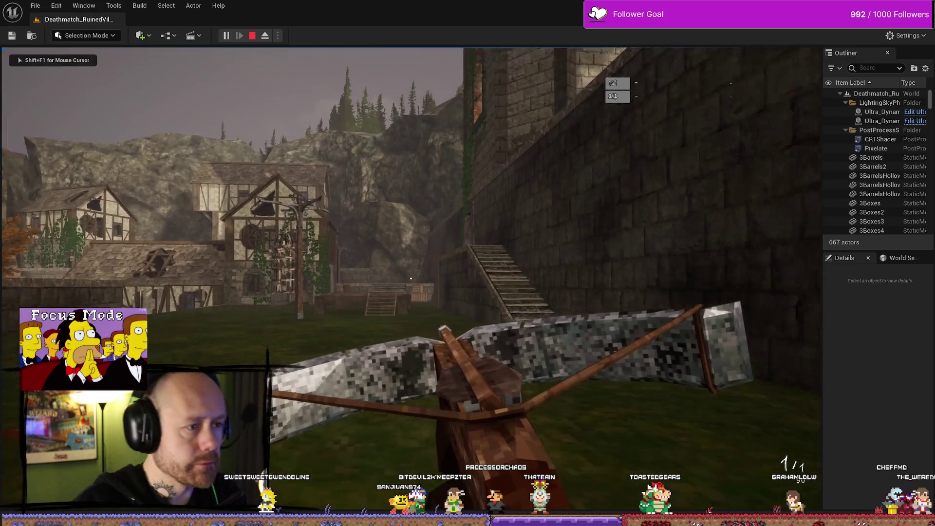
{"action": "key", "text": "Escape"}
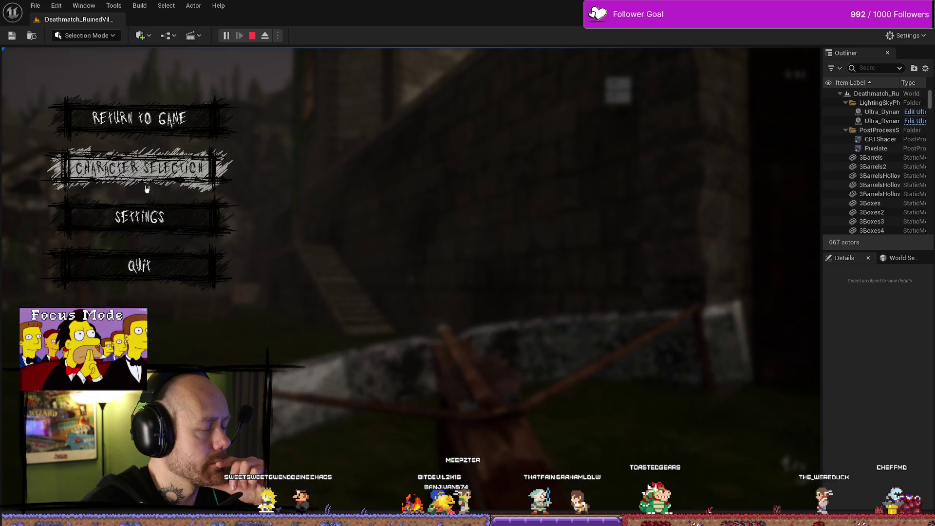
{"action": "left_click", "coordinate": [141, 217]}
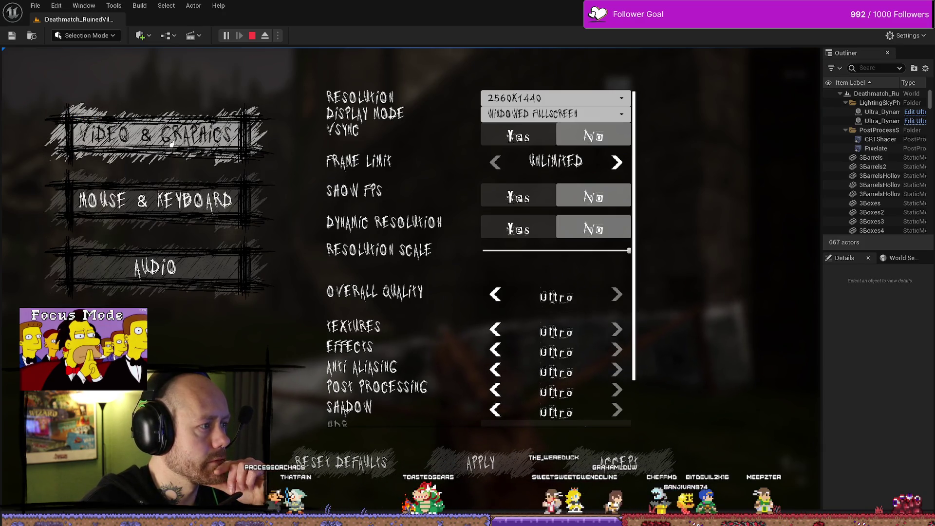
{"action": "key", "text": "Escape"}
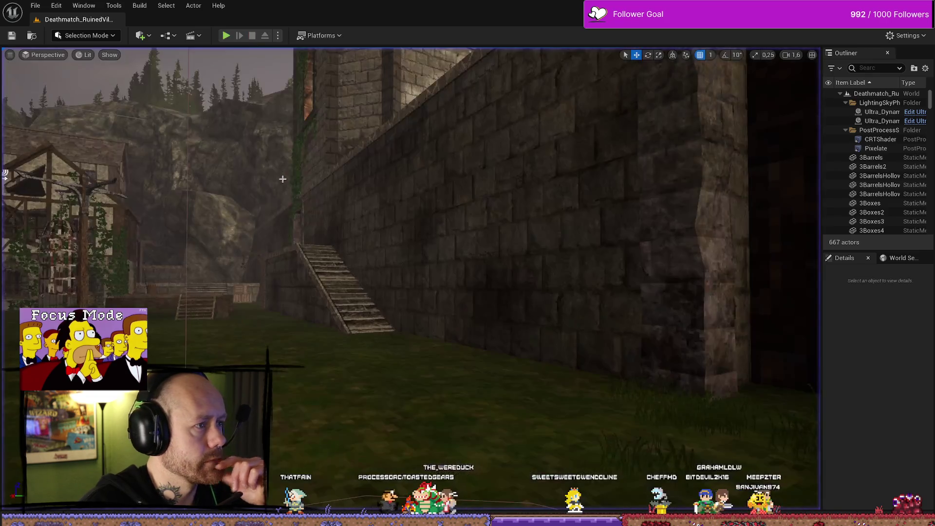
Toggle the Content Drawer and go back to the WB_SettingsMenu event graph.
{"action": "key", "text": "ctrl+space"}
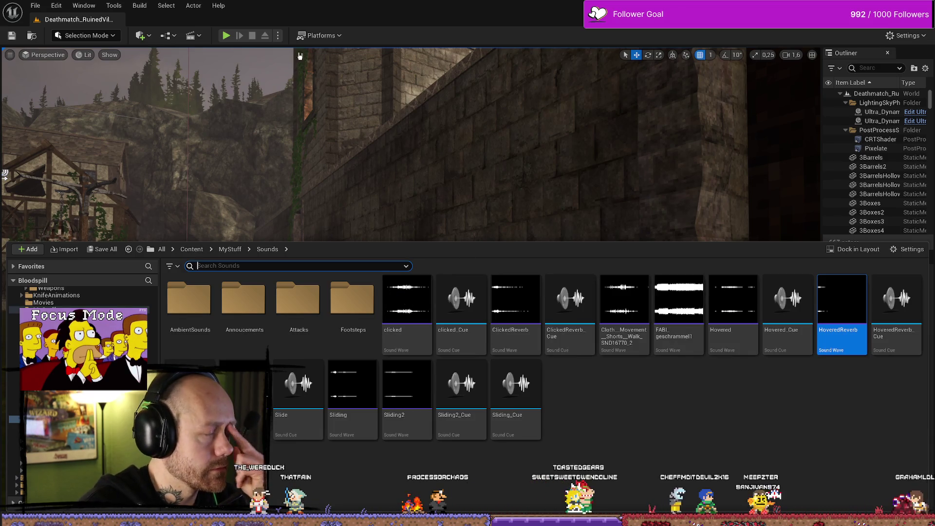
{"action": "key", "text": "ctrl+space"}
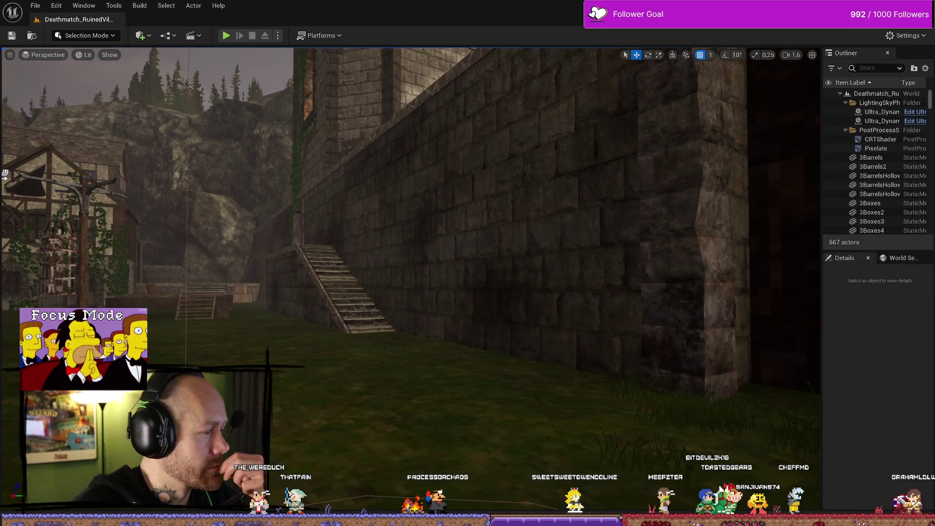
{"action": "key", "text": "alt+Tab"}
{"action": "scroll", "coordinate": [477, 323], "scroll_direction": "down", "scroll_amount": 2}
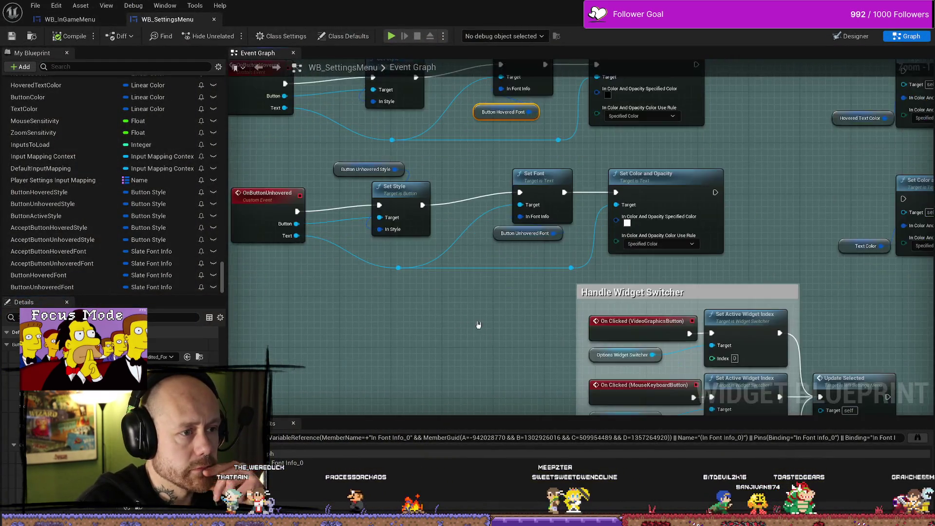
Give the Button Unhovered Style node the MenuButton texture and compile WB_SettingsMenu.
{"action": "scroll", "coordinate": [553, 214], "scroll_direction": "up", "scroll_amount": 3}
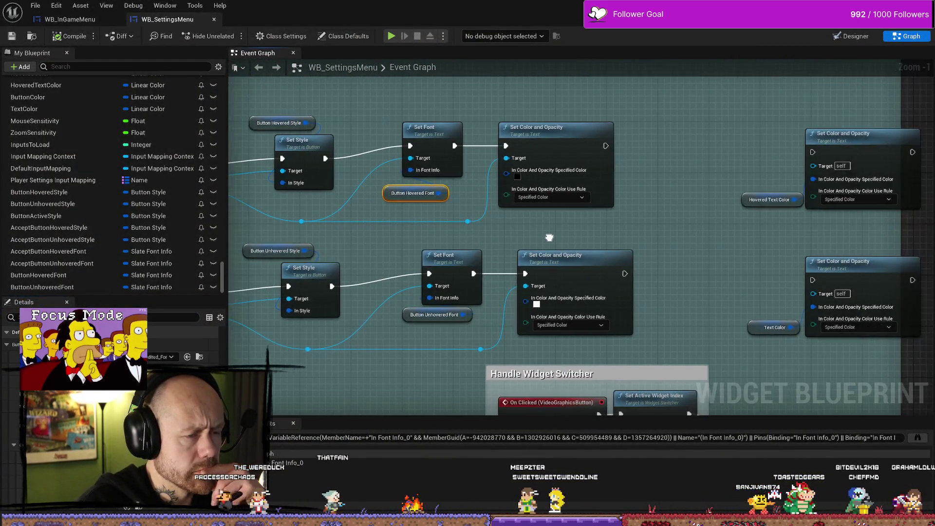
{"action": "mouse_move", "coordinate": [553, 212]}
{"action": "left_mouse_down"}
{"action": "mouse_move", "coordinate": [583, 263]}
{"action": "mouse_move", "coordinate": [487, 273]}
{"action": "mouse_move", "coordinate": [487, 251]}
{"action": "mouse_move", "coordinate": [435, 248]}
{"action": "mouse_move", "coordinate": [504, 66]}
{"action": "left_mouse_up"}
{"action": "left_click_drag", "start_coordinate": [465, 365], "coordinate": [455, 334]}
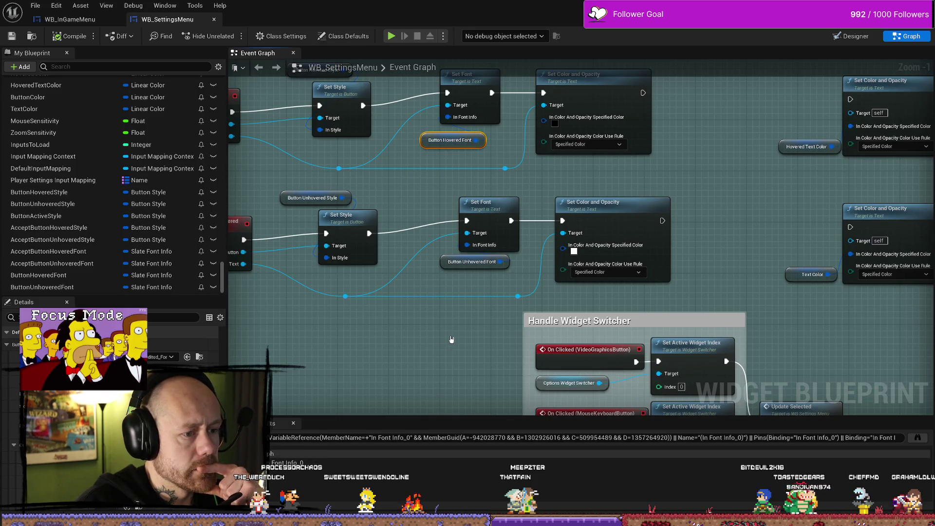
{"action": "scroll", "coordinate": [451, 340], "scroll_direction": "down", "scroll_amount": 1}
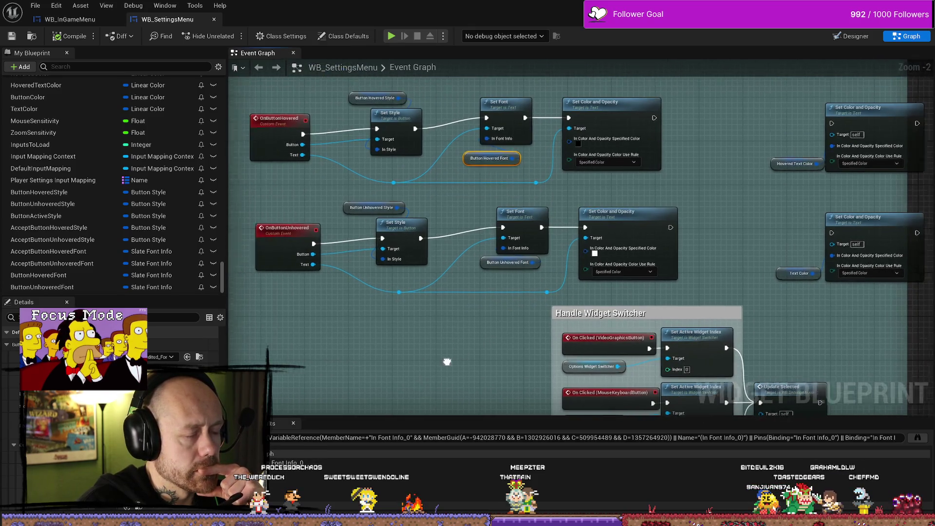
{"action": "scroll", "coordinate": [447, 361], "scroll_direction": "up", "scroll_amount": 3}
{"action": "mouse_move", "coordinate": [361, 150]}
{"action": "left_mouse_down"}
{"action": "mouse_move", "coordinate": [385, 203]}
{"action": "mouse_move", "coordinate": [338, 252]}
{"action": "left_mouse_up"}
{"action": "left_click_drag", "start_coordinate": [303, 120], "coordinate": [329, 81]}
{"action": "left_click", "coordinate": [361, 223]}
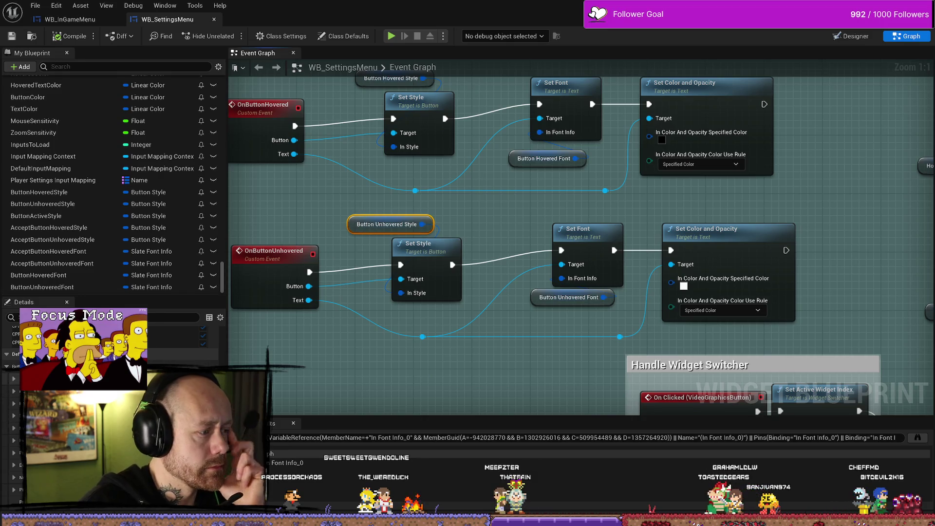
{"action": "left_click", "coordinate": [161, 377]}
{"action": "left_click", "coordinate": [206, 310]}
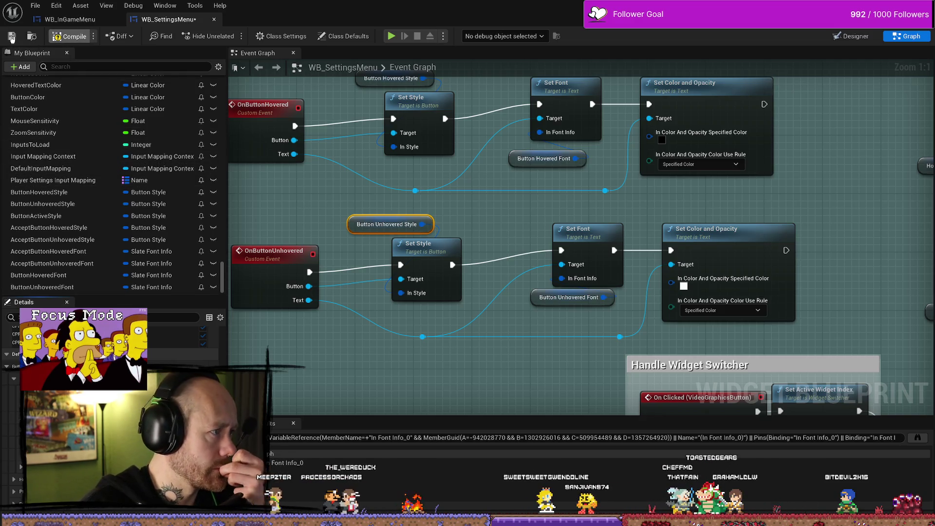
{"action": "left_click", "coordinate": [12, 38]}
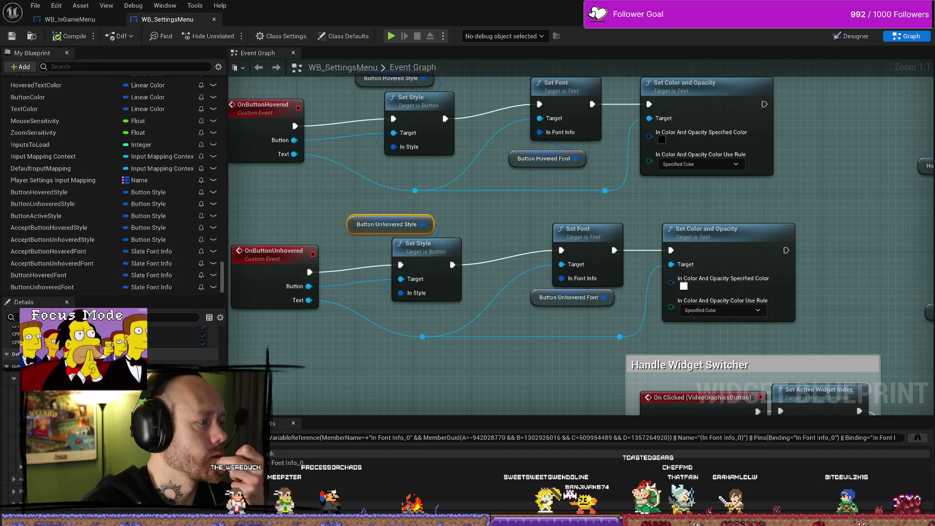
Set the Button Hovered Style image to the MenuButton_Active2 texture and save the widget.
{"action": "left_click_drag", "start_coordinate": [360, 114], "coordinate": [370, 167]}
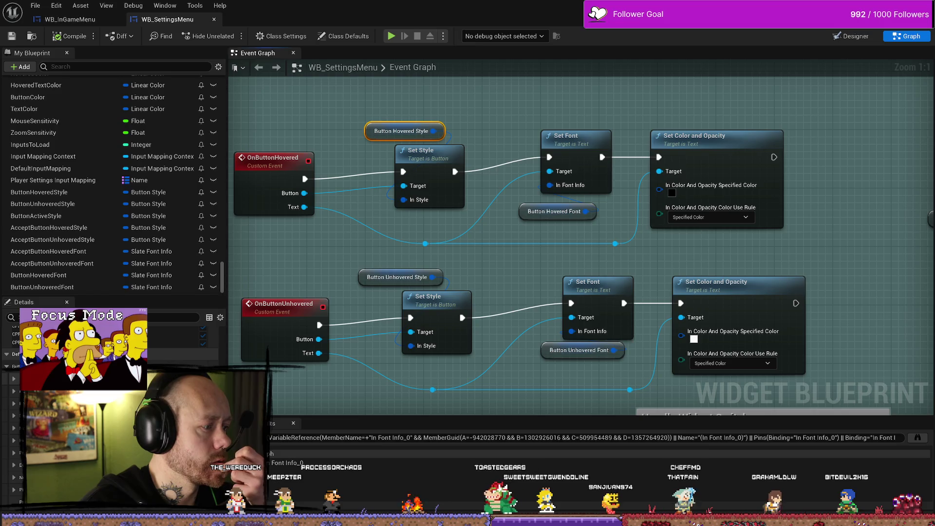
{"action": "left_click", "coordinate": [14, 382]}
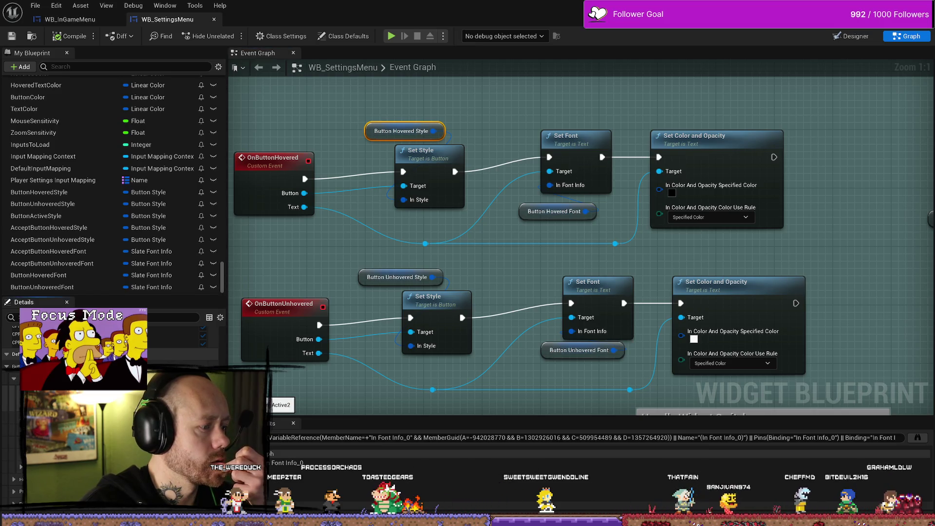
{"action": "left_click", "coordinate": [234, 383]}
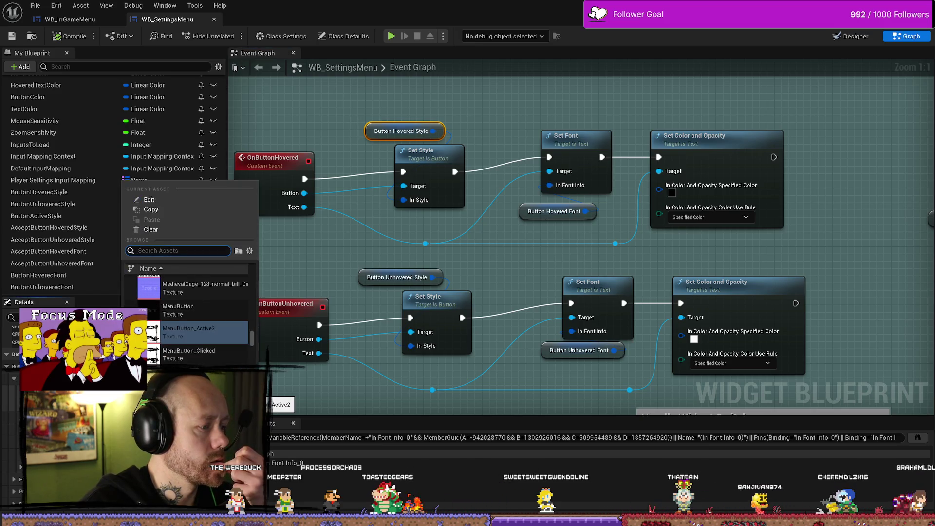
{"action": "left_click", "coordinate": [190, 310]}
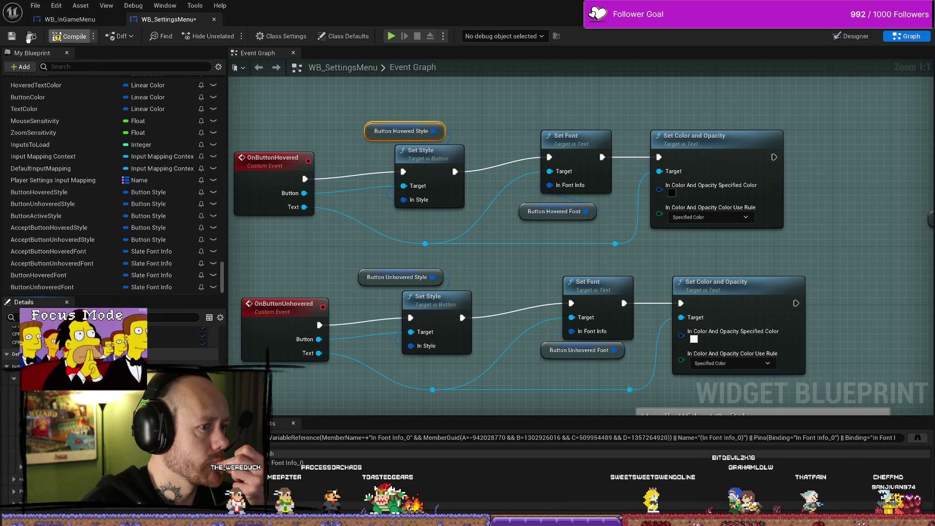
{"action": "left_click", "coordinate": [12, 38]}
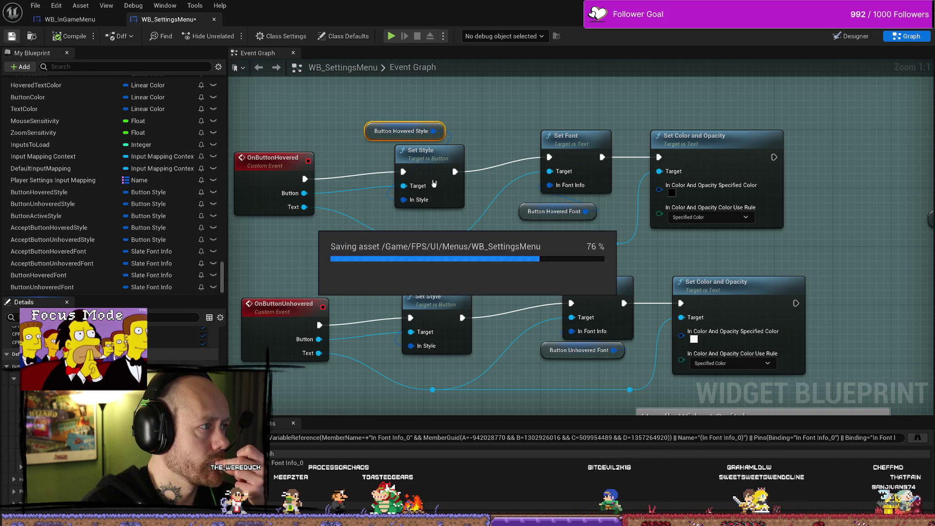
{"action": "mouse_move", "coordinate": [341, 265]}
{"action": "left_mouse_down"}
{"action": "mouse_move", "coordinate": [343, 208]}
{"action": "mouse_move", "coordinate": [326, 298]}
{"action": "left_mouse_up"}
{"action": "scroll", "coordinate": [327, 298], "scroll_direction": "down", "scroll_amount": 6}
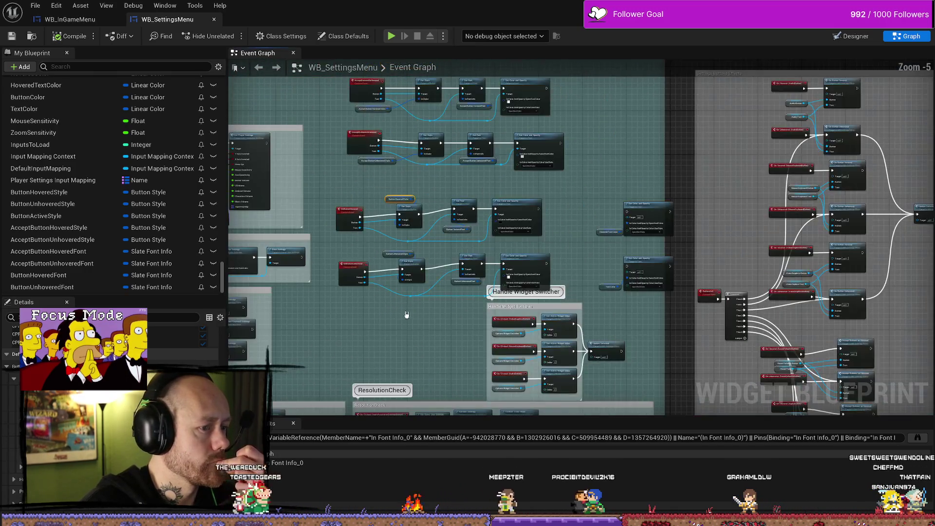
{"action": "scroll", "coordinate": [487, 345], "scroll_direction": "up", "scroll_amount": 3}
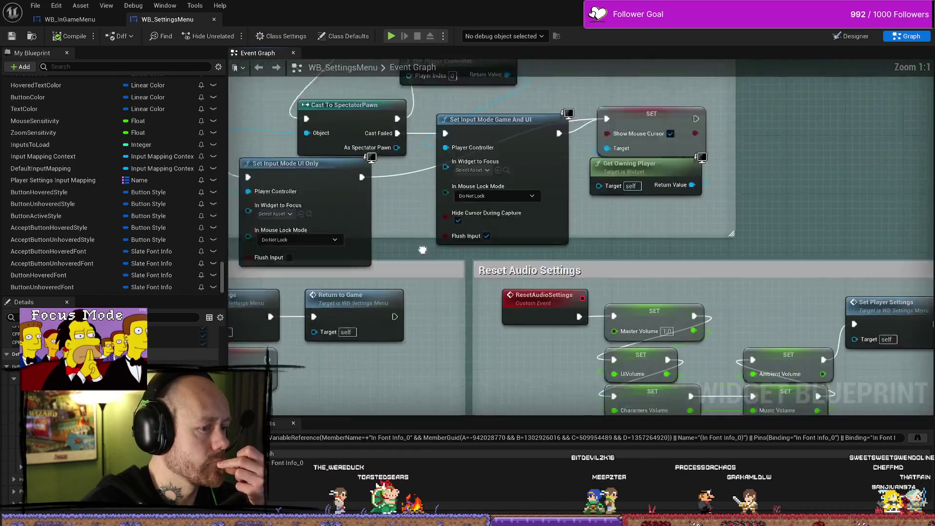
{"action": "scroll", "coordinate": [467, 327], "scroll_direction": "down", "scroll_amount": 2}
{"action": "scroll", "coordinate": [453, 310], "scroll_direction": "down", "scroll_amount": 3}
{"action": "scroll", "coordinate": [453, 309], "scroll_direction": "up", "scroll_amount": 6}
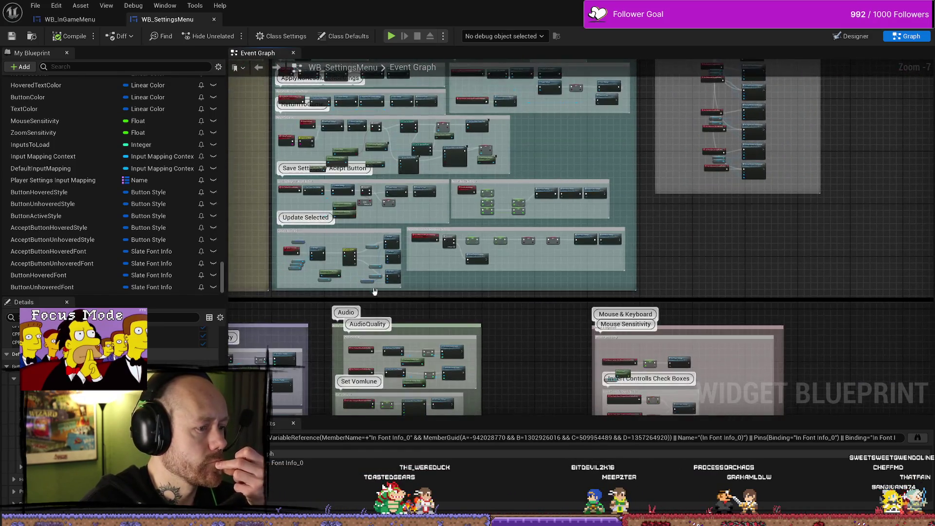
Inspect the Button Active Style node's details and move to the Update Selected comment box.
{"action": "scroll", "coordinate": [373, 243], "scroll_direction": "up", "scroll_amount": 1}
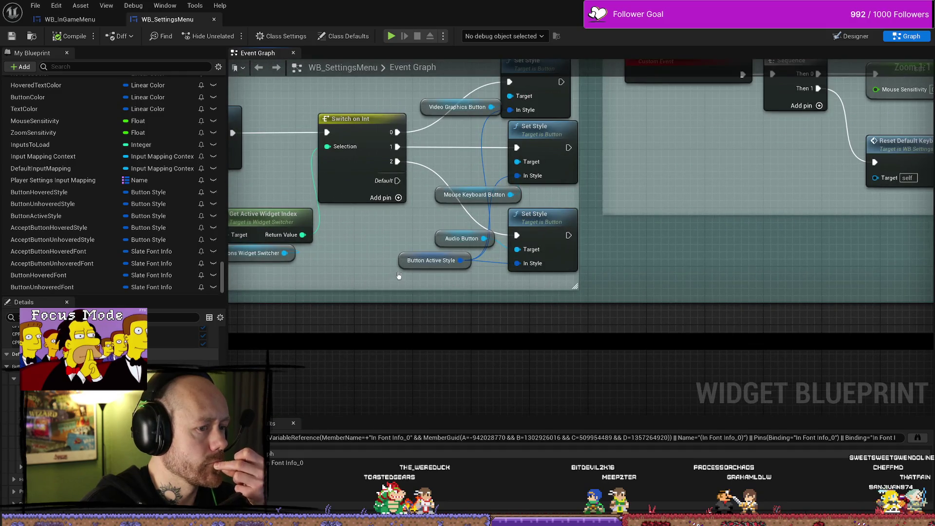
{"action": "left_click", "coordinate": [400, 260]}
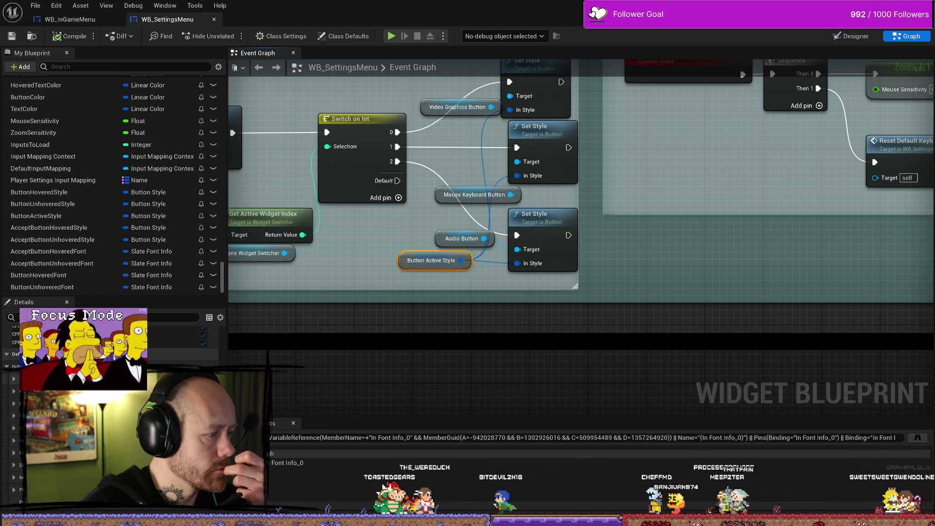
{"action": "left_click", "coordinate": [14, 379]}
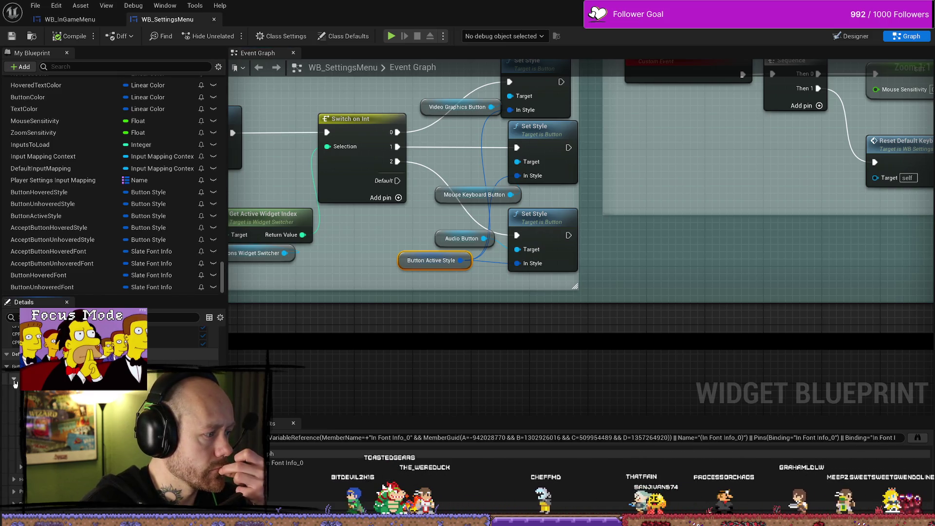
{"action": "left_click_drag", "start_coordinate": [497, 308], "coordinate": [376, 300]}
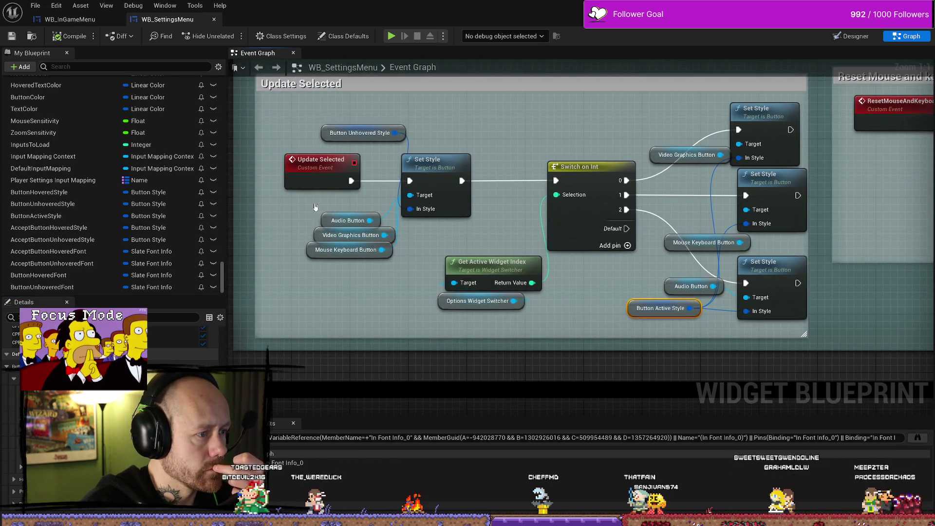
Select the Button Unhovered Style node and pan to the AcceptButtonsOnHovered/UnHovered events.
{"action": "left_click", "coordinate": [341, 132]}
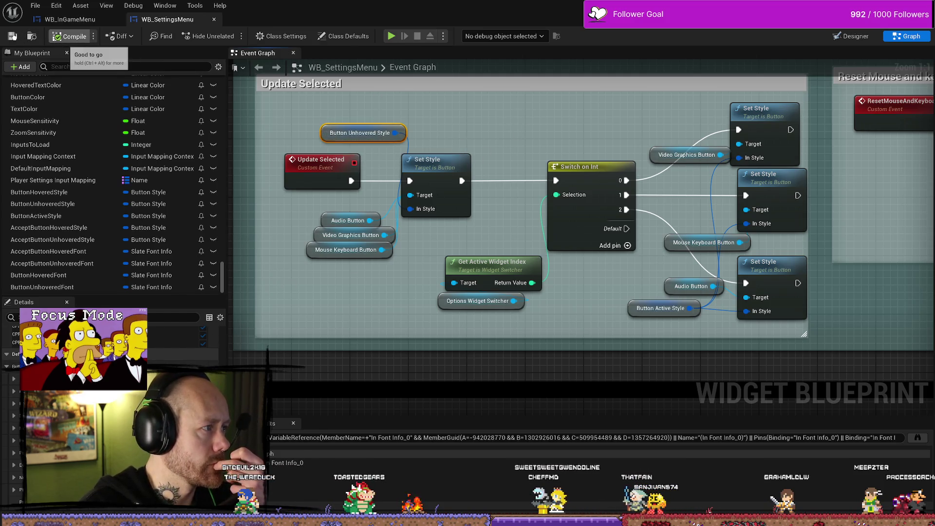
{"action": "scroll", "coordinate": [557, 114], "scroll_direction": "down", "scroll_amount": 6}
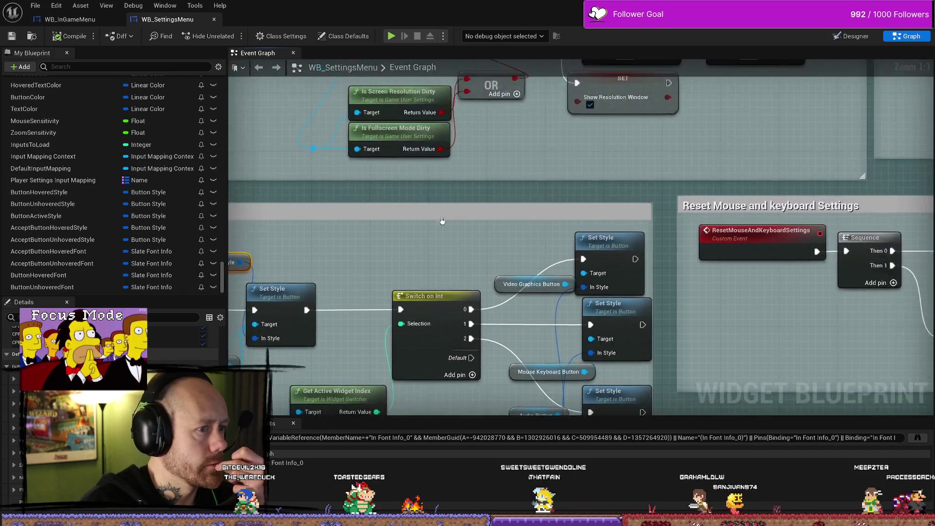
{"action": "scroll", "coordinate": [491, 314], "scroll_direction": "up", "scroll_amount": 7}
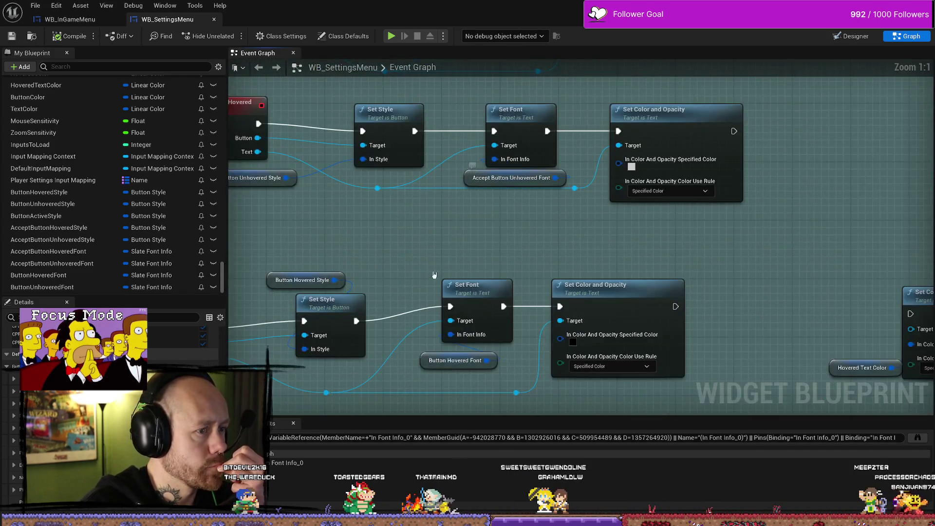
{"action": "mouse_move", "coordinate": [434, 275]}
{"action": "left_mouse_down"}
{"action": "mouse_move", "coordinate": [484, 266]}
{"action": "mouse_move", "coordinate": [482, 284]}
{"action": "mouse_move", "coordinate": [579, 291]}
{"action": "mouse_move", "coordinate": [554, 267]}
{"action": "left_mouse_up"}
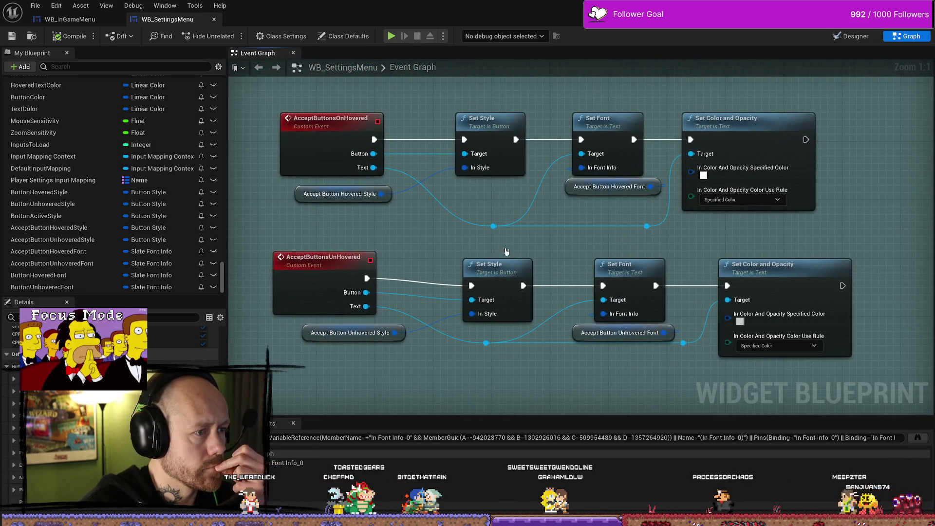
Select the Accept Button Hovered Font and Button Hovered Font variable nodes.
{"action": "left_click", "coordinate": [566, 187]}
{"action": "scroll", "coordinate": [566, 187], "scroll_direction": "down", "scroll_amount": 3}
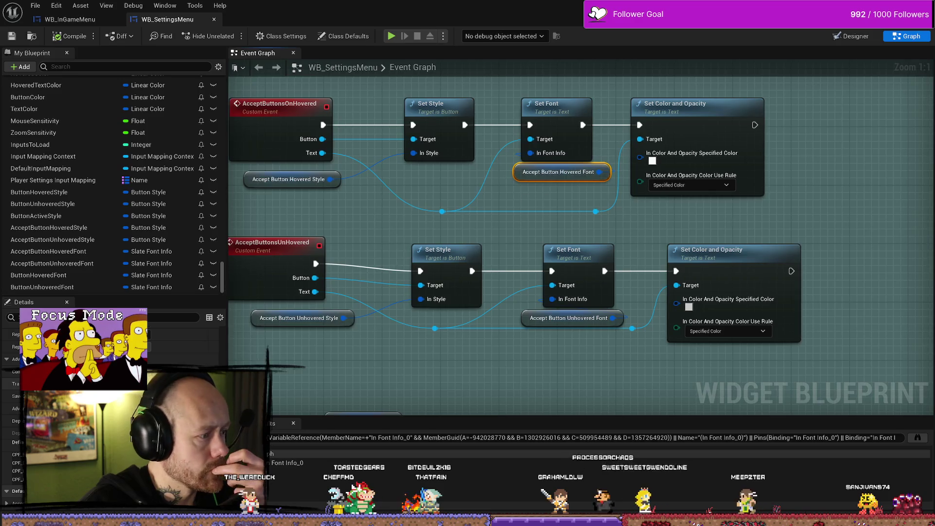
{"action": "scroll", "coordinate": [3, 507], "scroll_direction": "down", "scroll_amount": 3}
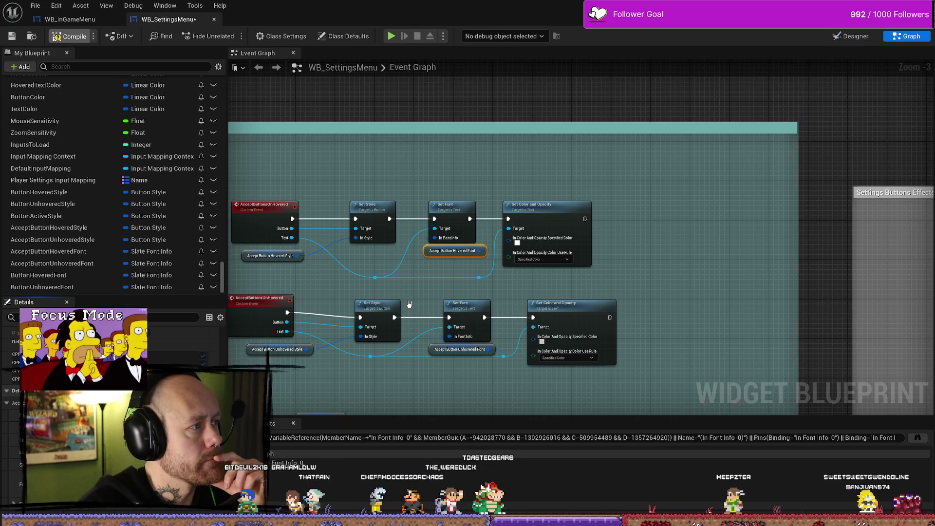
{"action": "scroll", "coordinate": [409, 304], "scroll_direction": "down", "scroll_amount": 5}
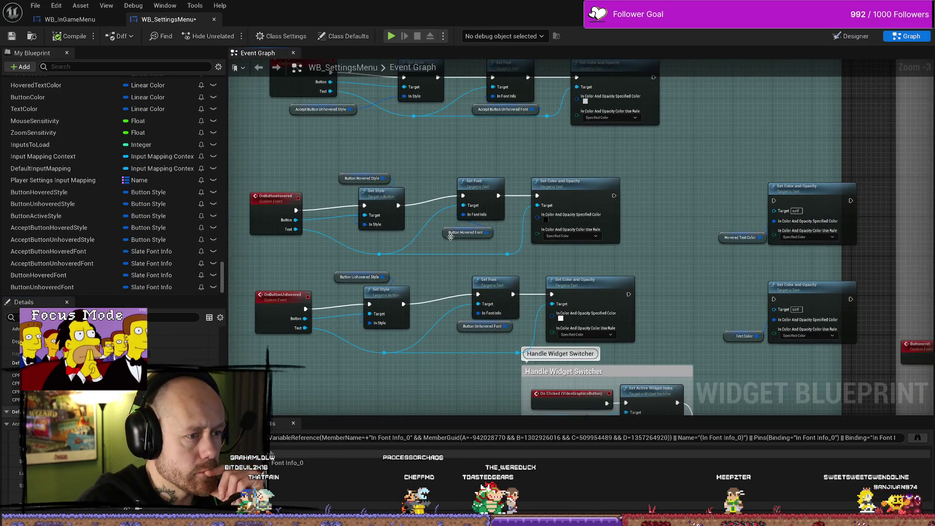
{"action": "left_click", "coordinate": [450, 236]}
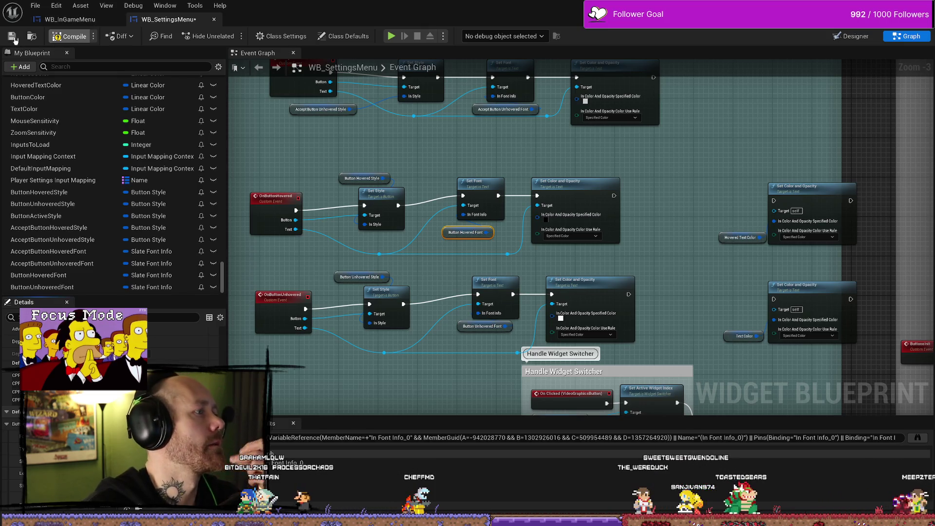
Save WB_SettingsMenu and start Play-in-Editor from the level editor.
{"action": "left_click", "coordinate": [11, 36]}
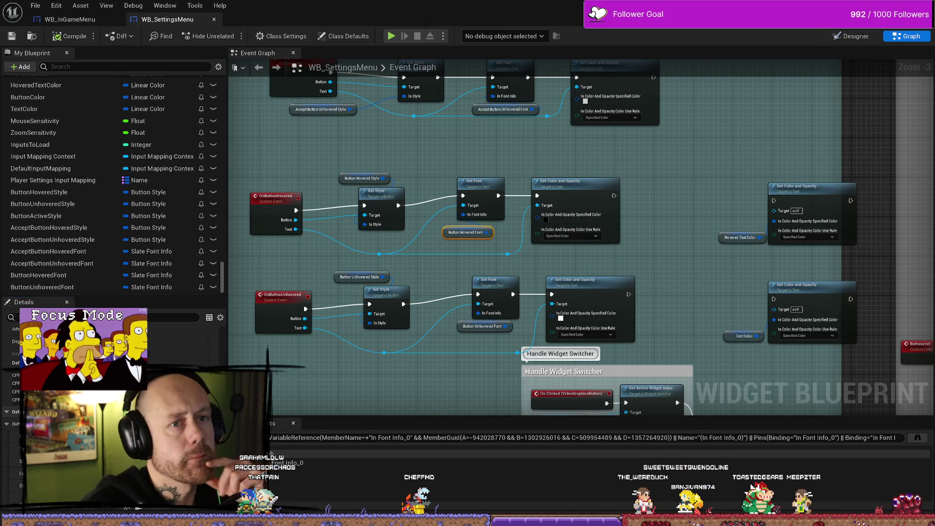
{"action": "key", "text": "alt+Tab"}
{"action": "left_click", "coordinate": [226, 35]}
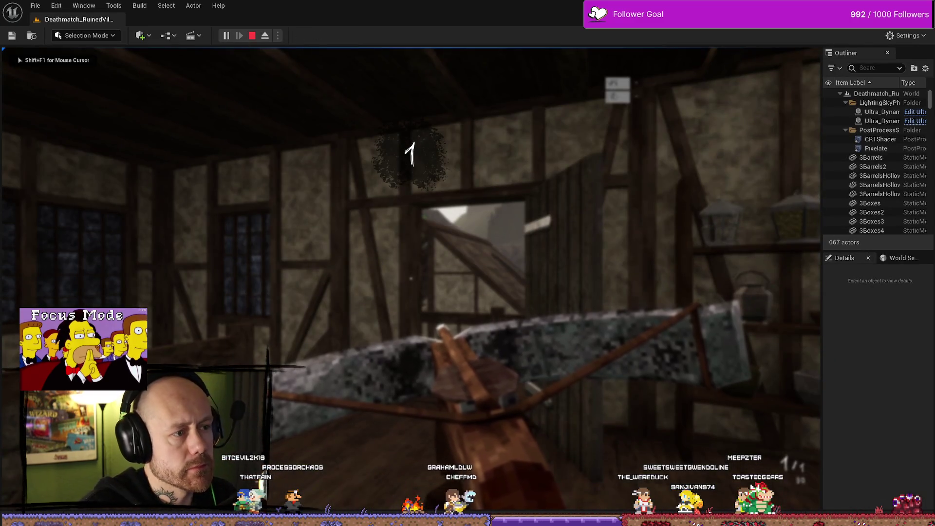
In the pause menu, view Settings and its Mouse & Keyboard page, then end Play-in-Editor.
{"action": "key", "text": "Escape"}
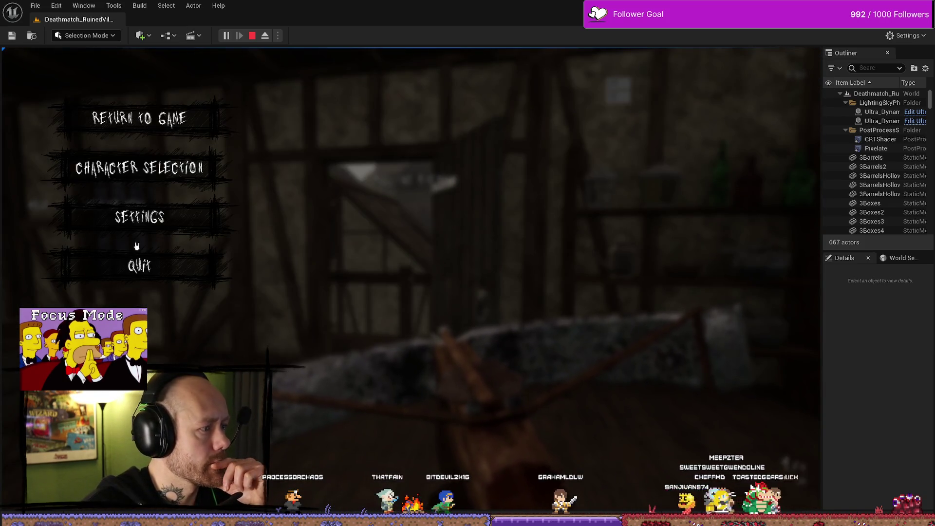
{"action": "left_click", "coordinate": [139, 217]}
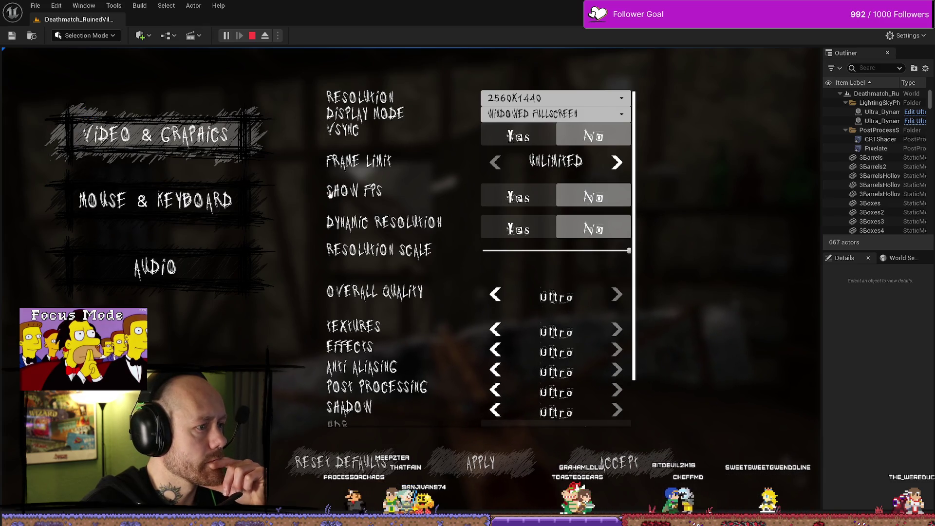
{"action": "left_click", "coordinate": [248, 210]}
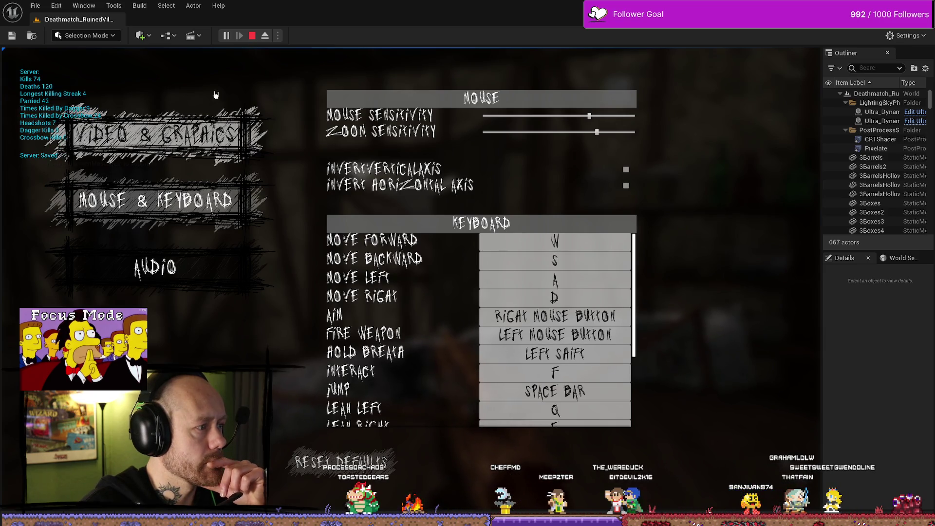
{"action": "key", "text": "Escape"}
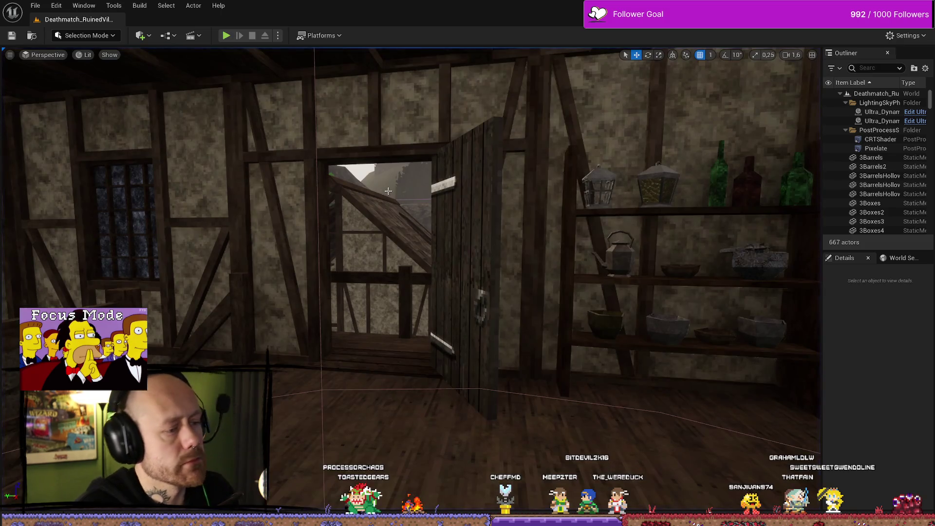
Compile and save WB_SettingsMenu, then relaunch Play-in-Editor with Alt+P.
{"action": "key", "text": "ctrl+space"}
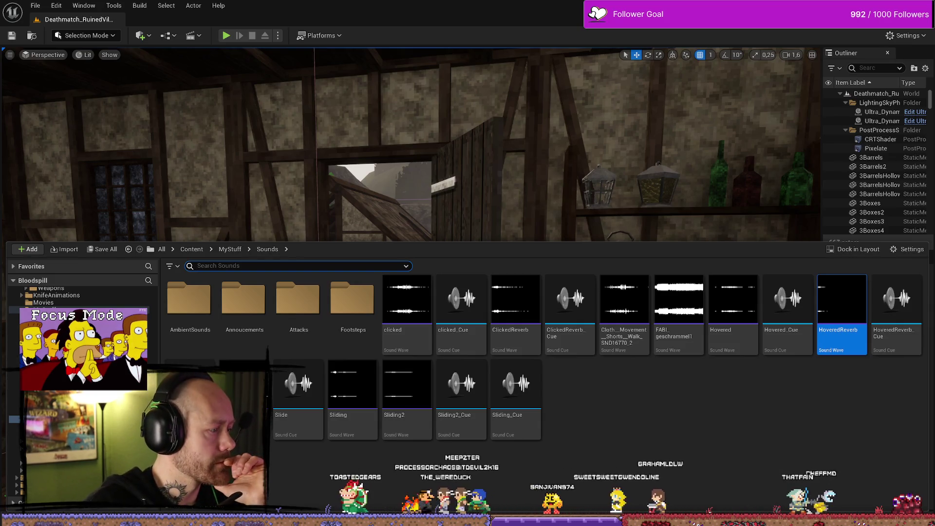
{"action": "key", "text": "alt+Tab"}
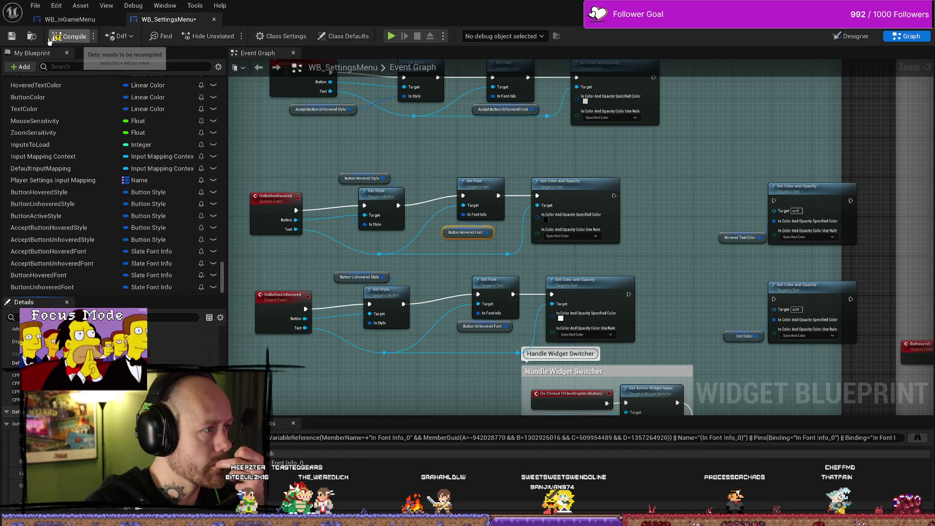
{"action": "left_click", "coordinate": [11, 38]}
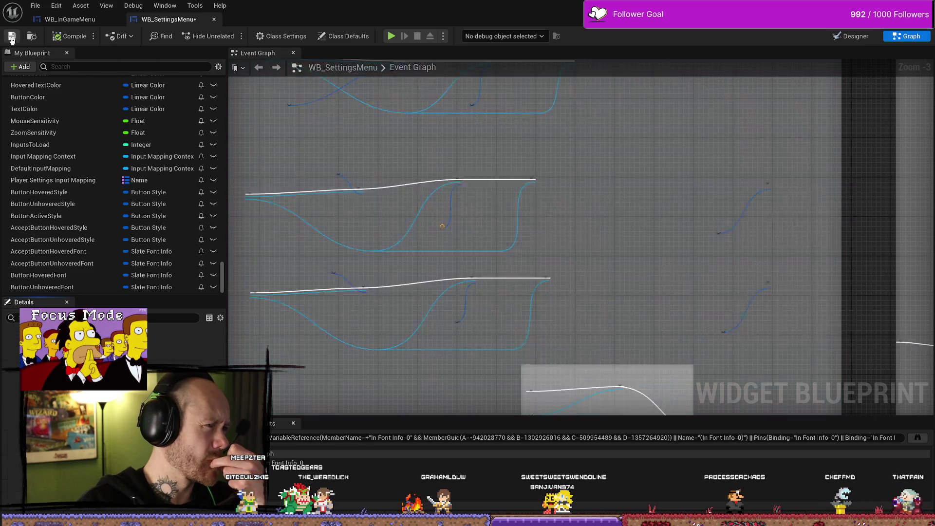
{"action": "key", "text": "alt+p"}
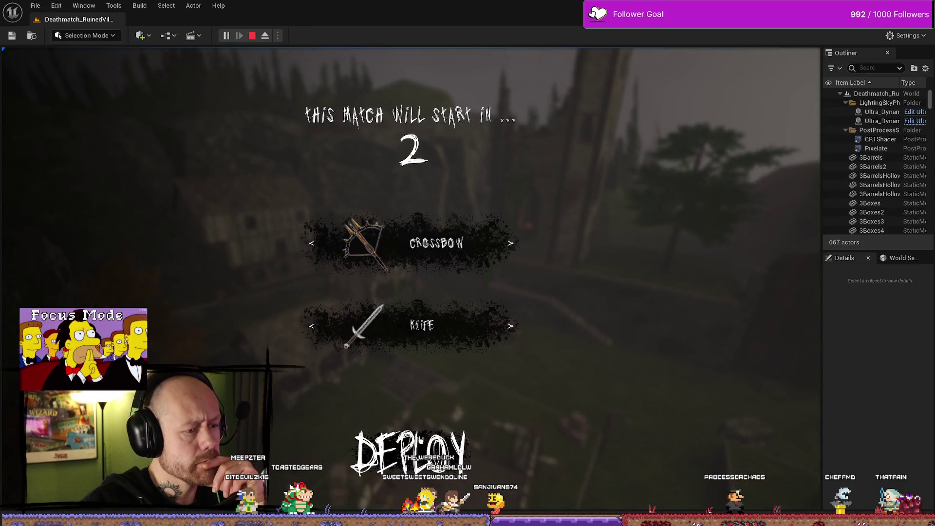
Test the Settings screen: apply Video settings, view Audio and Mouse & Keyboard, then close.
{"action": "key", "text": "Escape"}
{"action": "left_click", "coordinate": [171, 175]}
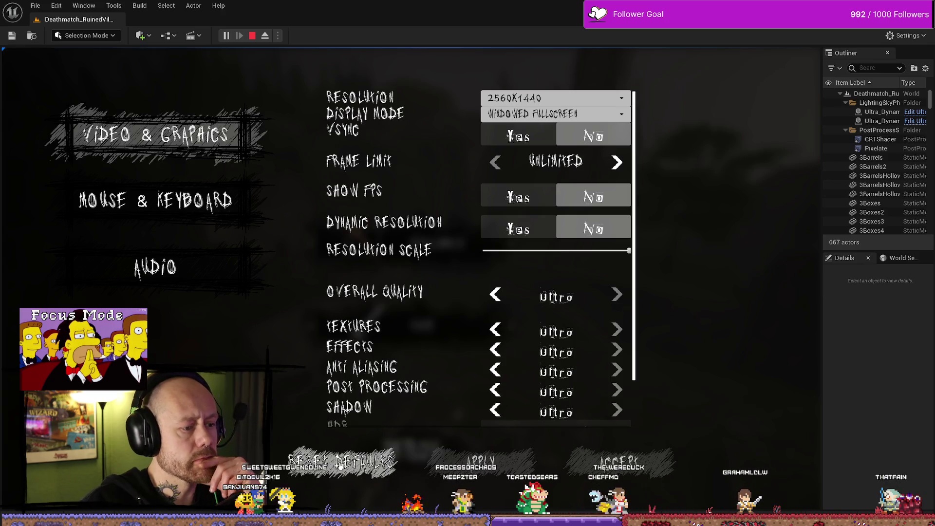
{"action": "left_click", "coordinate": [480, 460]}
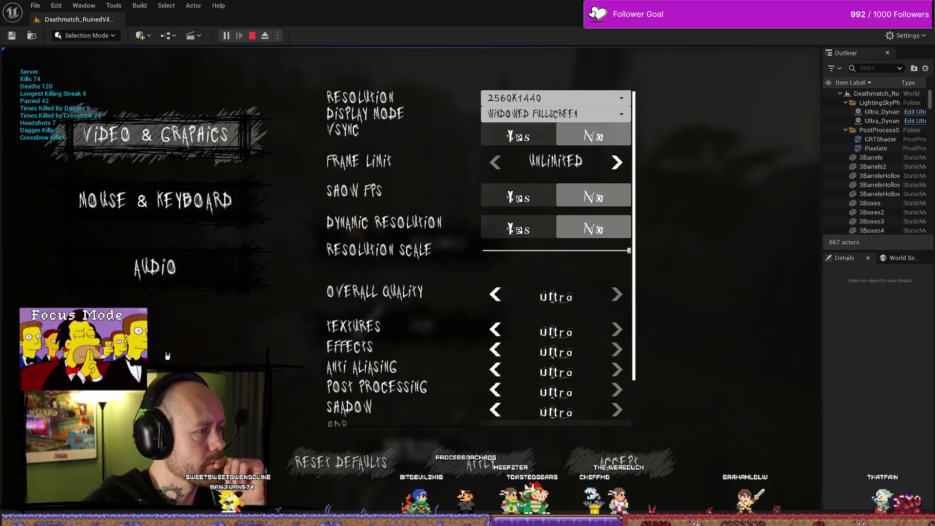
{"action": "left_click", "coordinate": [172, 269]}
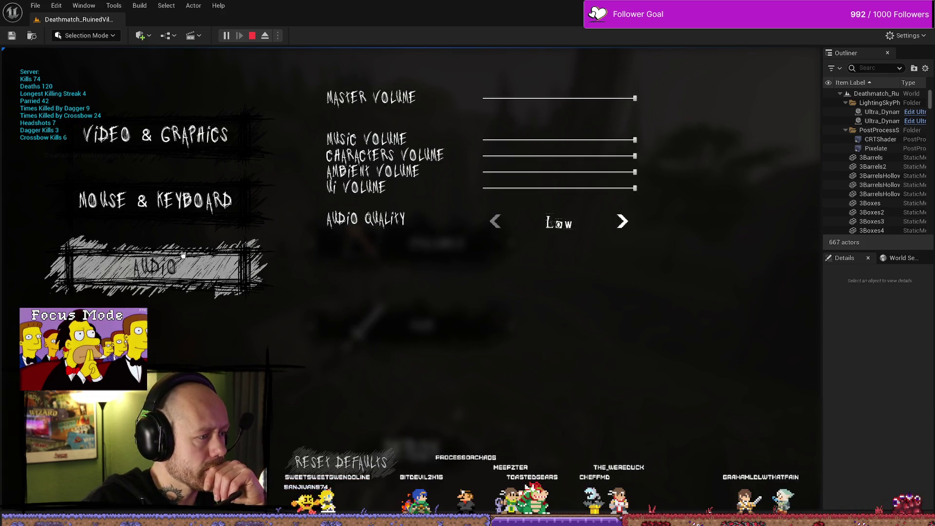
{"action": "left_click", "coordinate": [195, 203]}
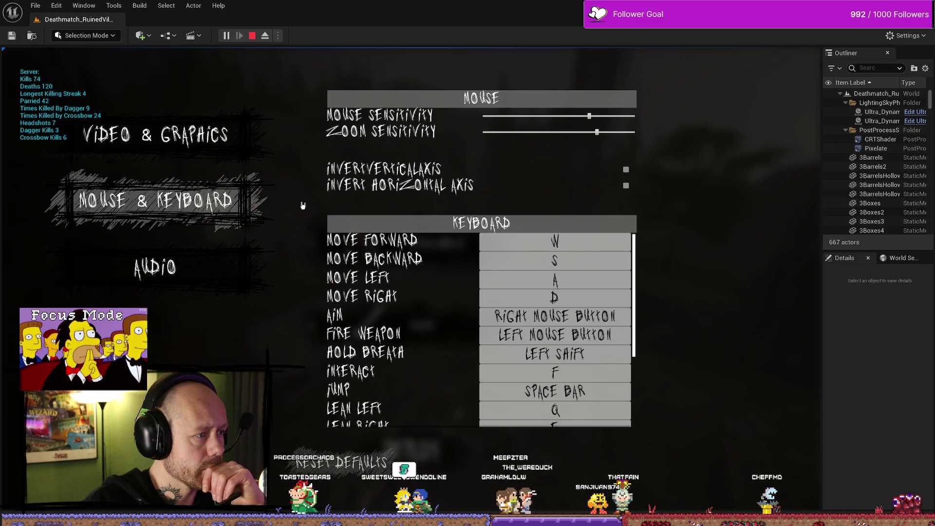
{"action": "key", "text": "Up"}
{"action": "key", "text": "Return"}
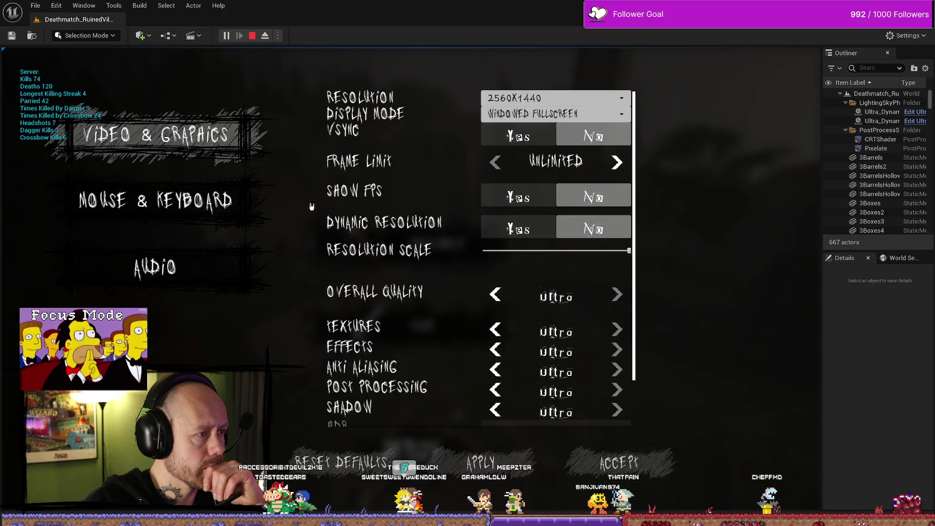
{"action": "key", "text": "Down"}
{"action": "key", "text": "Down"}
{"action": "key", "text": "Escape"}
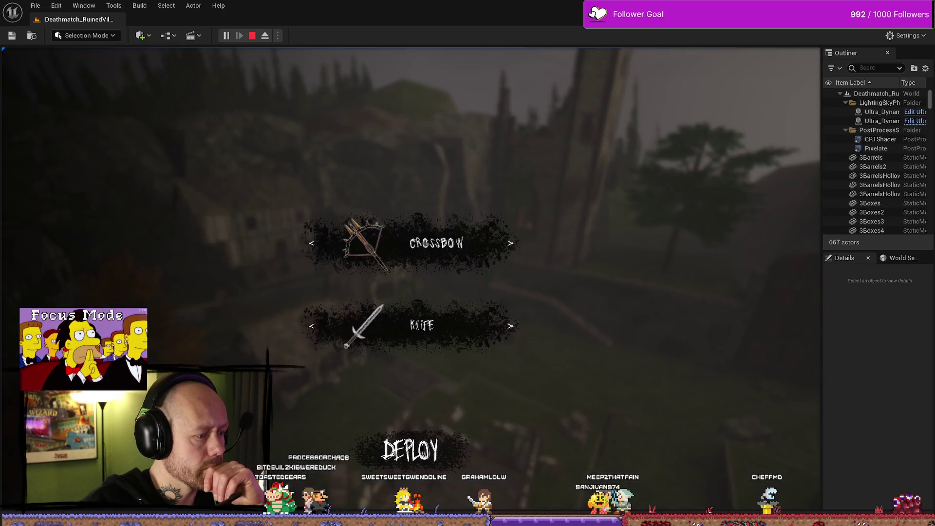
Deploy with the crossbow in fullscreen, walk ahead, respawn, and open the pause menu.
{"action": "key", "text": "Return"}
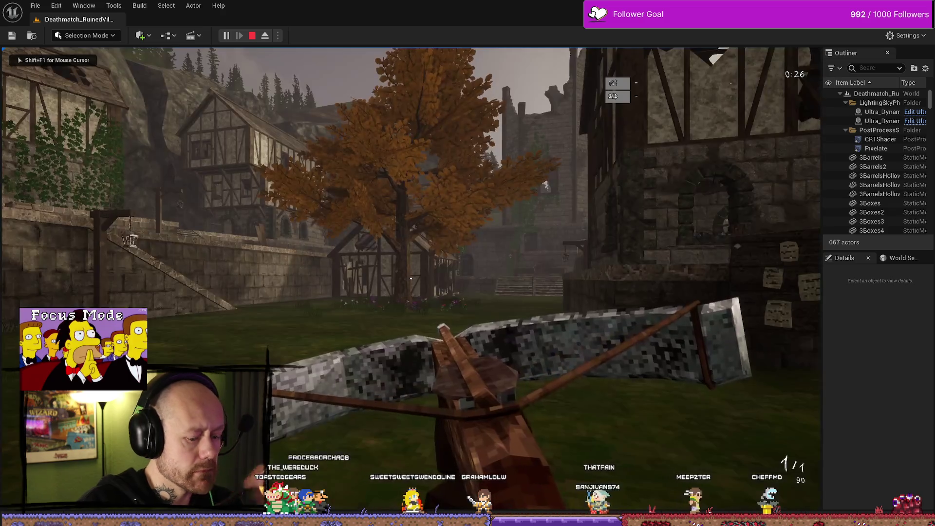
{"action": "key", "text": "F11"}
{"action": "key", "text": "w"}
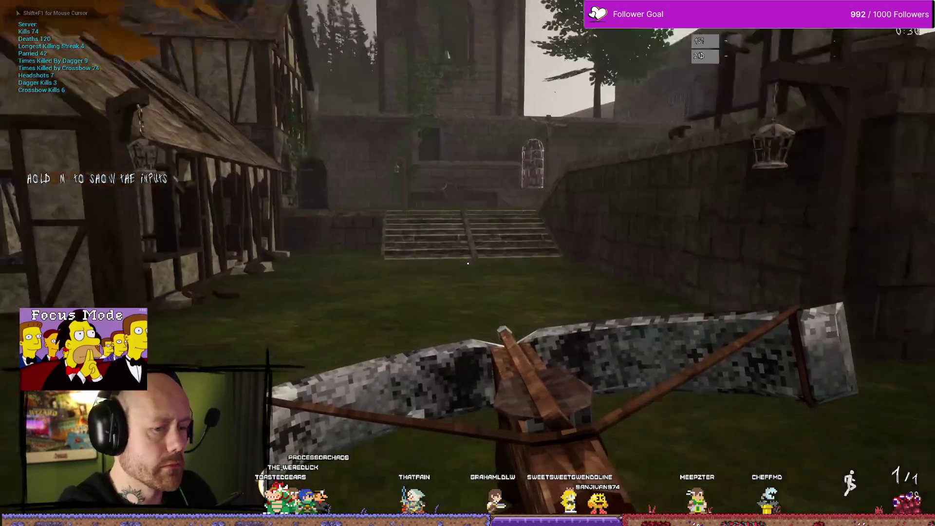
{"action": "key", "text": "Escape"}
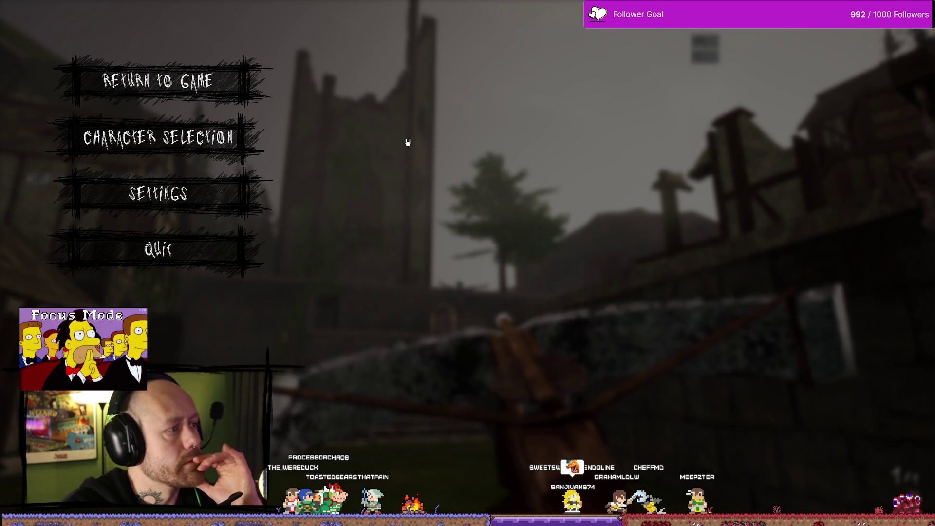
{"action": "key", "text": "Escape"}
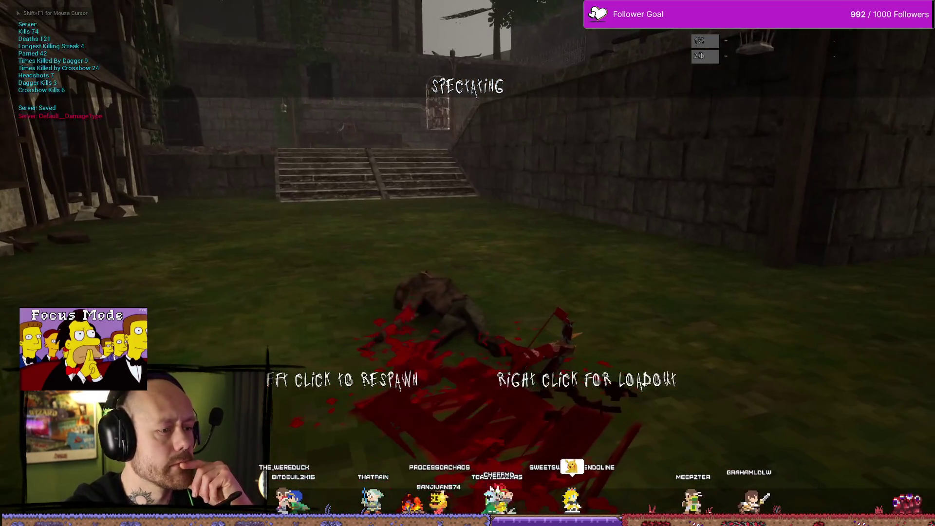
{"action": "left_click", "coordinate": [468, 263]}
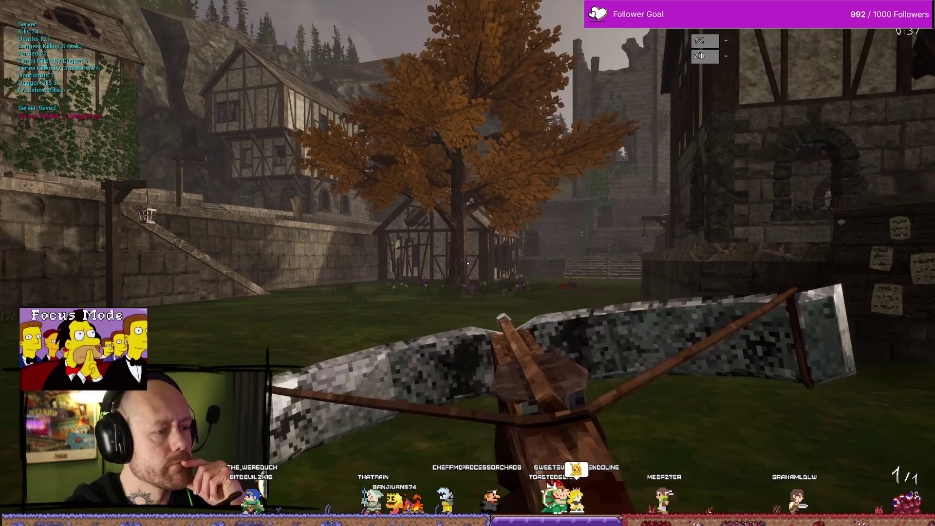
{"action": "key", "text": "Escape"}
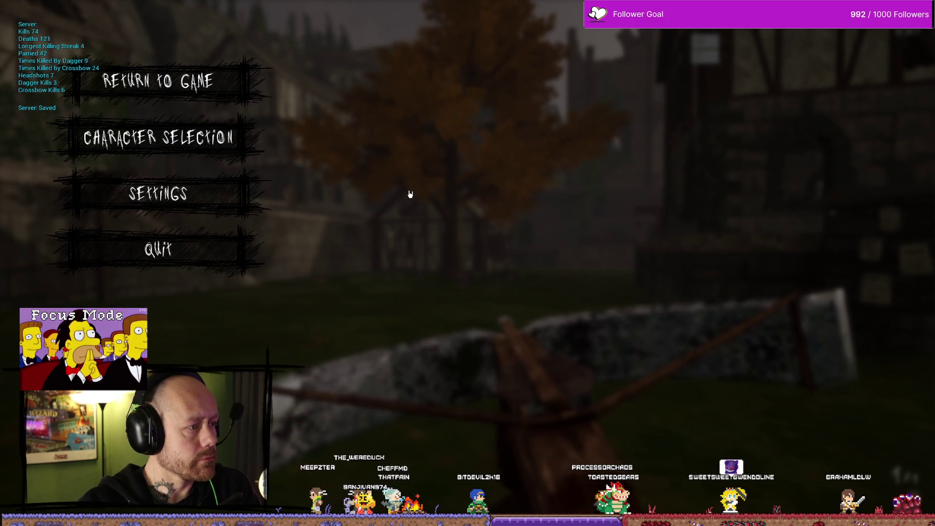
{"action": "left_click", "coordinate": [165, 191]}
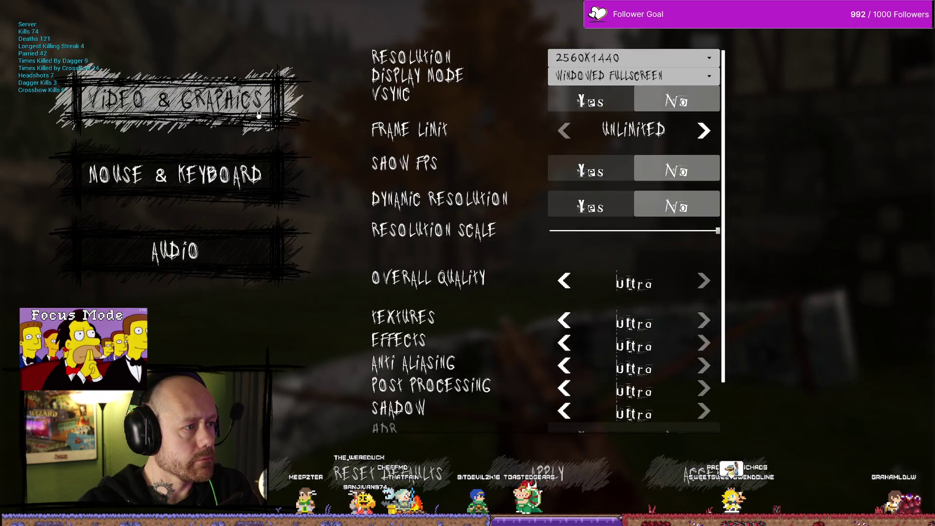
{"action": "left_click", "coordinate": [265, 177]}
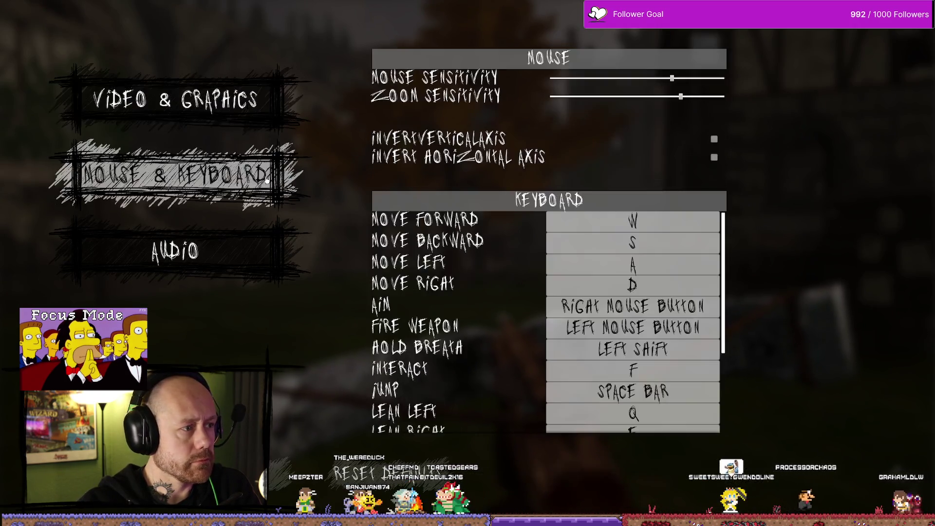
{"action": "left_click", "coordinate": [252, 266]}
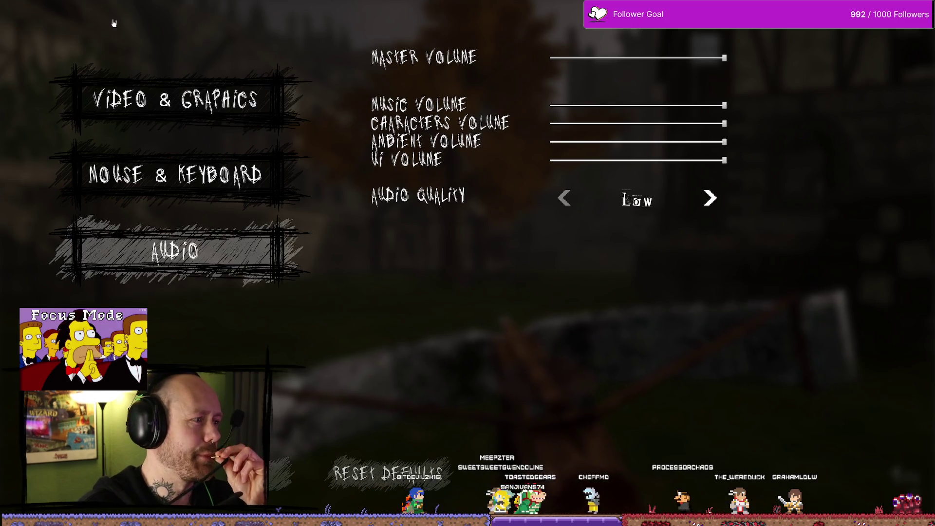
{"action": "left_click", "coordinate": [208, 151]}
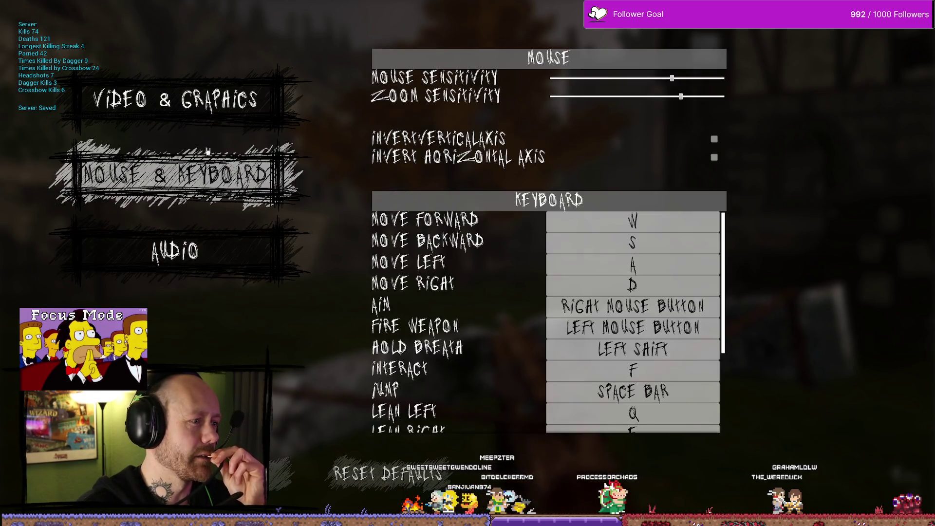
{"action": "left_click", "coordinate": [218, 103]}
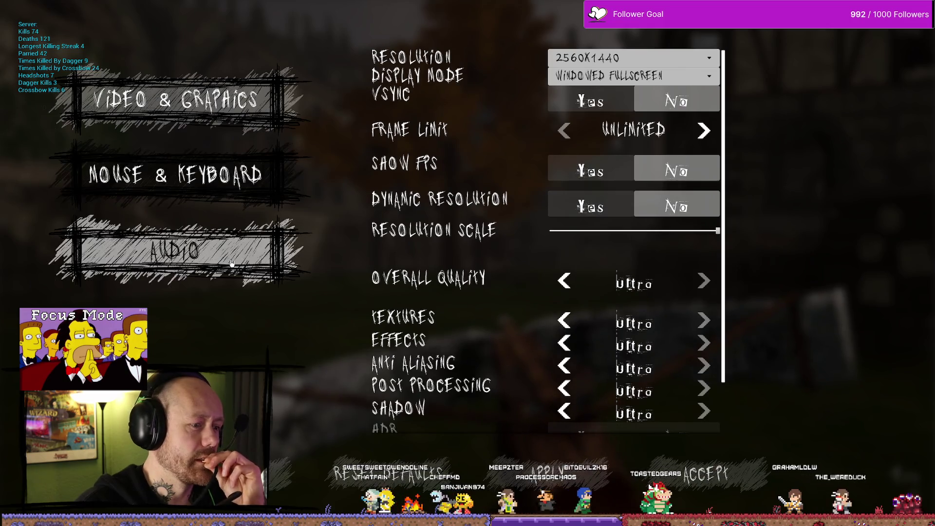
{"action": "left_click", "coordinate": [234, 251]}
{"action": "left_click", "coordinate": [242, 195]}
{"action": "left_click", "coordinate": [210, 102]}
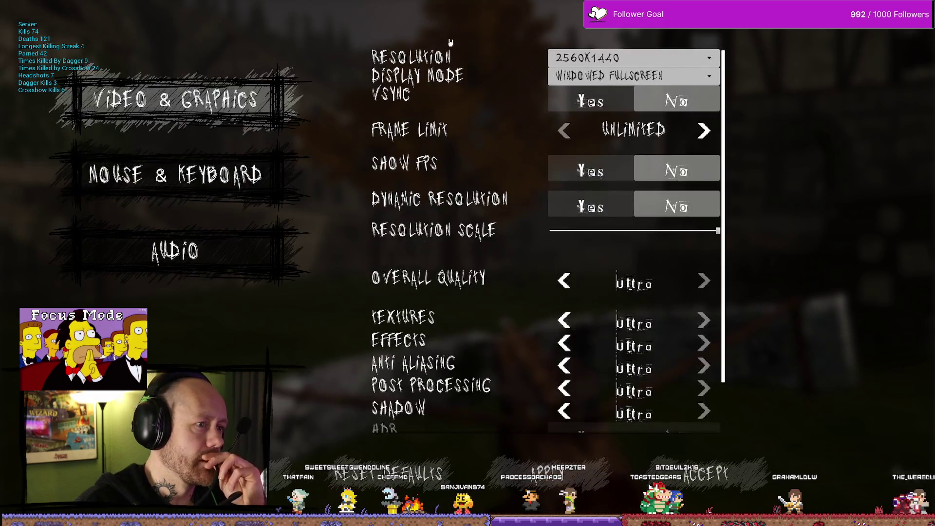
{"action": "key", "text": "Escape"}
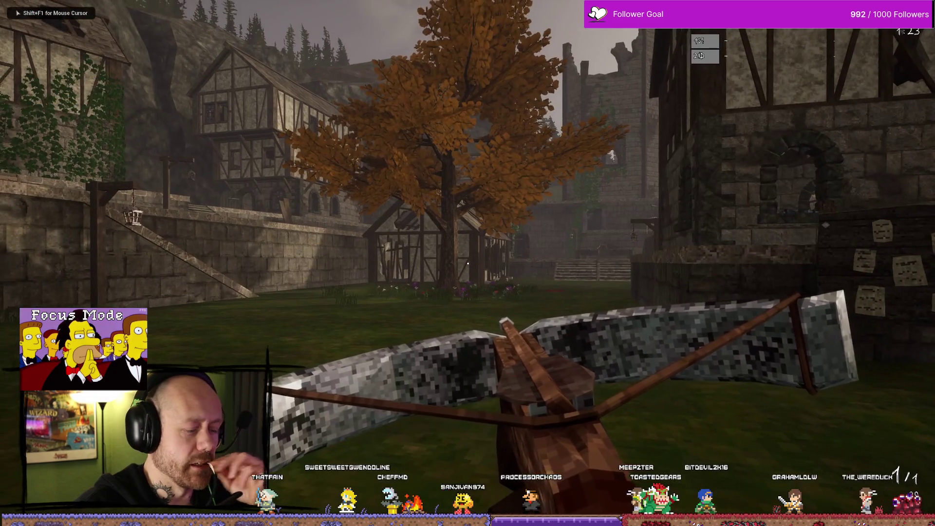
{"action": "key", "text": "Escape"}
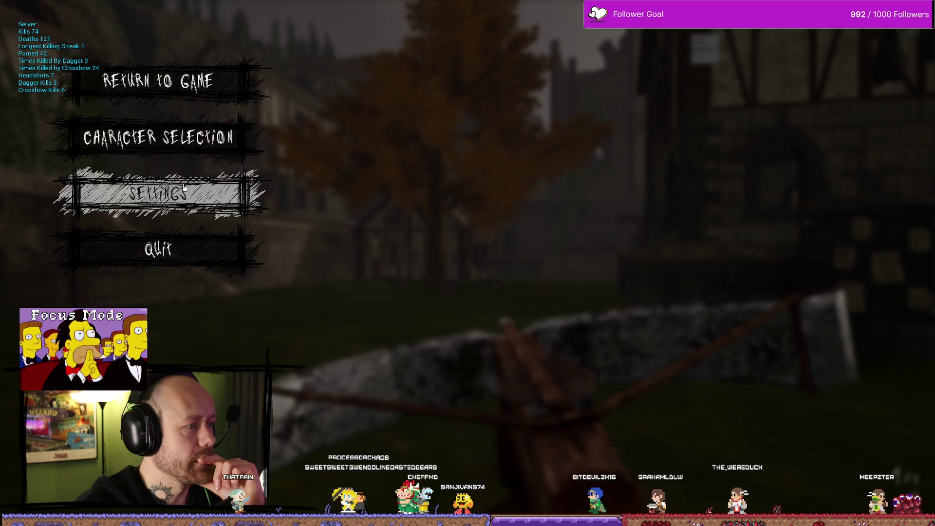
{"action": "key", "text": "Down"}
{"action": "key", "text": "Up"}
{"action": "key", "text": "Up"}
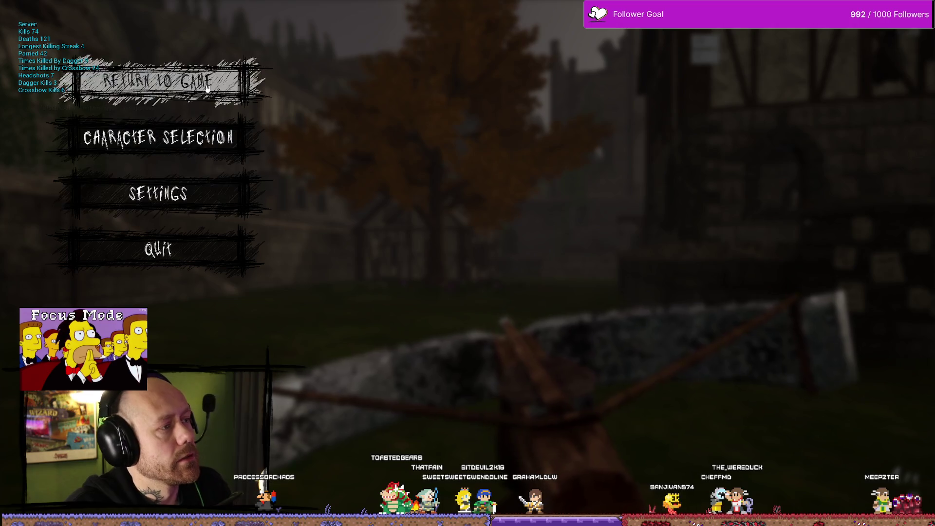
{"action": "left_click", "coordinate": [158, 81]}
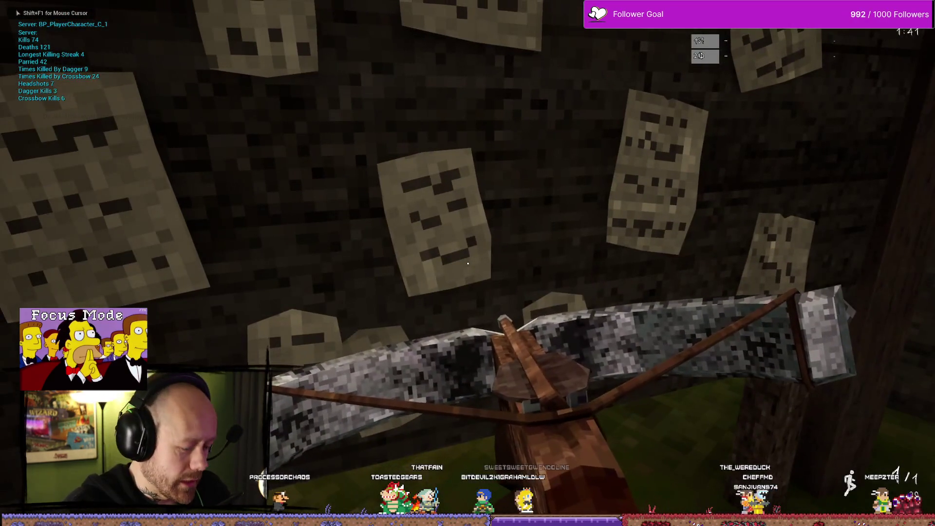
{"action": "key", "text": "Escape"}
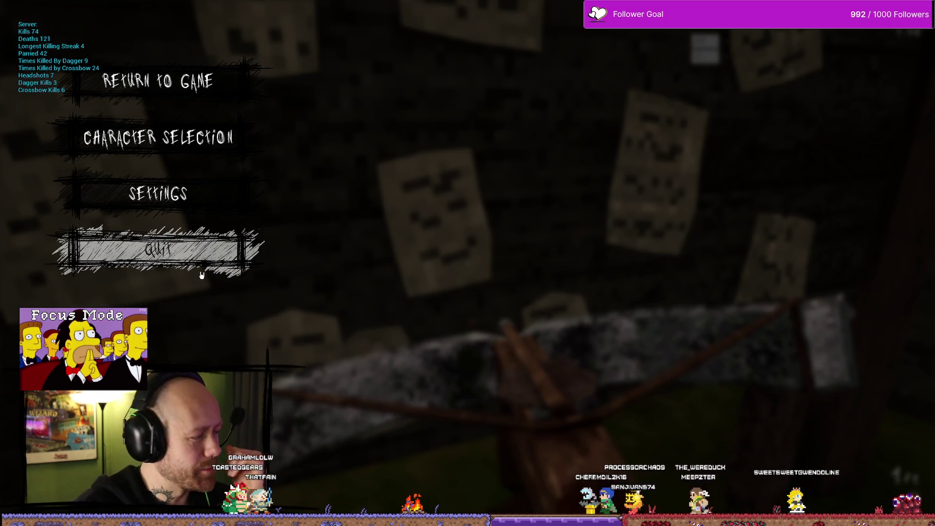
{"action": "left_click", "coordinate": [161, 81]}
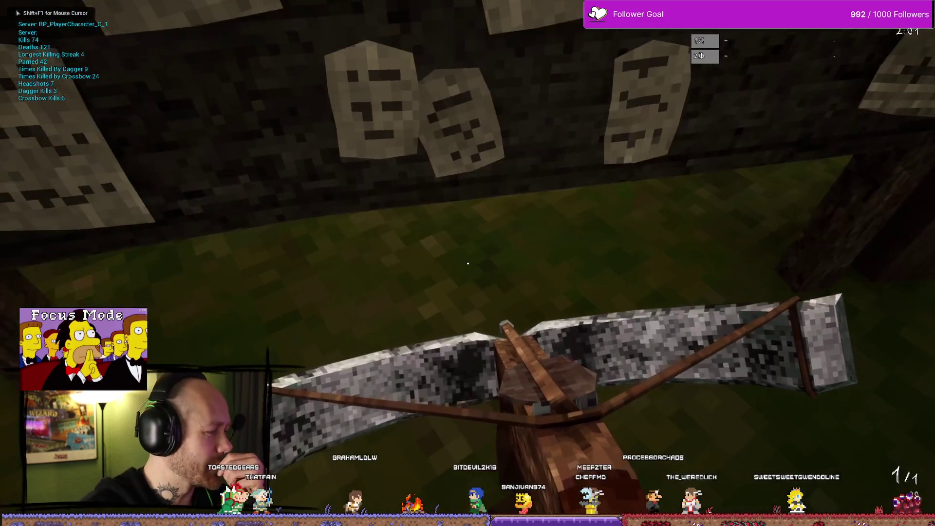
{"action": "key", "text": "r"}
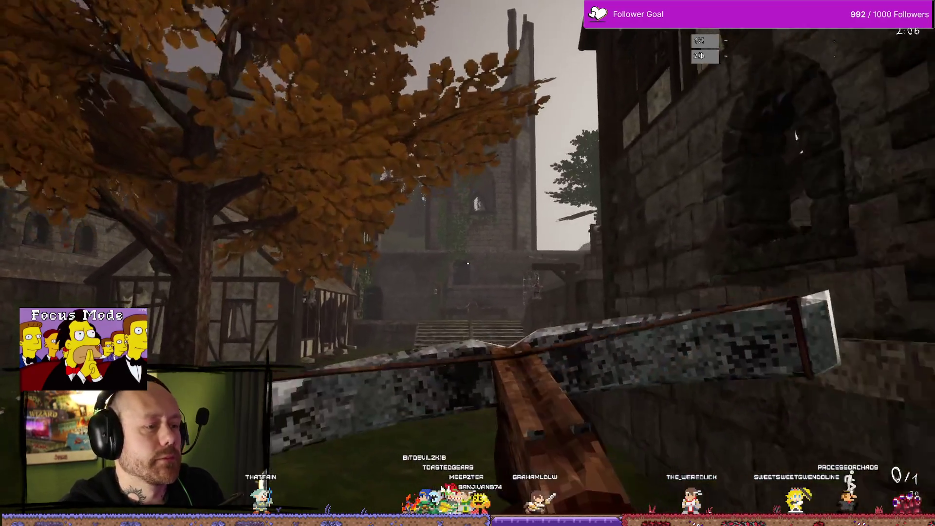
{"action": "left_click", "coordinate": [468, 263]}
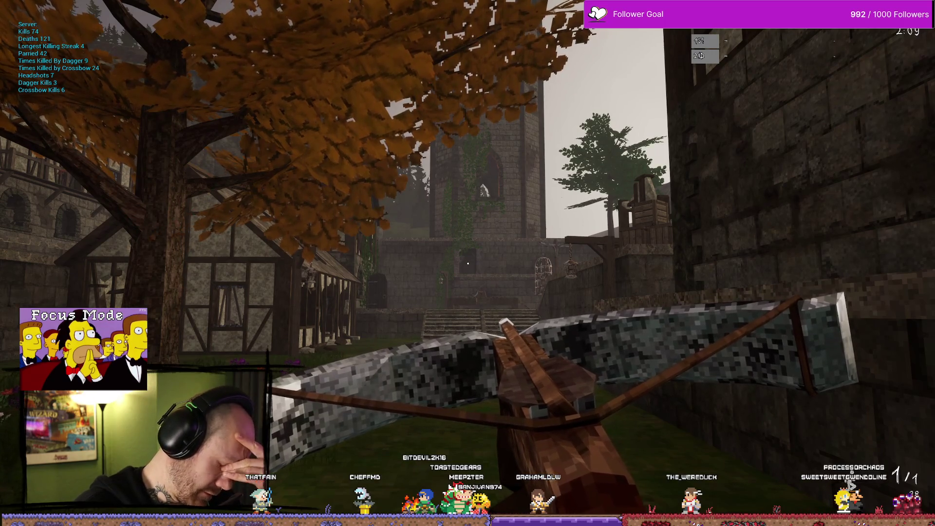
{"action": "key", "text": "Escape"}
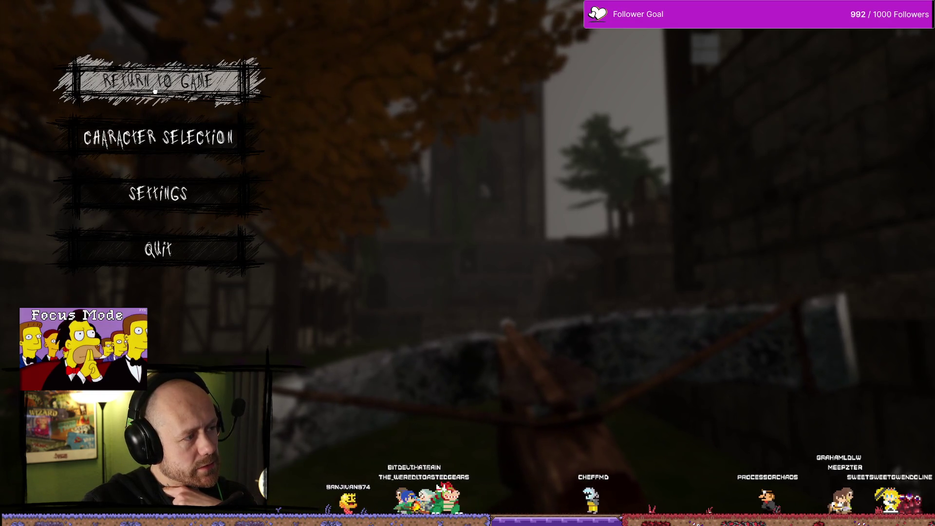
Quit the match and deploy into a new Singleplayer match with the crossbow.
{"action": "left_click", "coordinate": [158, 249]}
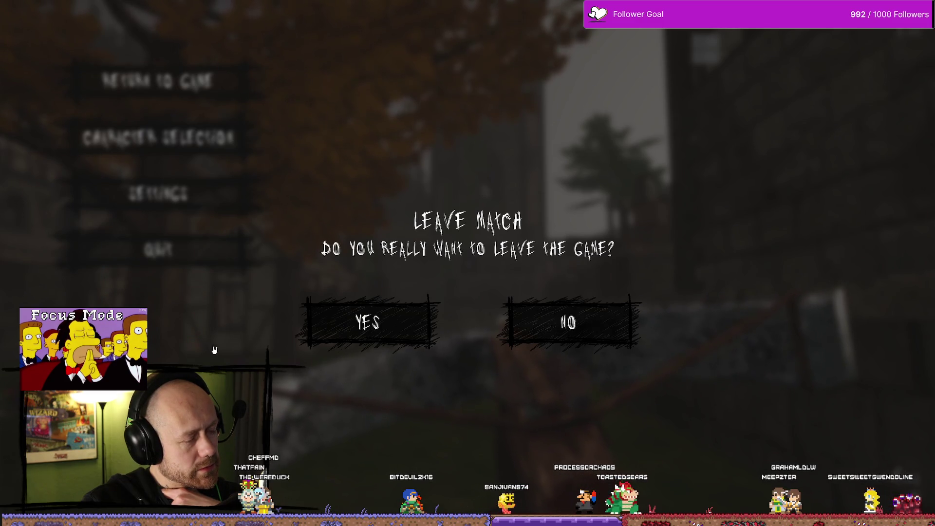
{"action": "left_click", "coordinate": [378, 316]}
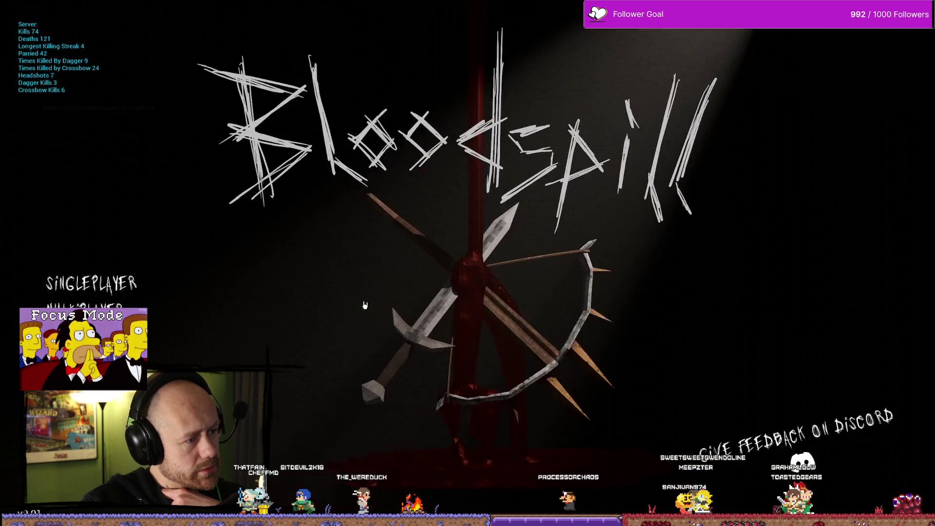
{"action": "left_click", "coordinate": [120, 284]}
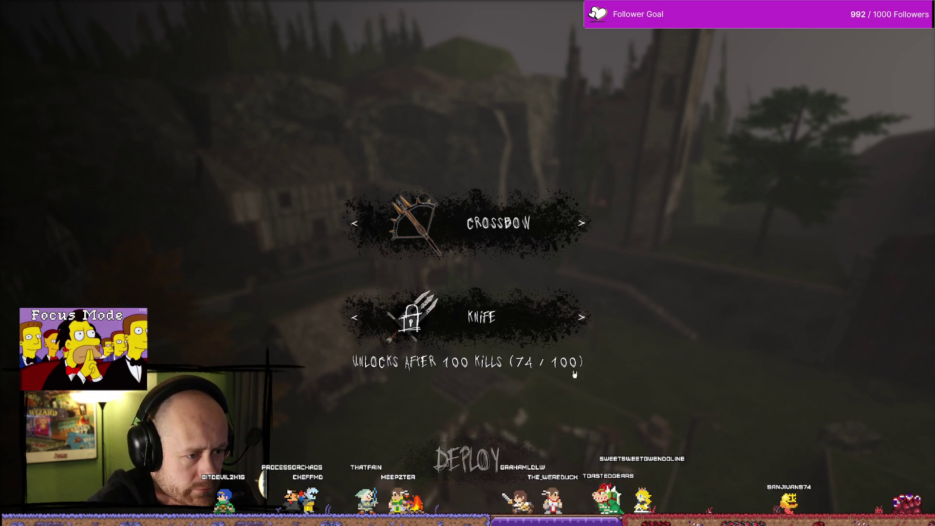
{"action": "left_click", "coordinate": [531, 436]}
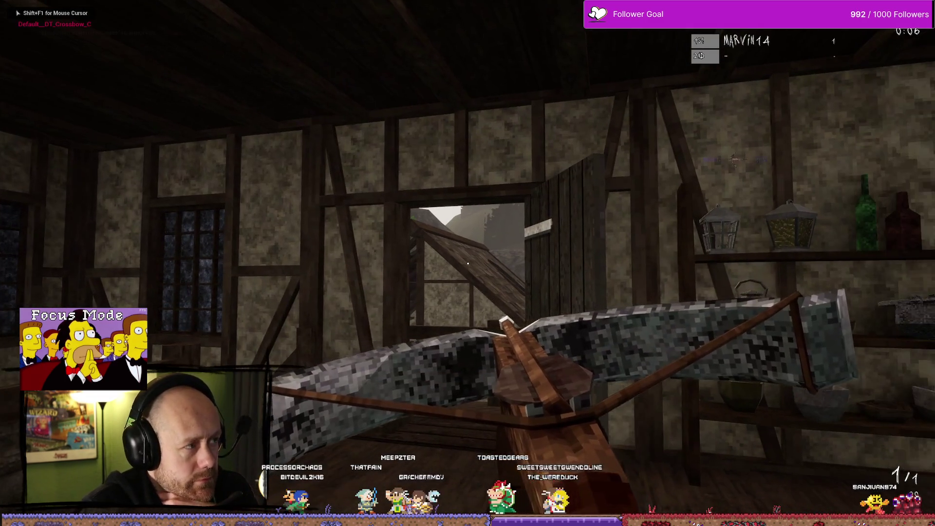
Pause the new match and quit it again, confirming the leave.
{"action": "key", "text": "Escape"}
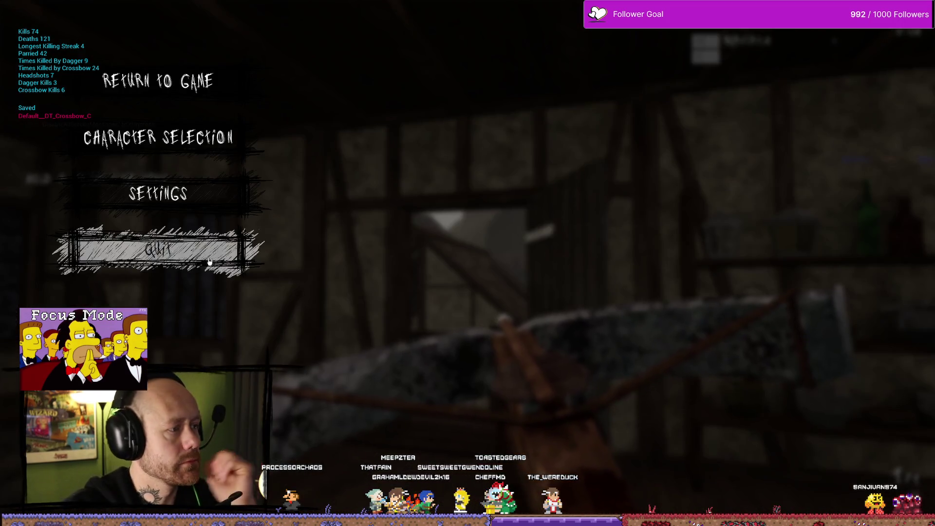
{"action": "left_click", "coordinate": [159, 250]}
{"action": "left_click", "coordinate": [335, 319]}
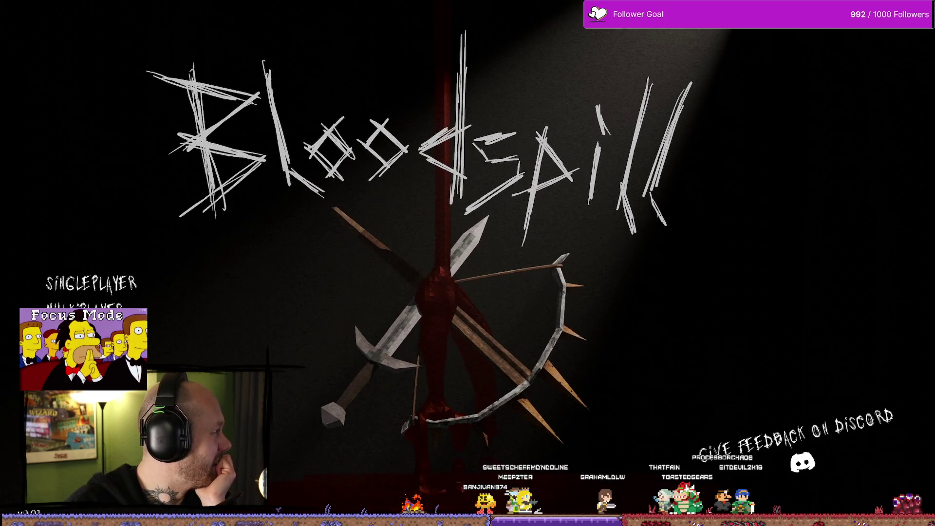
Bring the browser with image results forward and drag its window aside.
{"action": "key", "text": "alt+Tab"}
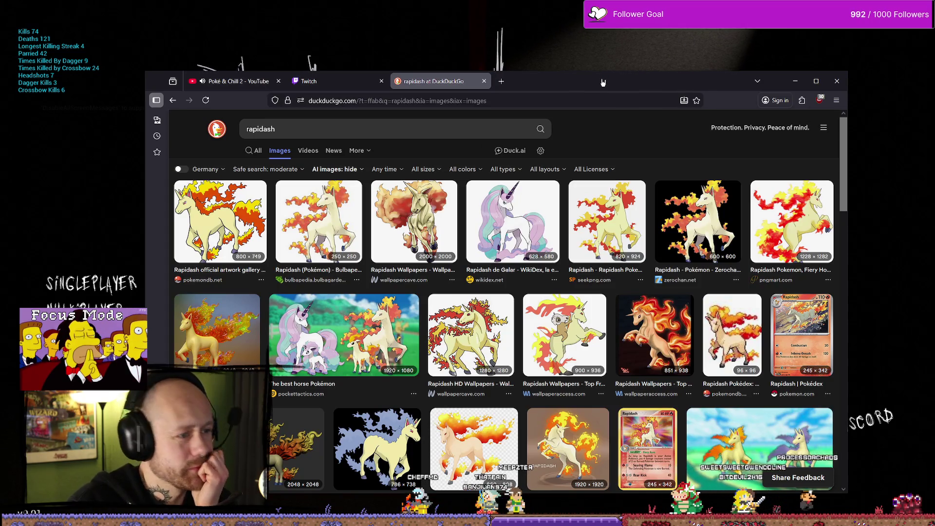
{"action": "left_click_drag", "start_coordinate": [620, 81], "coordinate": [353, 73]}
Return to the Corviknight Pokédex page, skim its Pokédex data, and open a new tab.
{"action": "key", "text": "alt+Tab"}
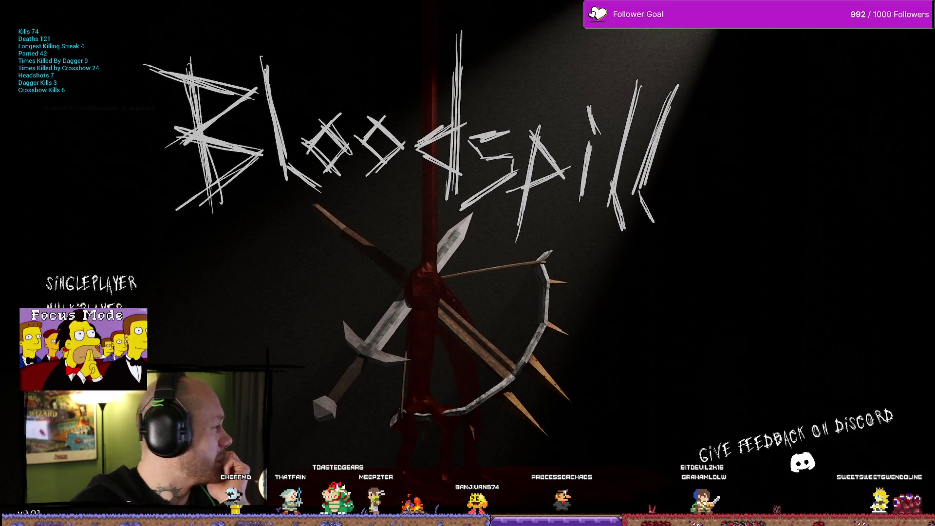
{"action": "key", "text": "alt+Tab"}
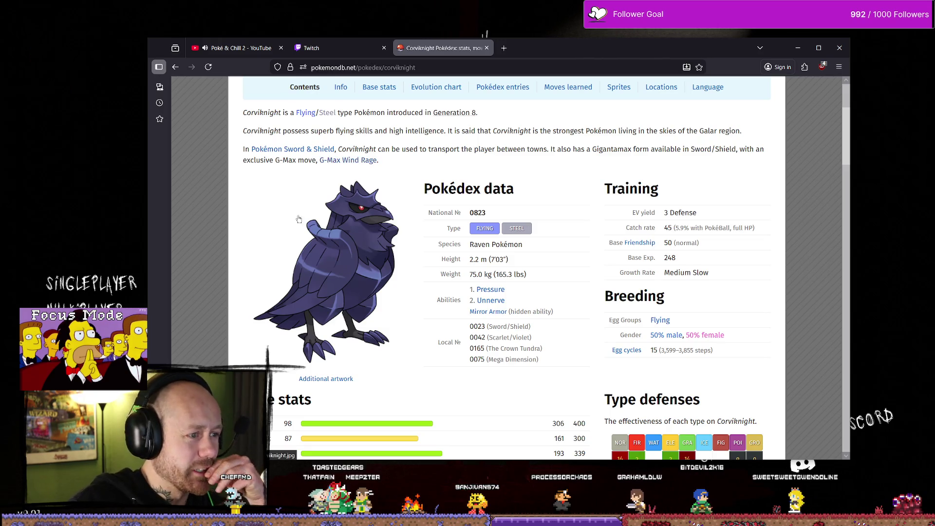
{"action": "scroll", "coordinate": [360, 298], "scroll_direction": "down", "scroll_amount": 3}
{"action": "scroll", "coordinate": [379, 273], "scroll_direction": "up", "scroll_amount": 3}
{"action": "scroll", "coordinate": [394, 250], "scroll_direction": "down", "scroll_amount": 1}
{"action": "scroll", "coordinate": [394, 250], "scroll_direction": "down", "scroll_amount": 7}
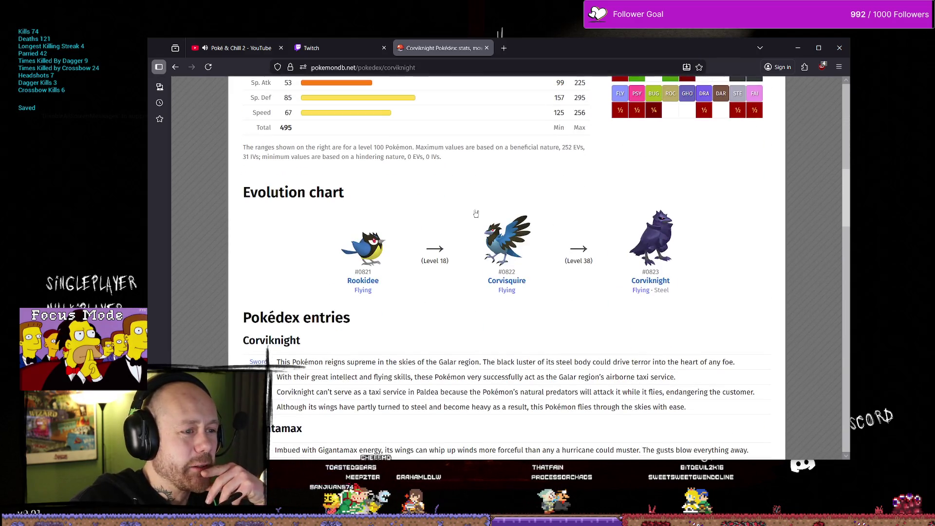
{"action": "scroll", "coordinate": [646, 249], "scroll_direction": "up", "scroll_amount": 7}
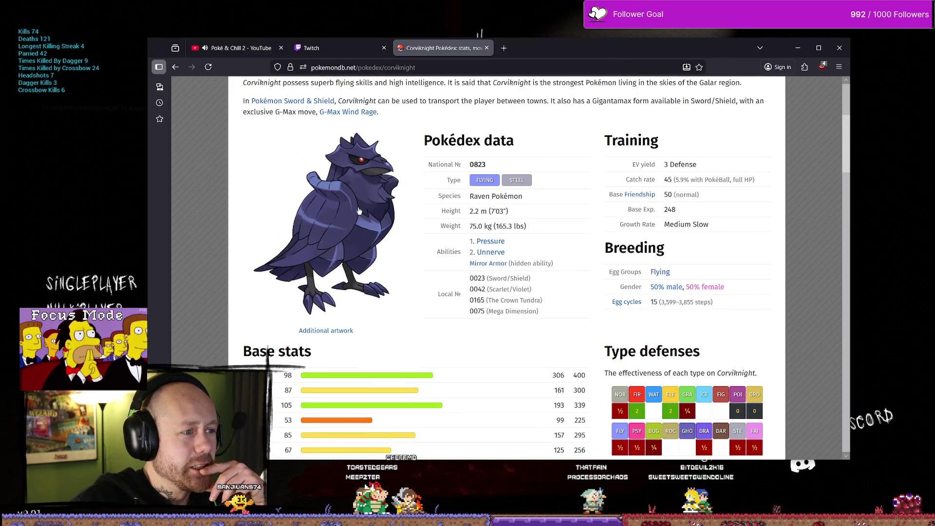
{"action": "left_click", "coordinate": [504, 48]}
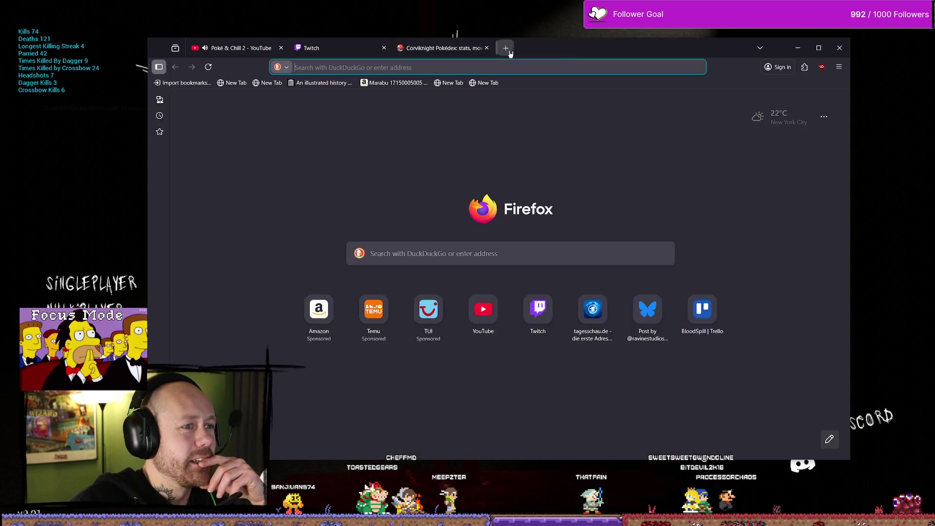
Go to YouTube and search for 'cobblemon corviknight'.
{"action": "type", "text": "youtube.com"}
{"action": "key", "text": "Return"}
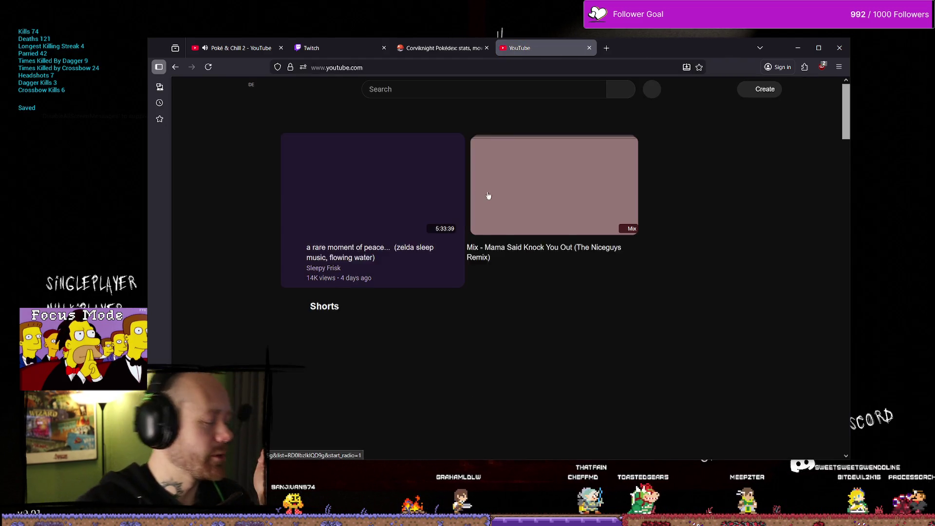
{"action": "left_click", "coordinate": [478, 89]}
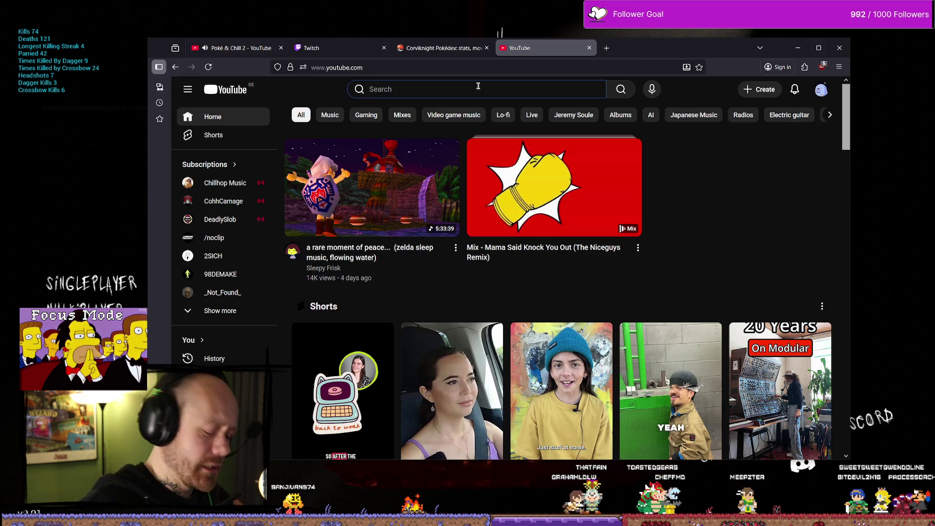
{"action": "type", "text": "c"}
{"action": "key", "text": "BackSpace"}
{"action": "type", "text": "cobblem"}
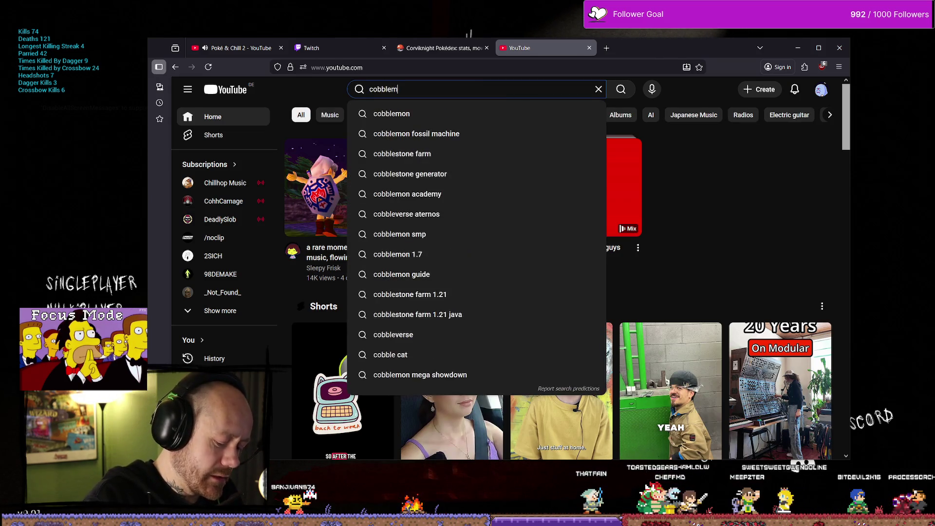
{"action": "type", "text": "on corvi"}
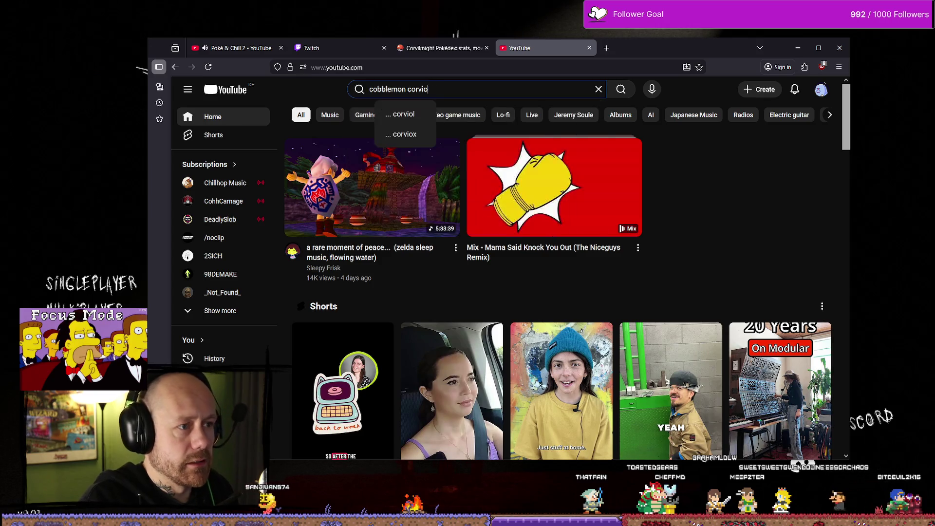
{"action": "key", "text": "Down"}
{"action": "key", "text": "Return"}
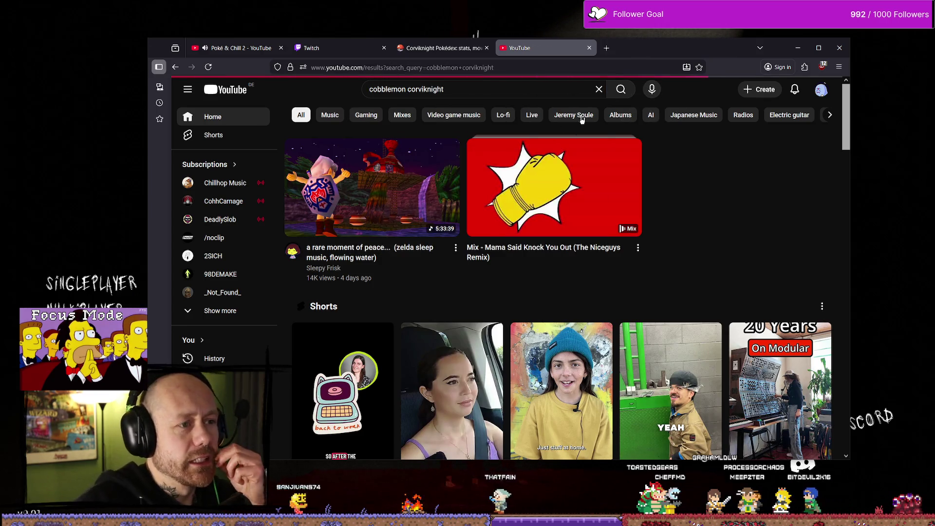
Open the 'MY First LEVEL 40' video and skip ahead to about 10:04.
{"action": "scroll", "coordinate": [541, 161], "scroll_direction": "down", "scroll_amount": 3}
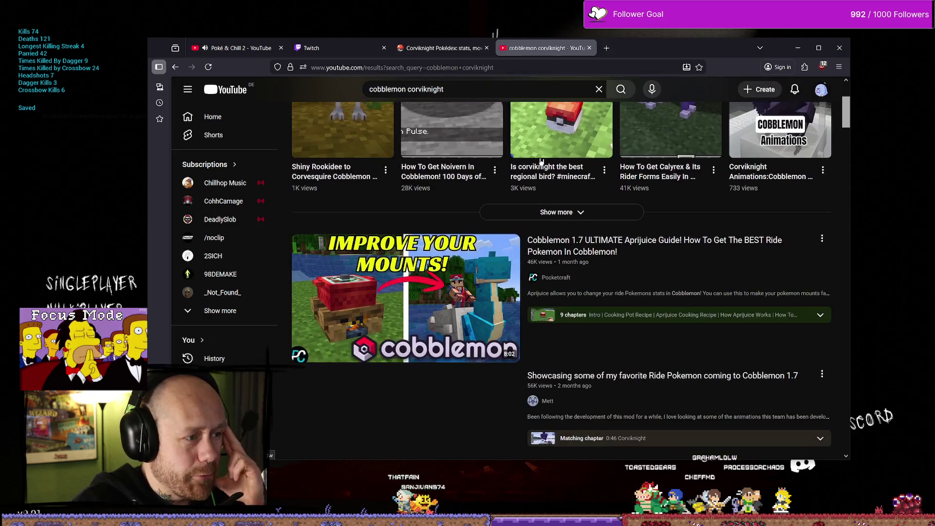
{"action": "scroll", "coordinate": [541, 161], "scroll_direction": "down", "scroll_amount": 5}
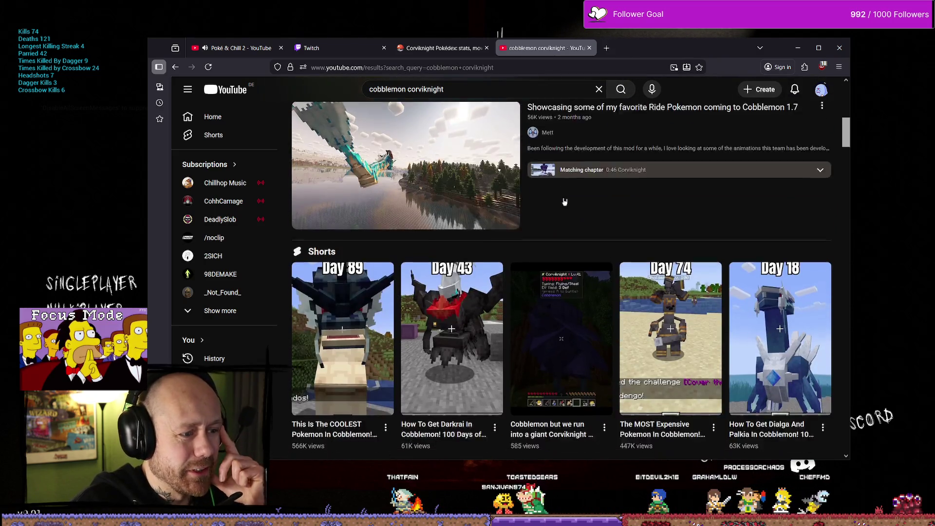
{"action": "scroll", "coordinate": [564, 202], "scroll_direction": "down", "scroll_amount": 7}
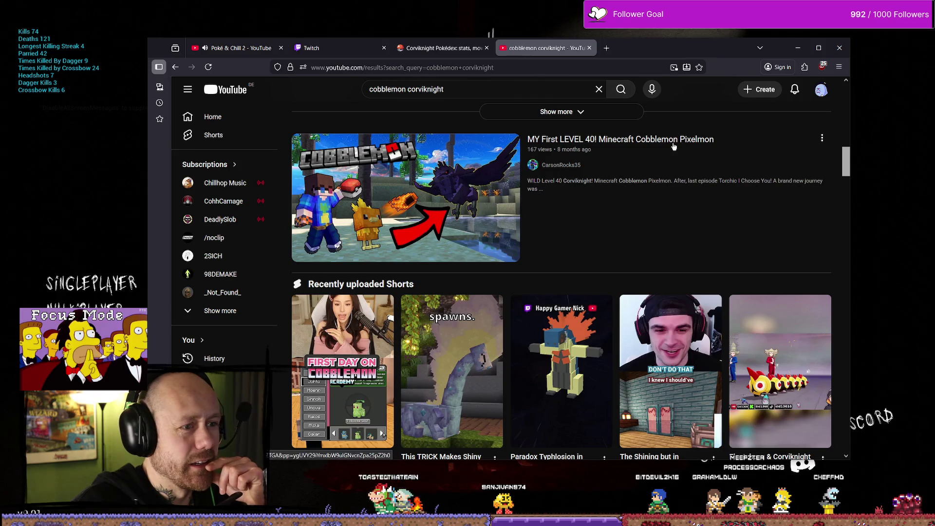
{"action": "left_click", "coordinate": [674, 144]}
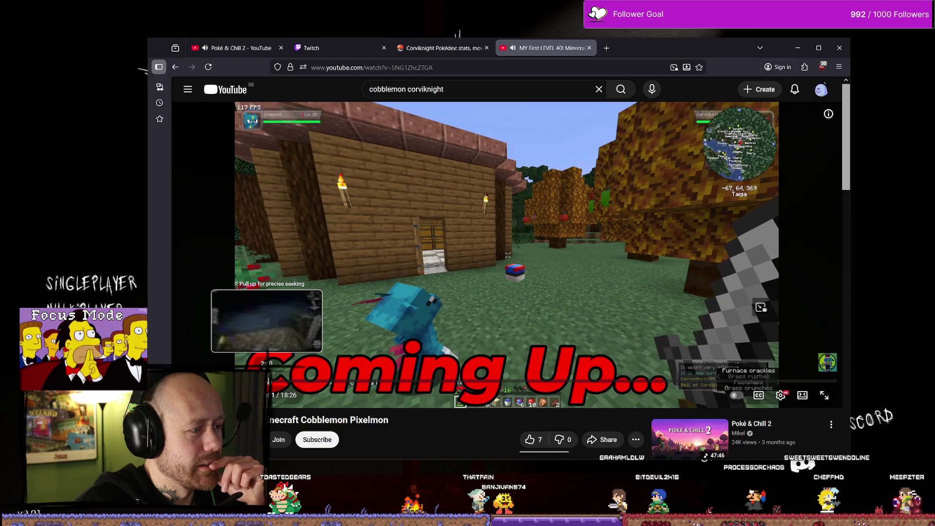
{"action": "mouse_move", "coordinate": [445, 382]}
{"action": "left_mouse_down"}
{"action": "mouse_move", "coordinate": [571, 383]}
{"action": "mouse_move", "coordinate": [557, 383]}
{"action": "left_mouse_up"}
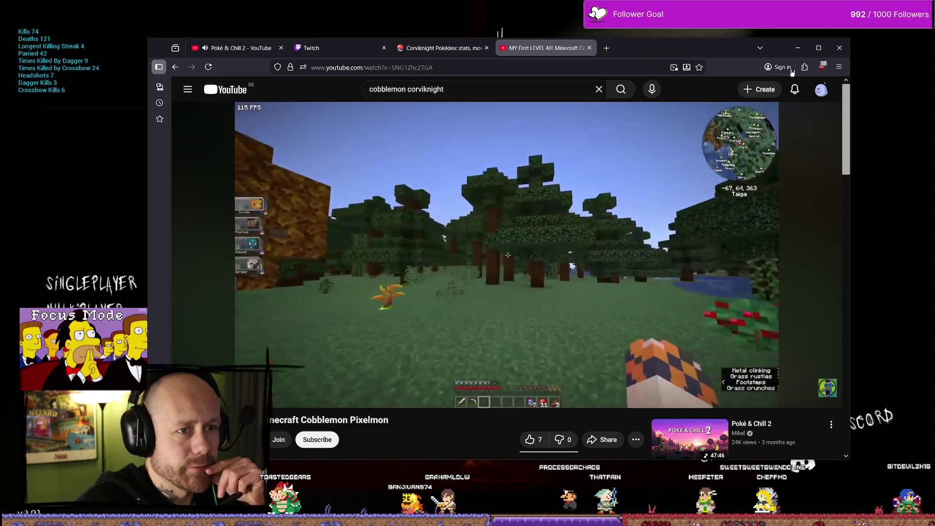
Close the video tab, minimize Firefox, then restore it on the Corviknight page.
{"action": "key", "text": "ctrl+w"}
{"action": "left_click", "coordinate": [796, 48]}
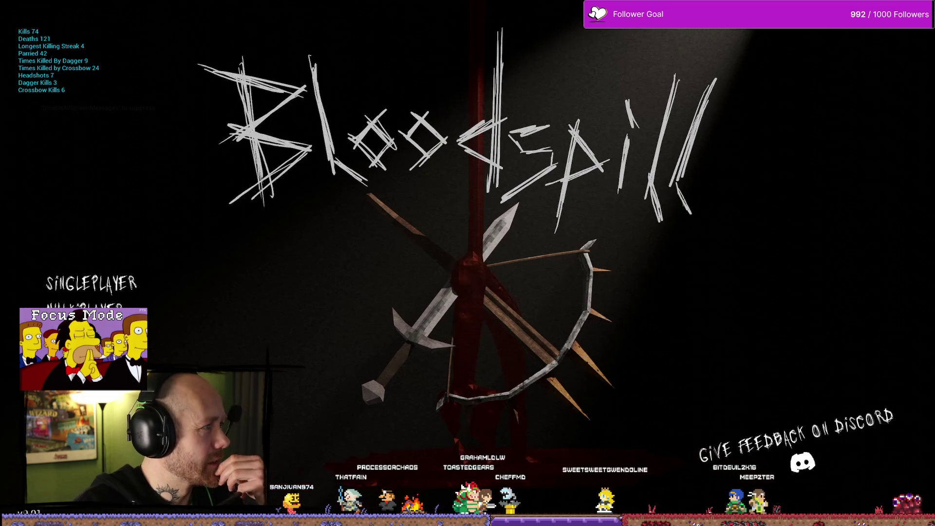
{"action": "key", "text": "alt+Tab"}
{"action": "scroll", "coordinate": [495, 132], "scroll_direction": "up", "scroll_amount": 4}
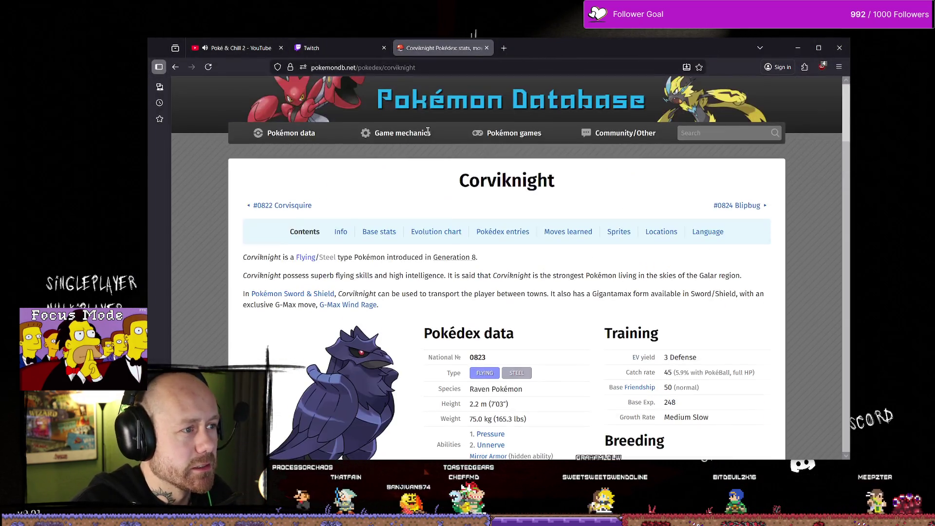
Search DuckDuckGo for 'Corviknight cobblemon' in a new Firefox tab.
{"action": "mouse_move", "coordinate": [450, 160]}
{"action": "left_click_drag", "start_coordinate": [465, 180], "coordinate": [555, 181]}
{"action": "key", "text": "ctrl+c"}
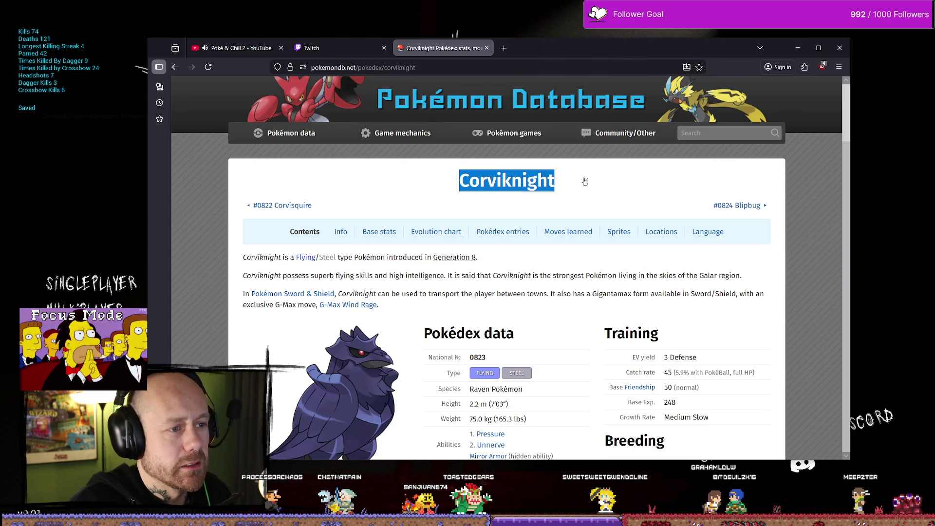
{"action": "left_click", "coordinate": [504, 48]}
{"action": "key", "text": "ctrl+v"}
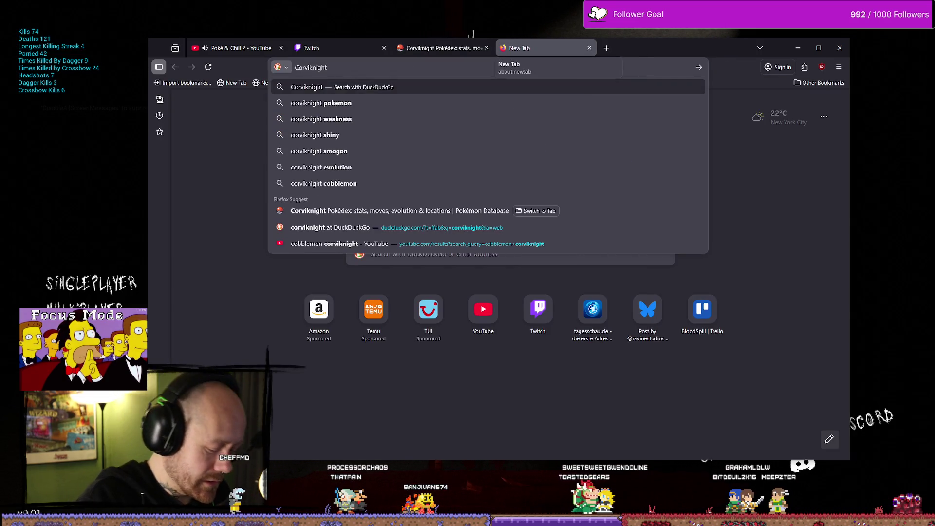
{"action": "type", "text": "obble"}
{"action": "key", "text": "Return"}
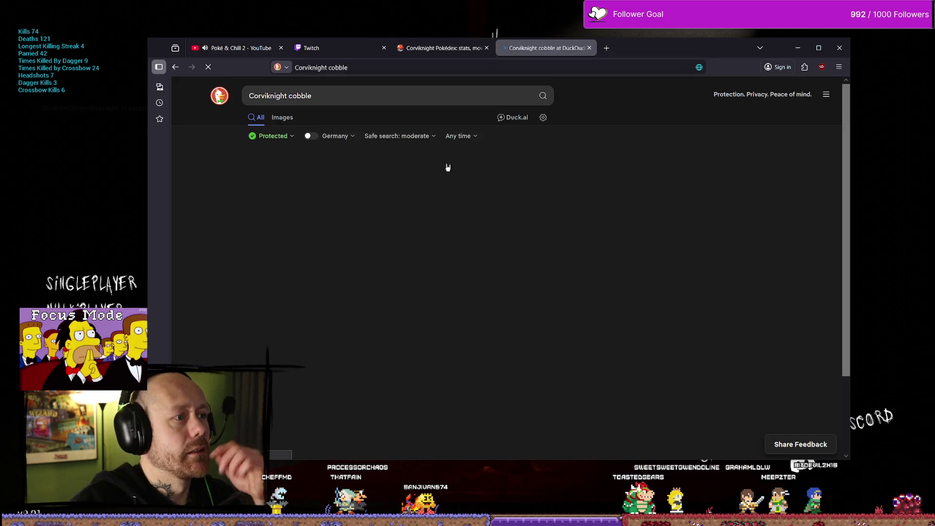
{"action": "left_click", "coordinate": [366, 96]}
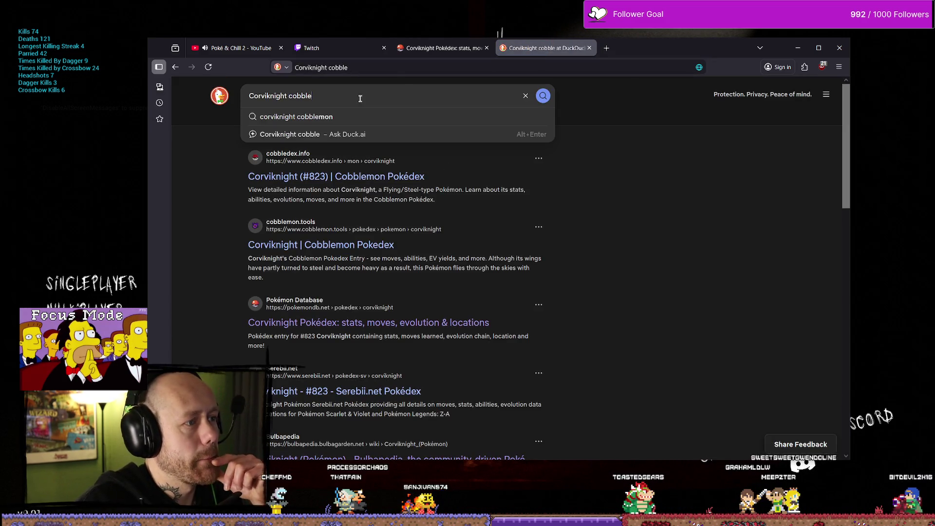
{"action": "key", "text": "Return"}
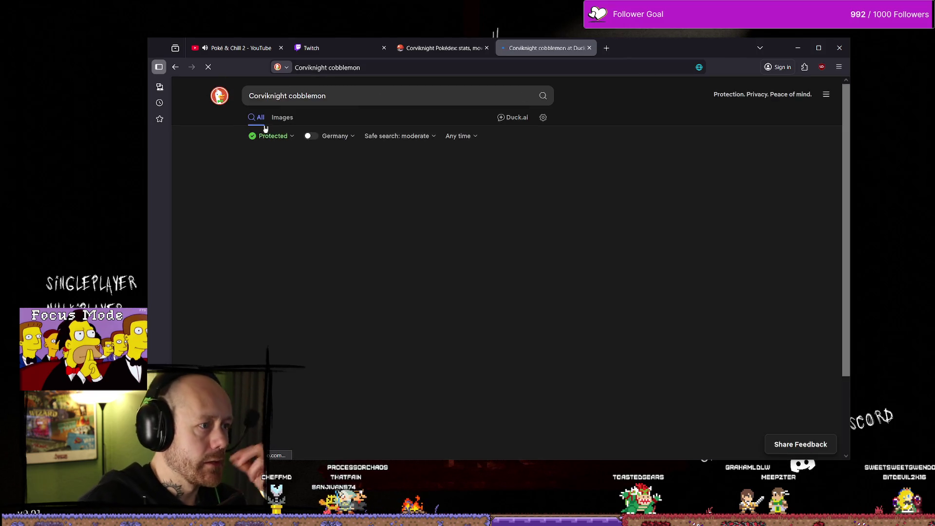
In the image results, preview the first result and the Cobblemon Pokedex image.
{"action": "left_click", "coordinate": [283, 117]}
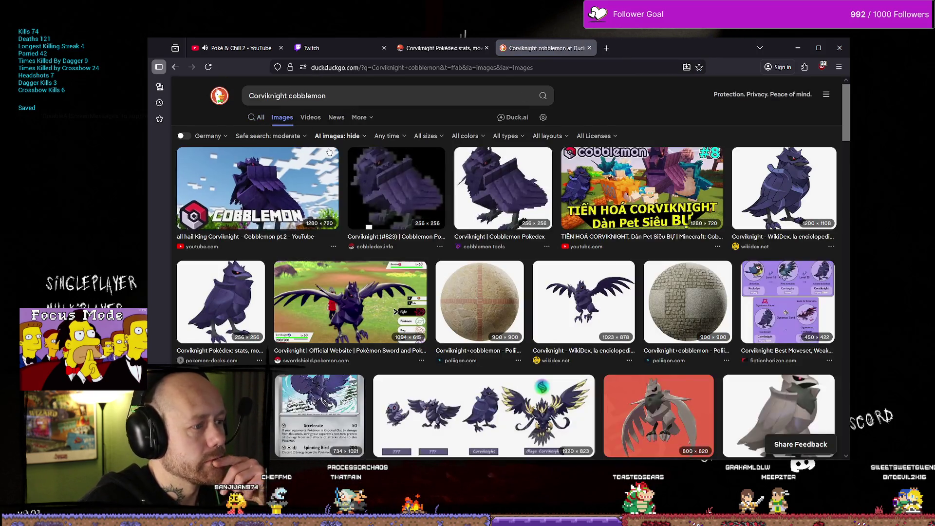
{"action": "left_click", "coordinate": [549, 211]}
{"action": "scroll", "coordinate": [421, 367], "scroll_direction": "down", "scroll_amount": 1}
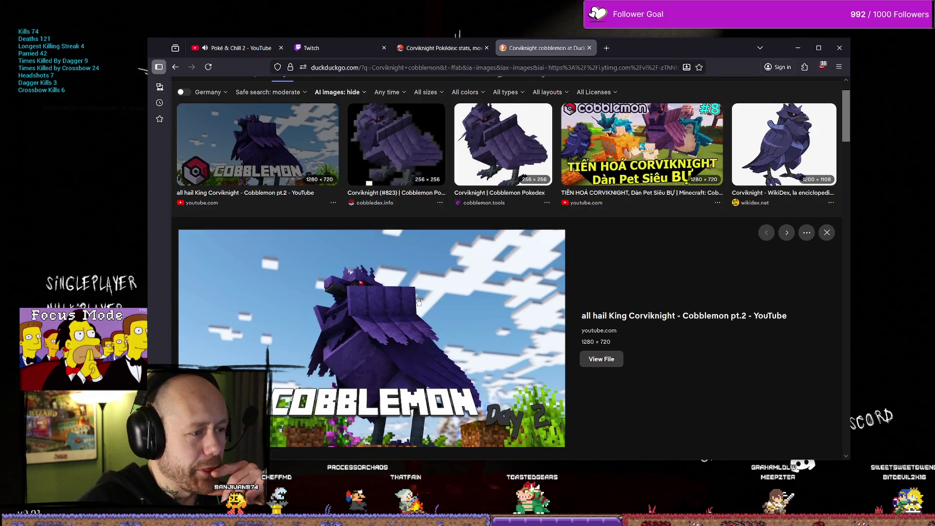
{"action": "scroll", "coordinate": [419, 302], "scroll_direction": "down", "scroll_amount": 2}
{"action": "scroll", "coordinate": [463, 243], "scroll_direction": "up", "scroll_amount": 3}
{"action": "scroll", "coordinate": [501, 204], "scroll_direction": "down", "scroll_amount": 1}
{"action": "left_click", "coordinate": [507, 156]}
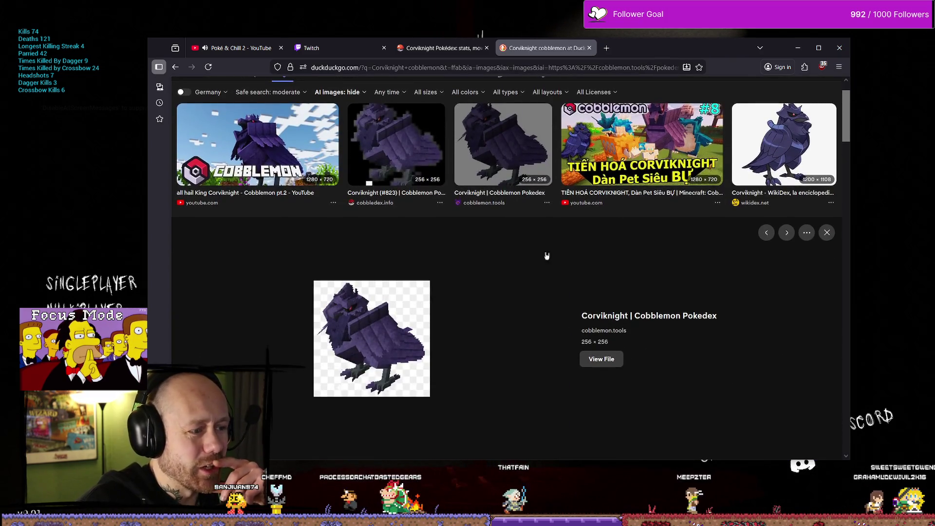
{"action": "scroll", "coordinate": [546, 256], "scroll_direction": "down", "scroll_amount": 5}
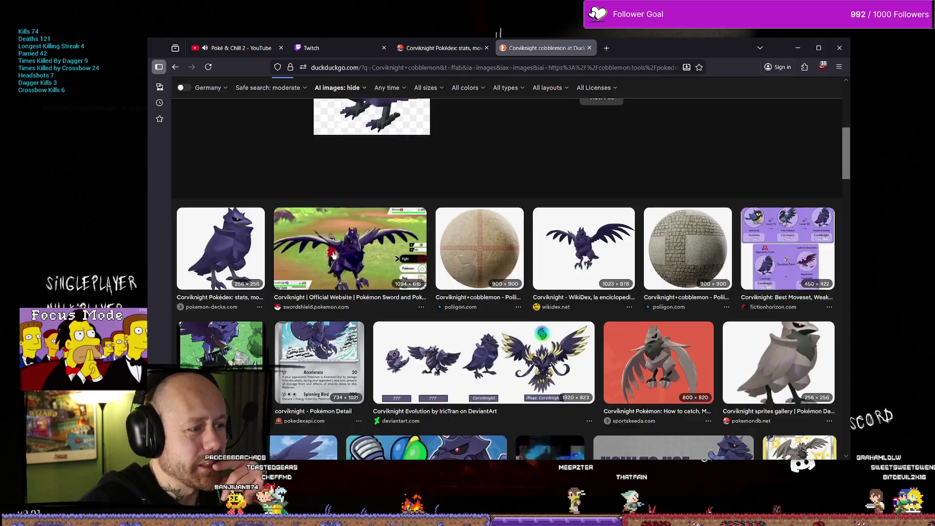
{"action": "scroll", "coordinate": [334, 254], "scroll_direction": "down", "scroll_amount": 2}
{"action": "scroll", "coordinate": [671, 261], "scroll_direction": "down", "scroll_amount": 2}
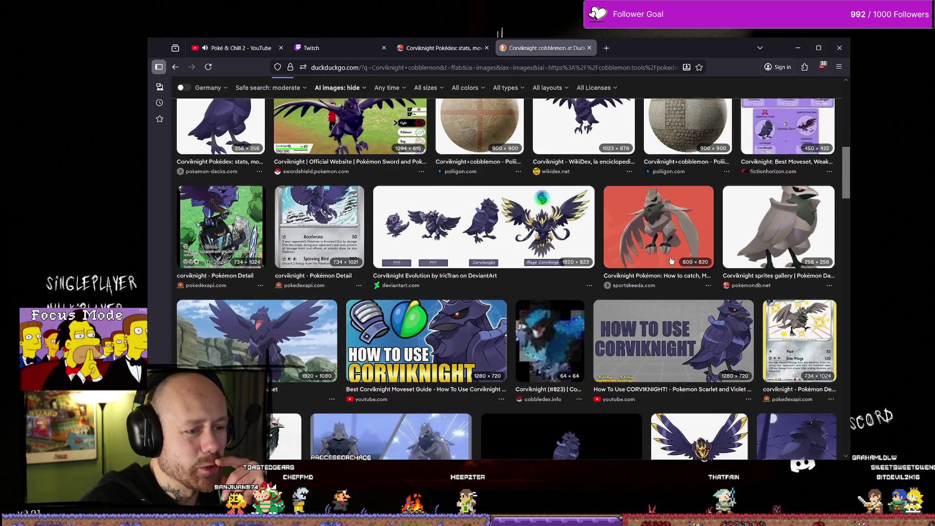
{"action": "scroll", "coordinate": [671, 260], "scroll_direction": "down", "scroll_amount": 2}
{"action": "scroll", "coordinate": [521, 263], "scroll_direction": "down", "scroll_amount": 4}
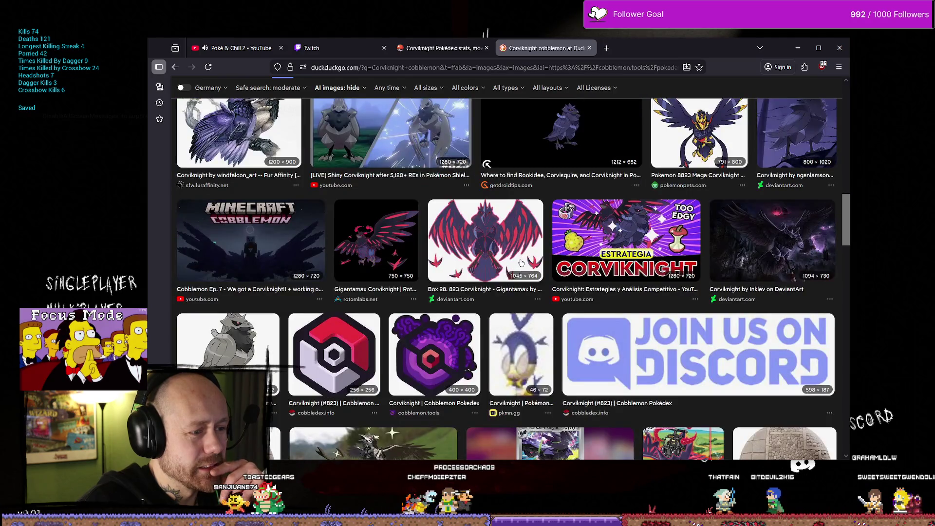
{"action": "scroll", "coordinate": [521, 263], "scroll_direction": "down", "scroll_amount": 4}
{"action": "scroll", "coordinate": [521, 263], "scroll_direction": "up", "scroll_amount": 4}
Preview the Minecraft Cobblemon and Amethio Corviknight images, then return to the game and stop it.
{"action": "left_click", "coordinate": [250, 185]}
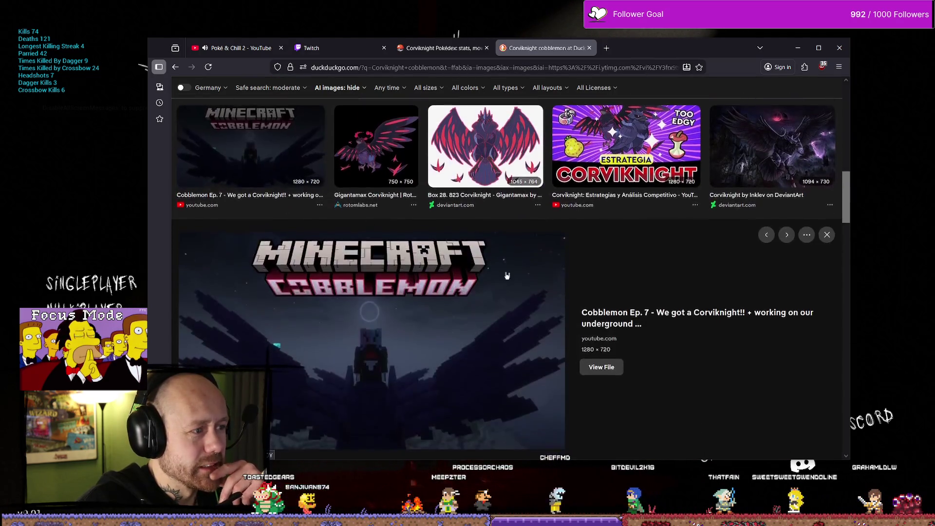
{"action": "scroll", "coordinate": [307, 290], "scroll_direction": "down", "scroll_amount": 2}
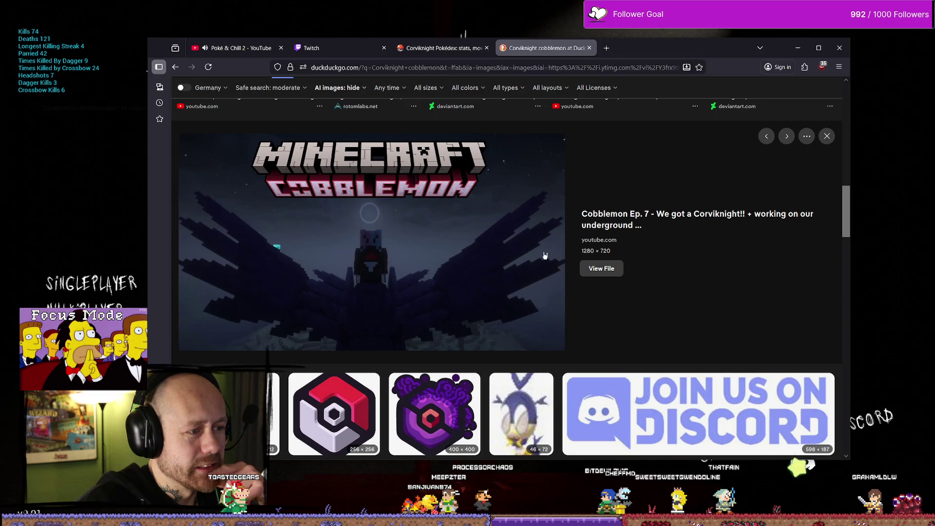
{"action": "scroll", "coordinate": [545, 255], "scroll_direction": "down", "scroll_amount": 15}
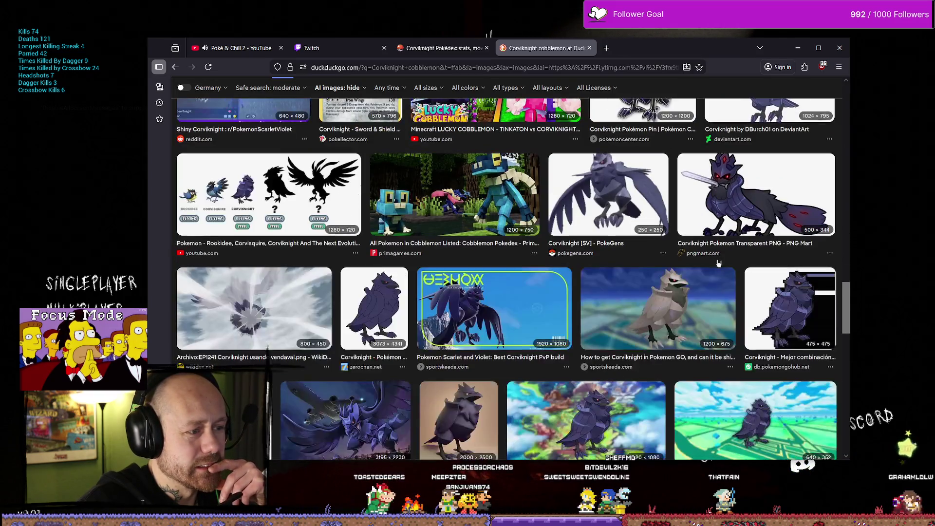
{"action": "scroll", "coordinate": [676, 320], "scroll_direction": "down", "scroll_amount": 4}
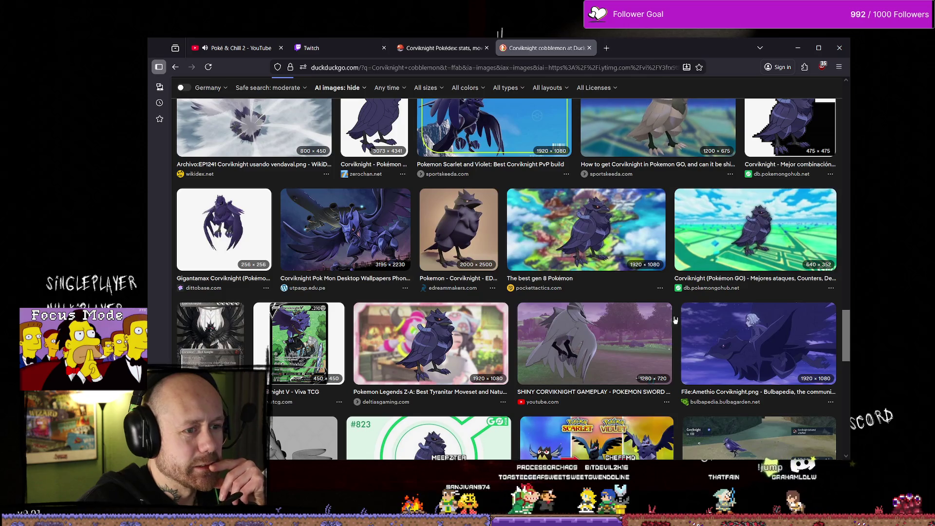
{"action": "left_click", "coordinate": [774, 365]}
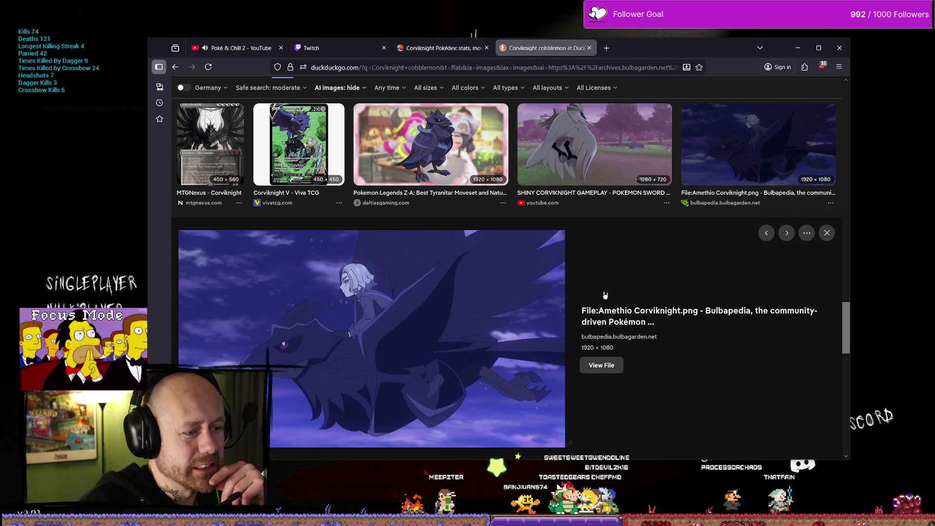
{"action": "scroll", "coordinate": [697, 243], "scroll_direction": "down", "scroll_amount": 15}
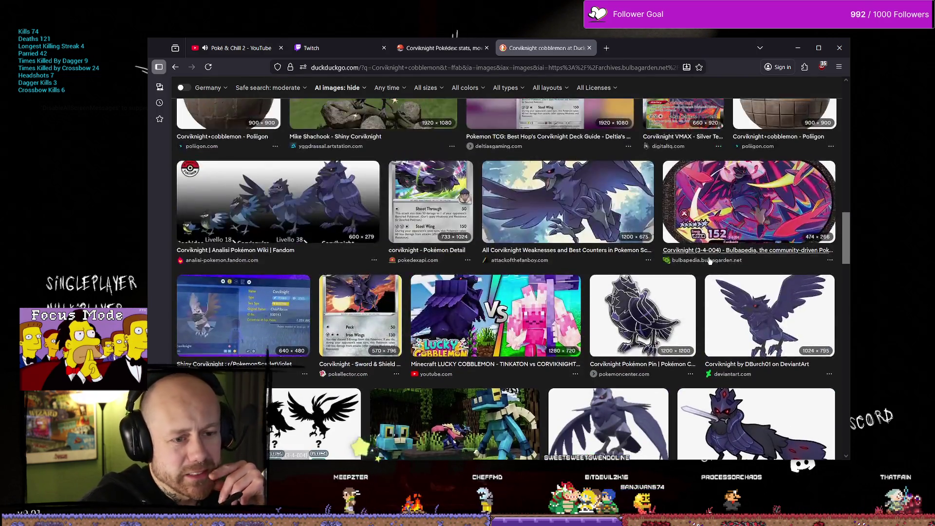
{"action": "key", "text": "alt+Tab"}
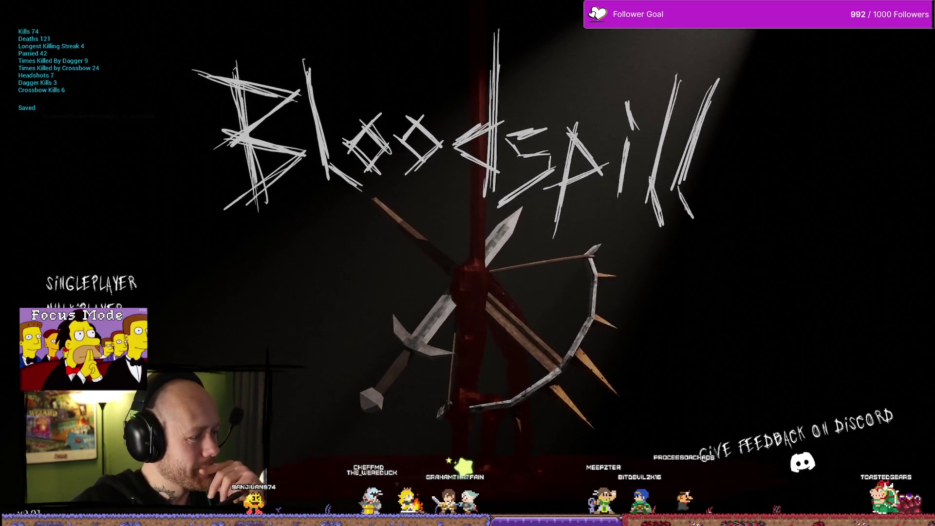
{"action": "key", "text": "Escape"}
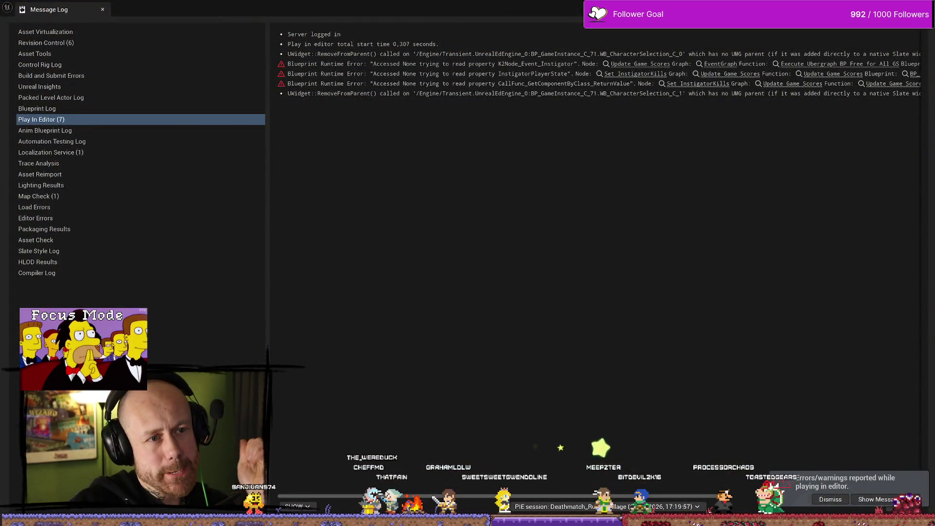
Dismiss the play-session error log and open the WB_InGameMenu widget for editing.
{"action": "key", "text": "Escape"}
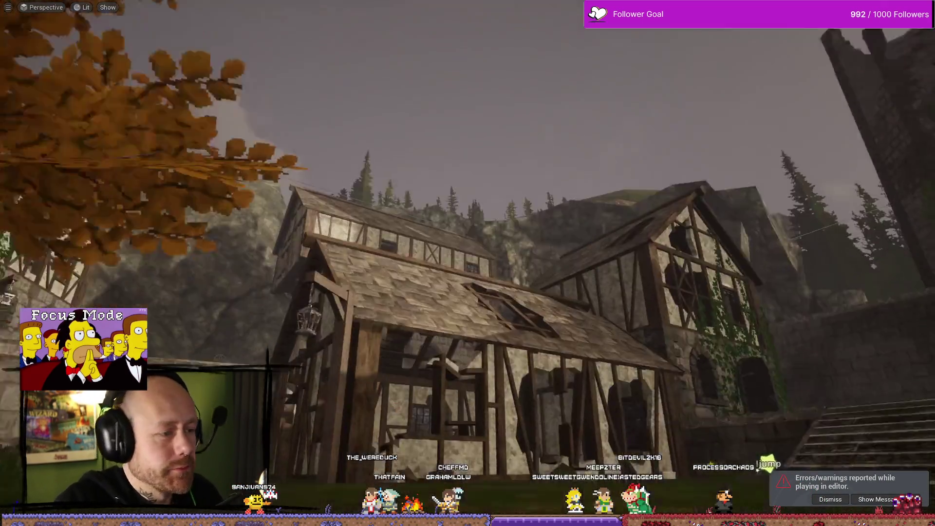
{"action": "left_click_drag", "start_coordinate": [468, 263], "coordinate": [501, 275]}
{"action": "key", "text": "ctrl+space"}
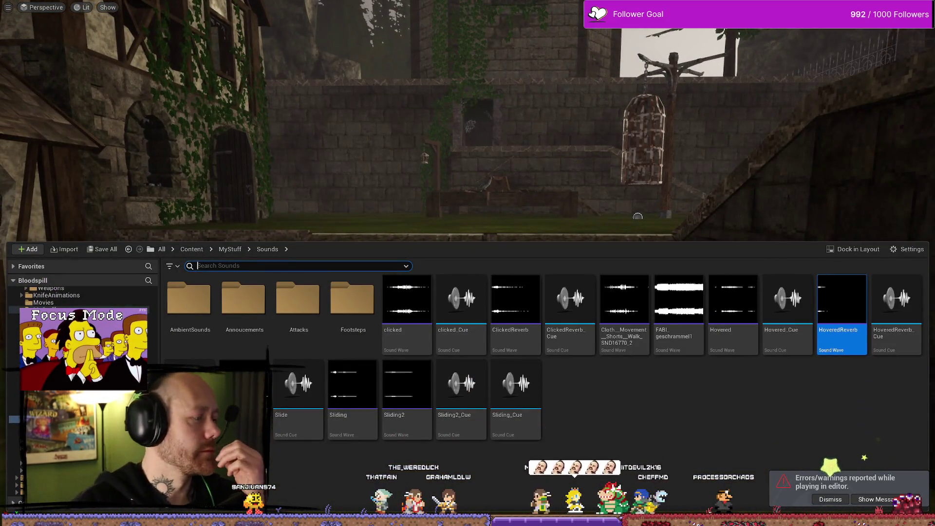
{"action": "key", "text": "alt+Tab"}
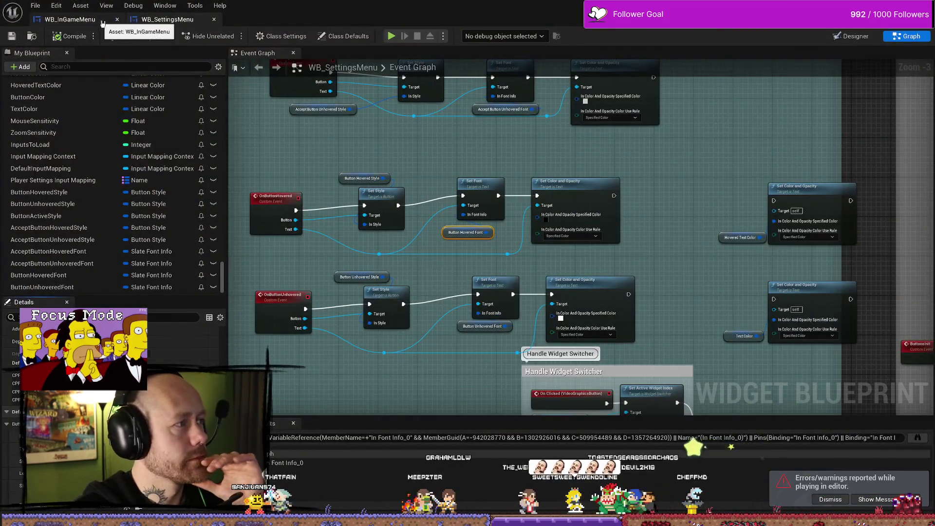
{"action": "left_click", "coordinate": [70, 19]}
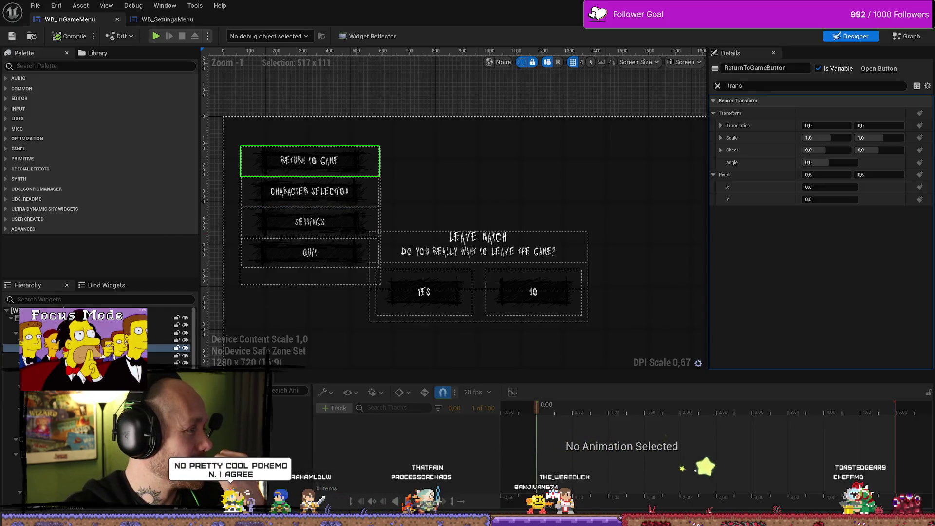
Snap the 'Click Me' button reference image to half the screen beside the Unreal editor.
{"action": "key", "text": "alt+Tab"}
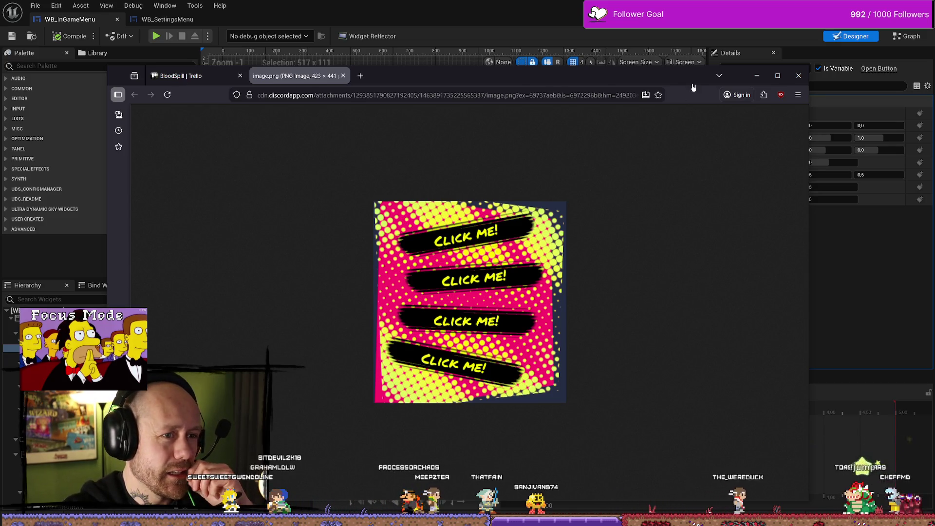
{"action": "key", "text": "super+Left"}
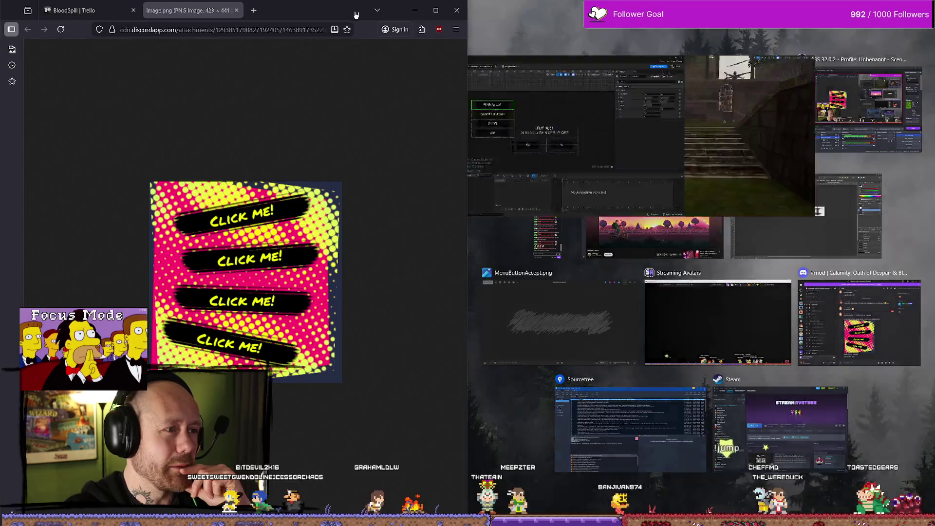
{"action": "key", "text": "alt+Tab"}
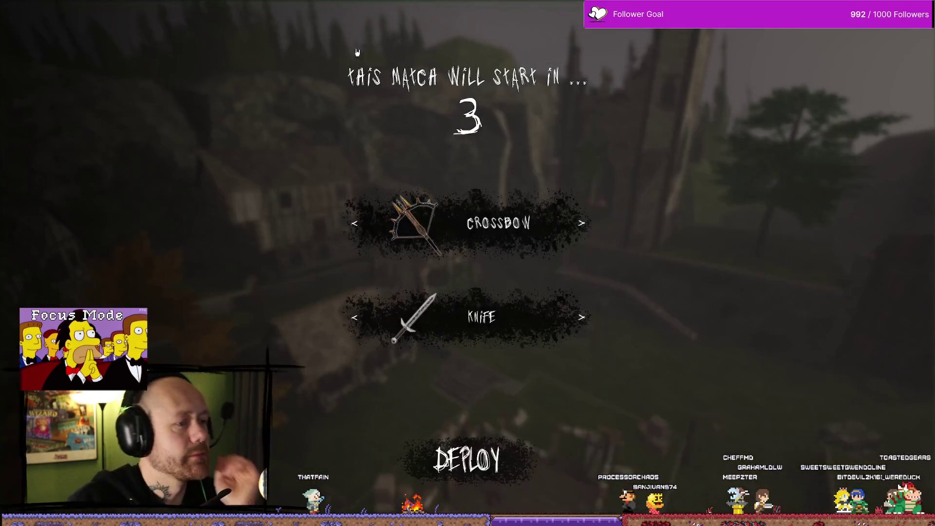
Cycle the second weapon slot back to the knife and deploy into the match.
{"action": "left_click", "coordinate": [594, 323]}
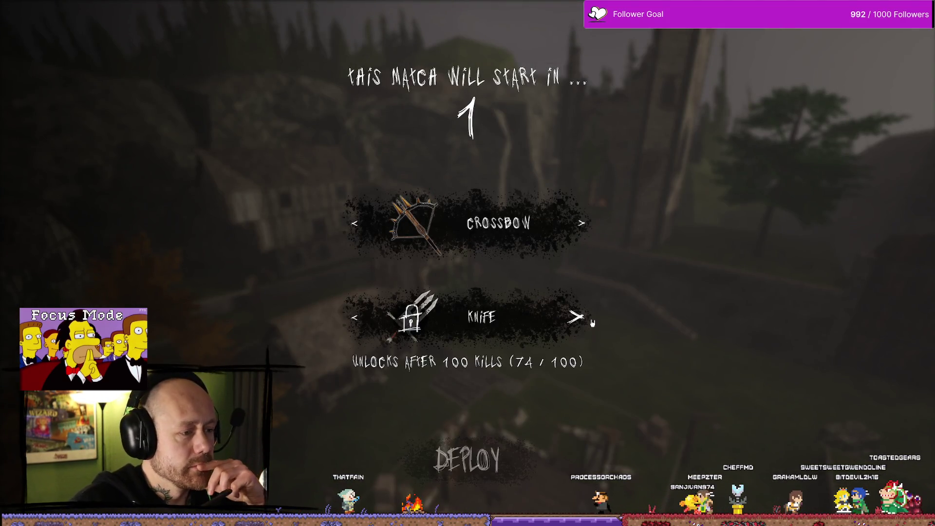
{"action": "left_click", "coordinate": [352, 323]}
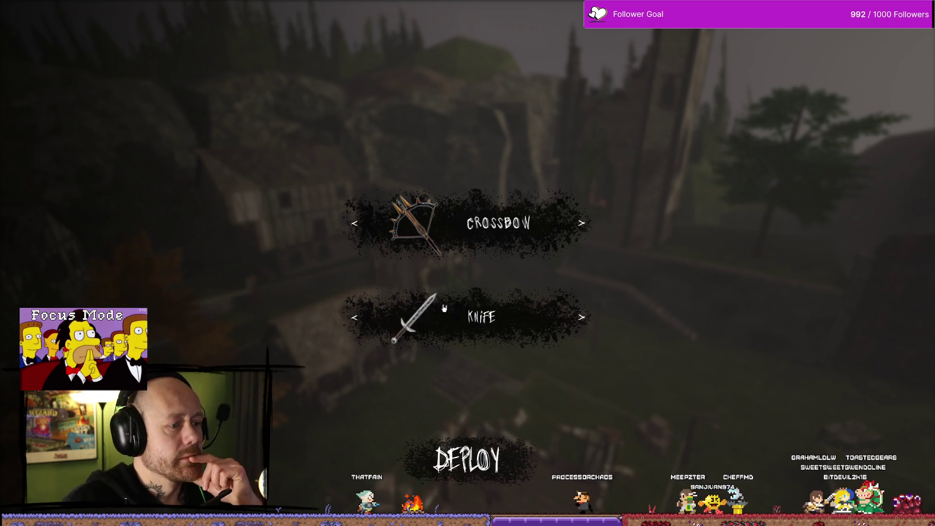
{"action": "left_click", "coordinate": [568, 324]}
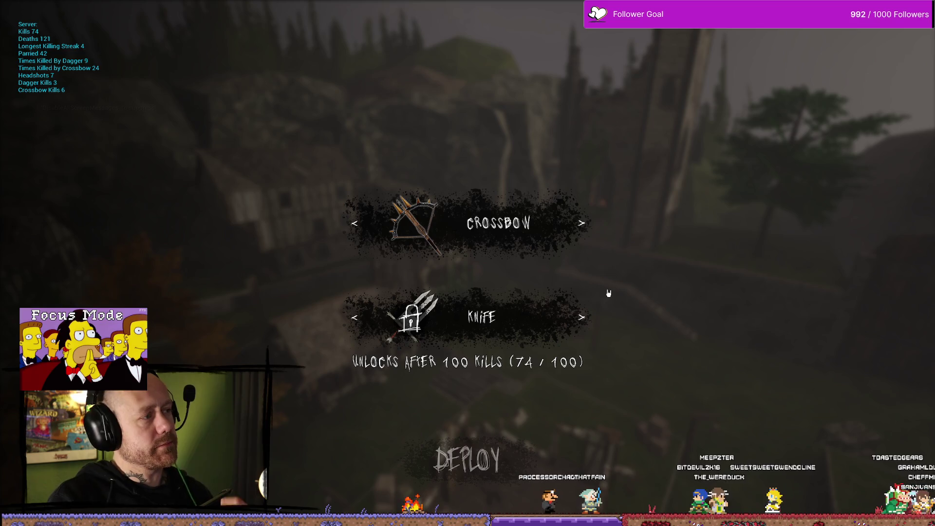
{"action": "left_click", "coordinate": [582, 317]}
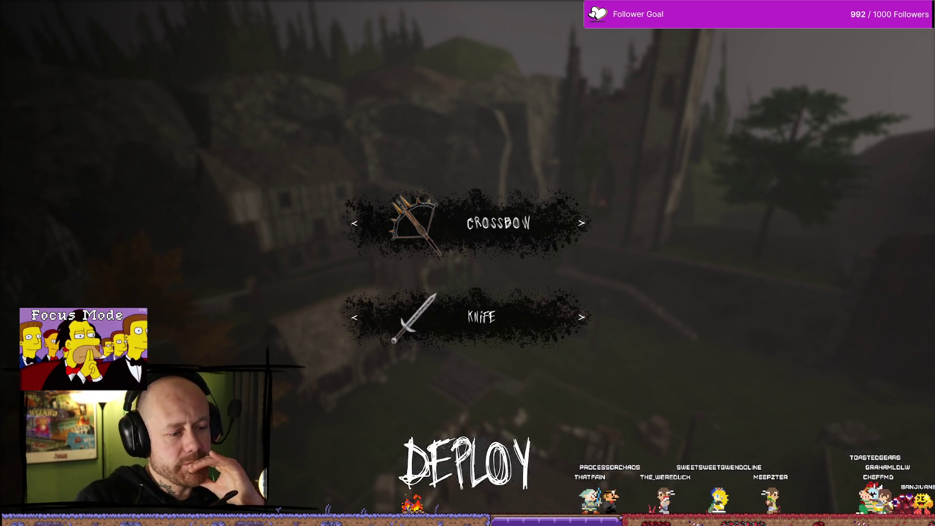
{"action": "left_click", "coordinate": [534, 455]}
Check the pause menu, then stop the play session and open the Content Drawer.
{"action": "key", "text": "Escape"}
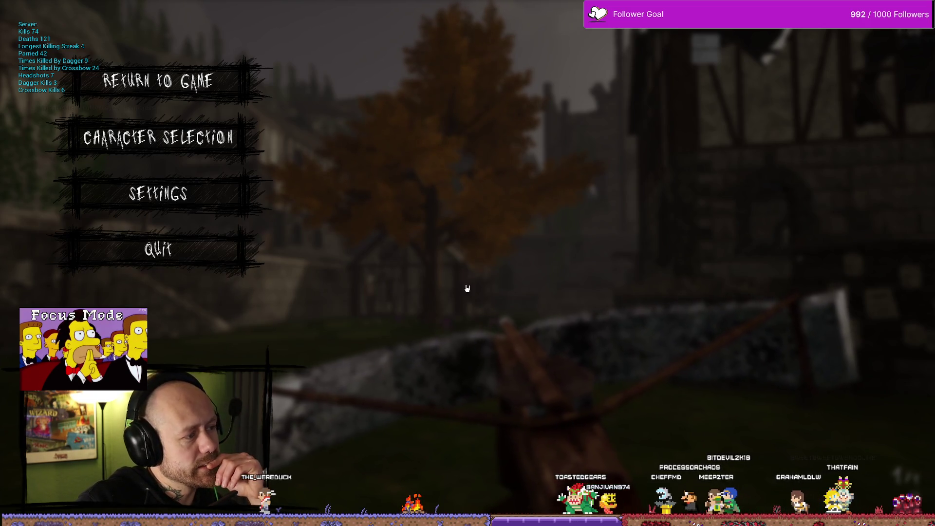
{"action": "key", "text": "Escape"}
{"action": "key", "text": "ctrl+space"}
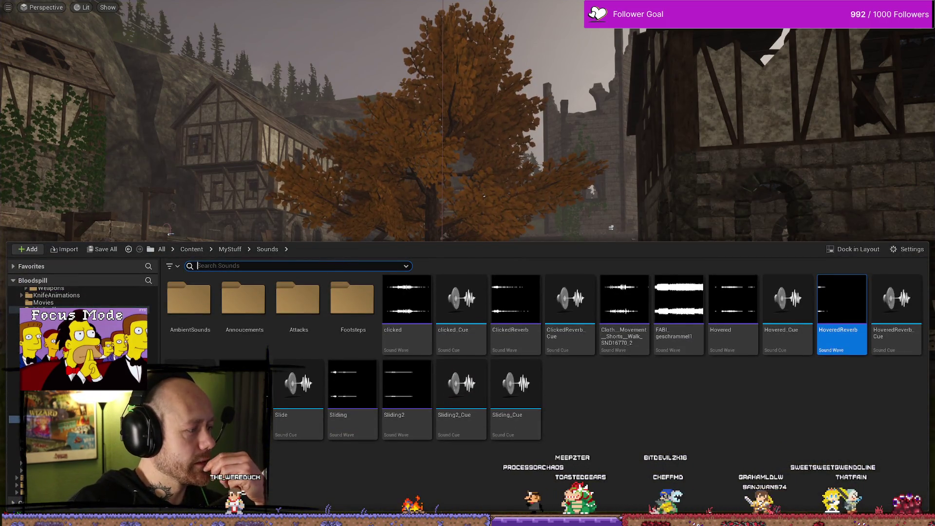
Set the Quit button's render transform angle to 0 in WB_InGameMenu.
{"action": "key", "text": "alt+Tab"}
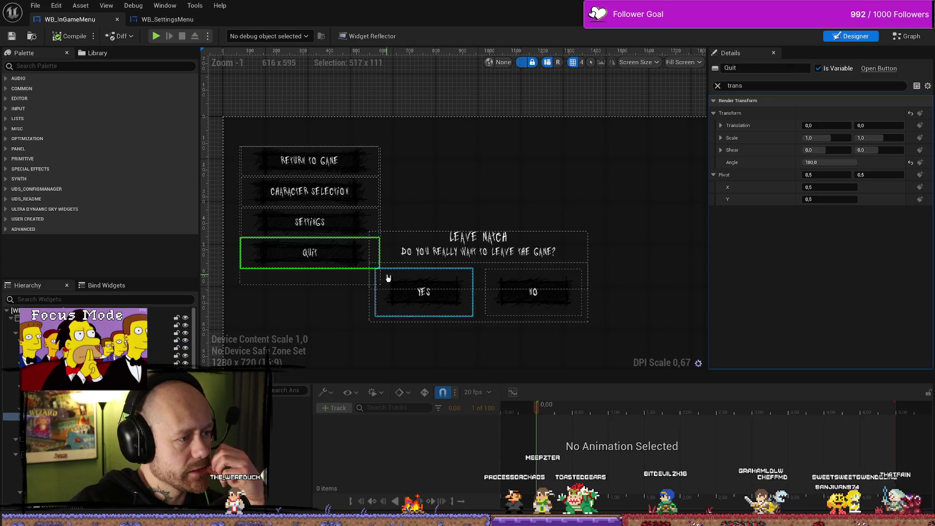
{"action": "left_click", "coordinate": [821, 163]}
{"action": "type", "text": "-180"}
{"action": "key", "text": "Return"}
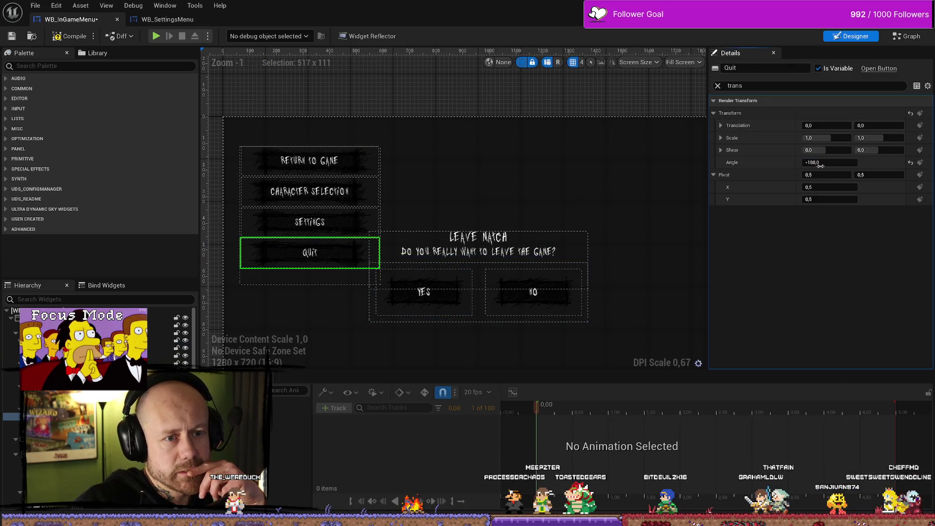
{"action": "left_click", "coordinate": [309, 253]}
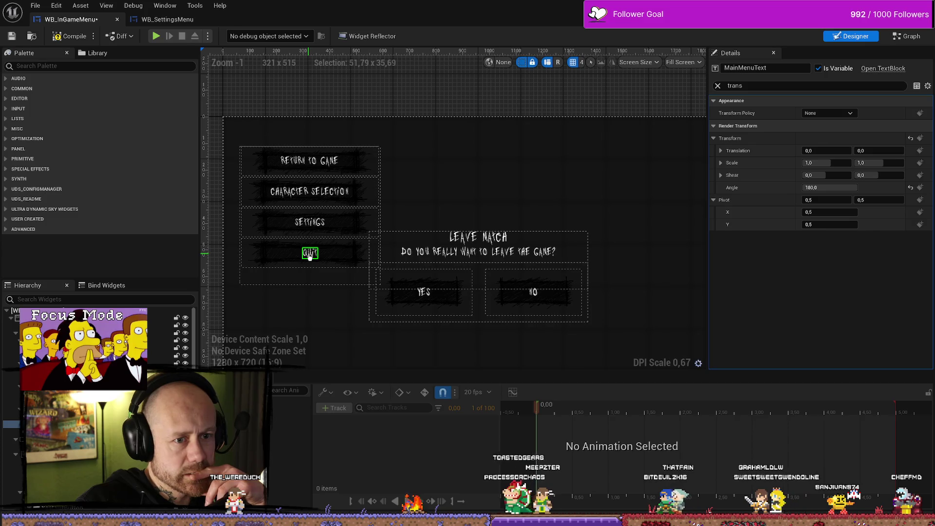
{"action": "left_click", "coordinate": [295, 252]}
{"action": "left_click", "coordinate": [836, 163]}
{"action": "type", "text": "0"}
{"action": "key", "text": "Return"}
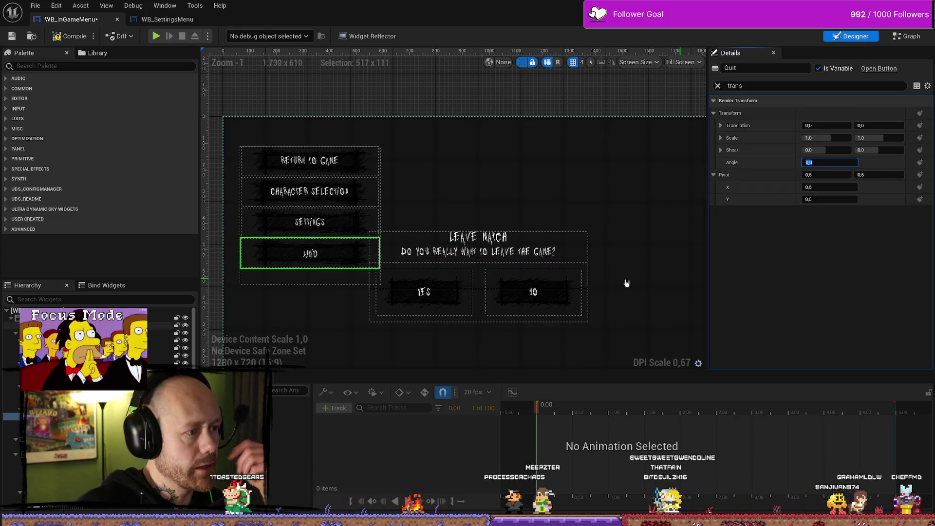
Set the Quit text label's angle to 0, compile and save, and relaunch the game.
{"action": "left_click", "coordinate": [310, 254]}
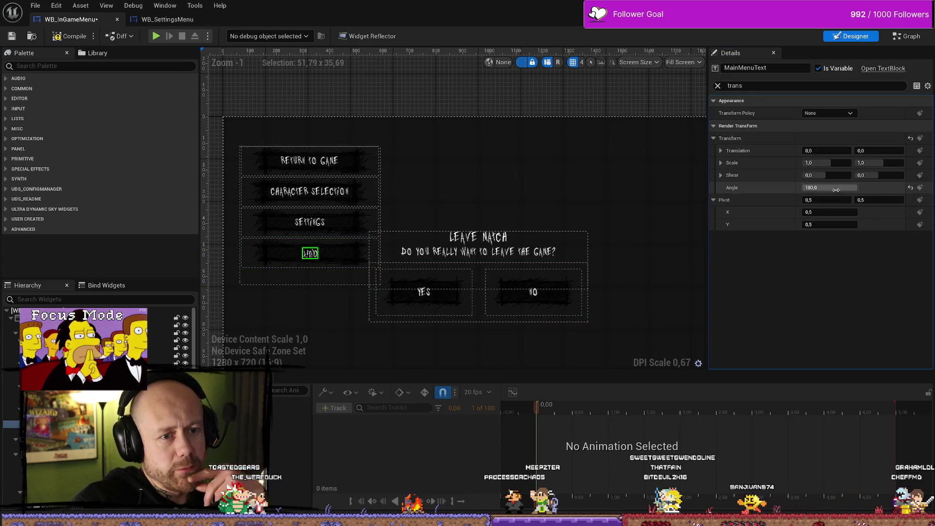
{"action": "left_click", "coordinate": [840, 190]}
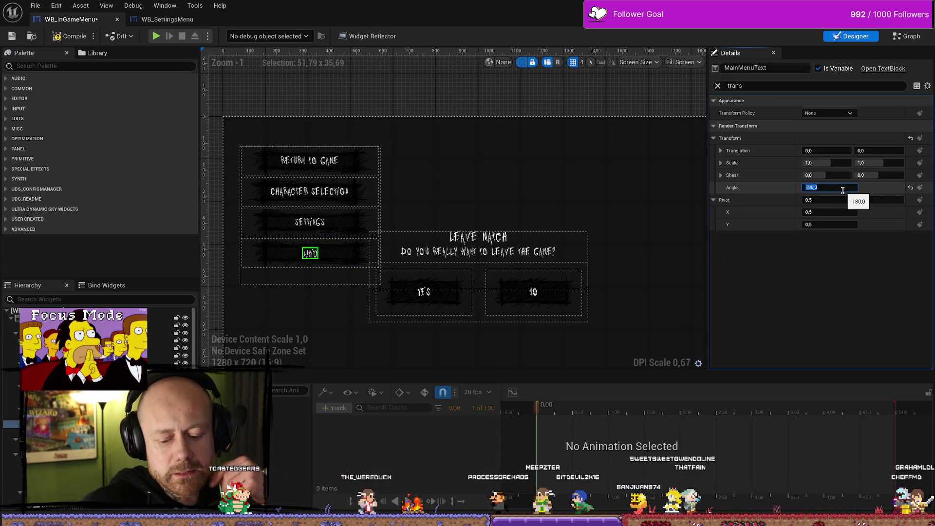
{"action": "type", "text": "0"}
{"action": "key", "text": "Return"}
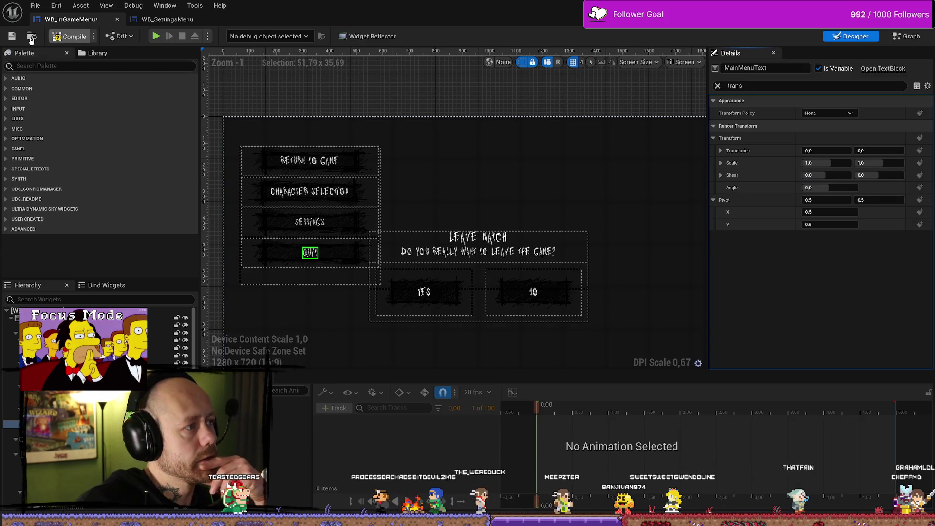
{"action": "left_click", "coordinate": [12, 36]}
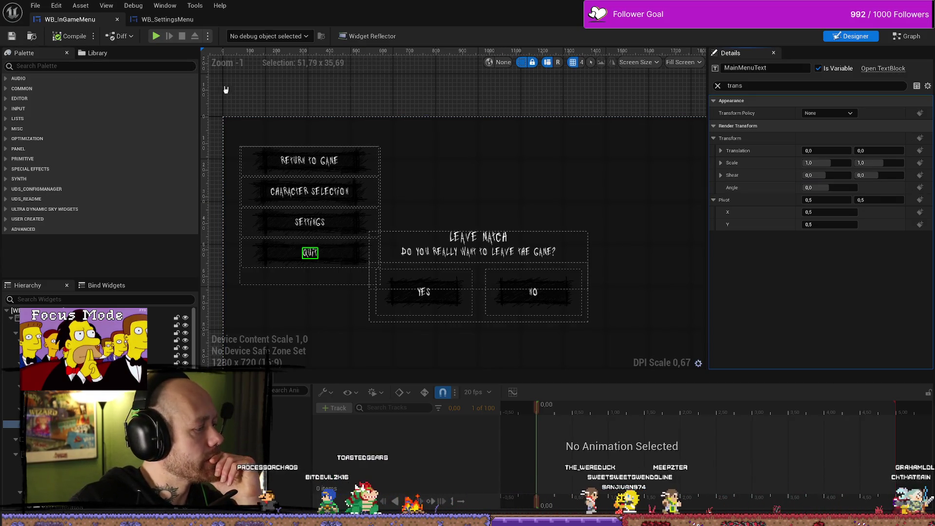
{"action": "key", "text": "alt+Tab"}
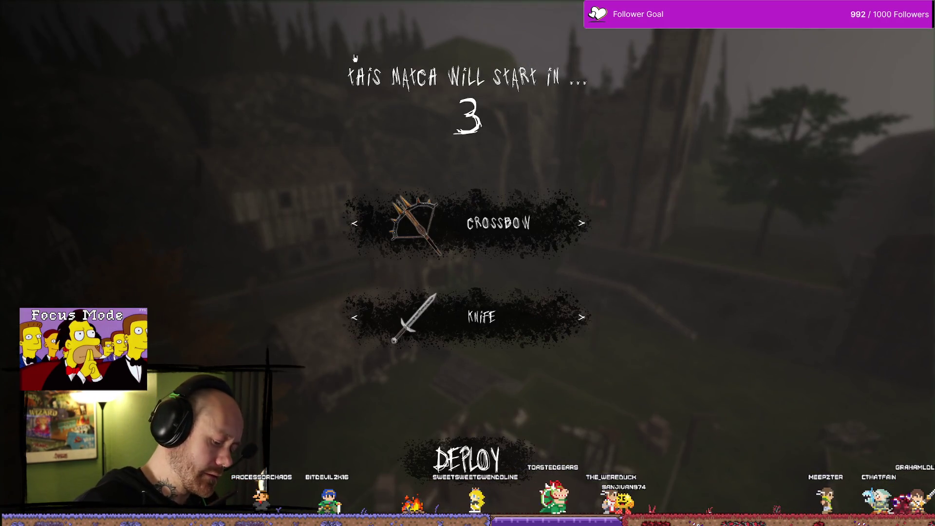
Deploy into the match, open the pause menu, and choose Return to Game.
{"action": "left_click", "coordinate": [456, 447]}
{"action": "key", "text": "Escape"}
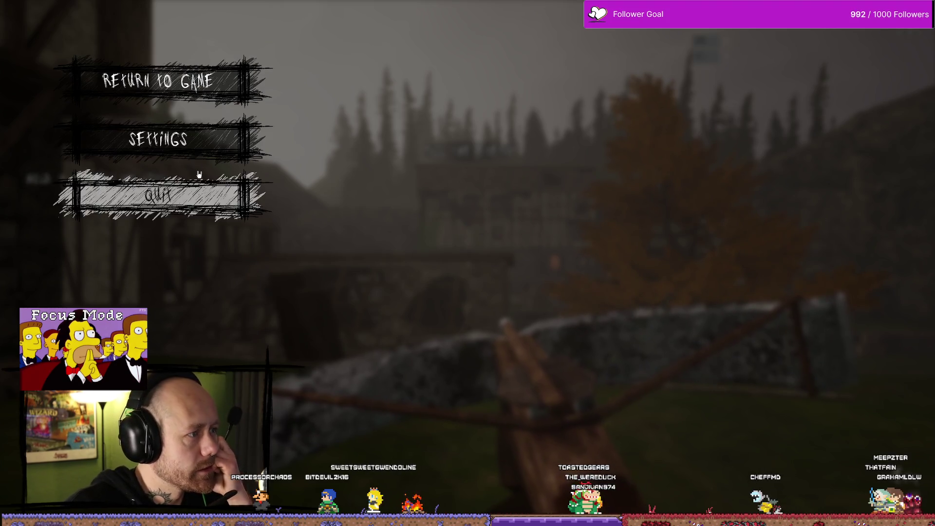
{"action": "left_click", "coordinate": [158, 80]}
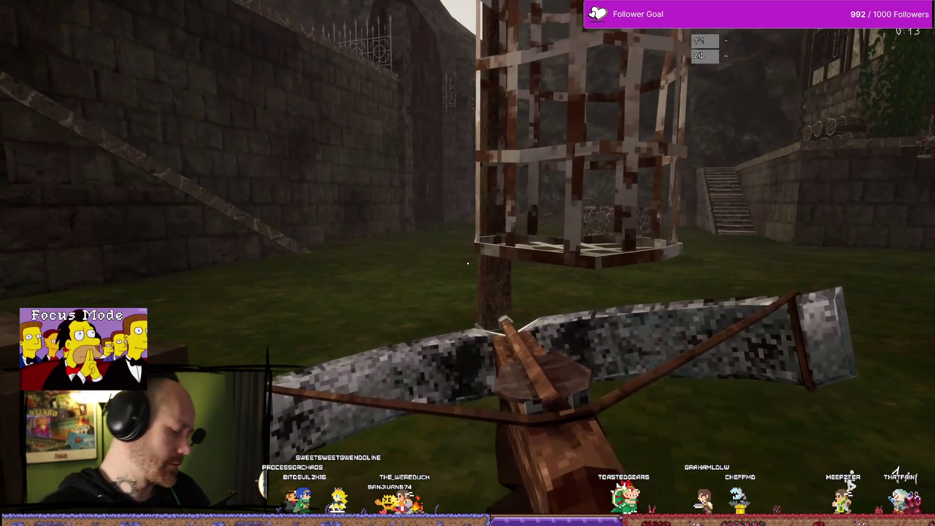
From the pause menu go to character selection, respawn, and open then close the Settings screen.
{"action": "key", "text": "Escape"}
{"action": "left_click", "coordinate": [238, 132]}
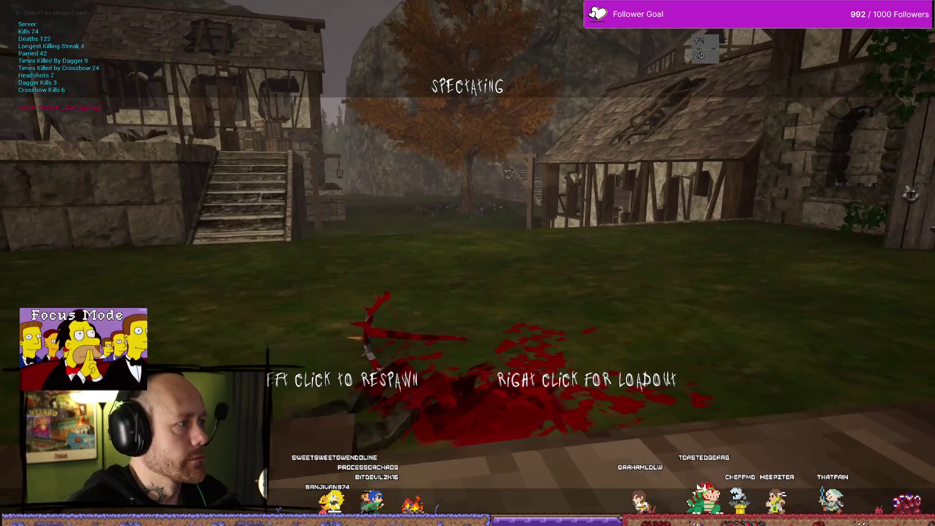
{"action": "left_click", "coordinate": [467, 263]}
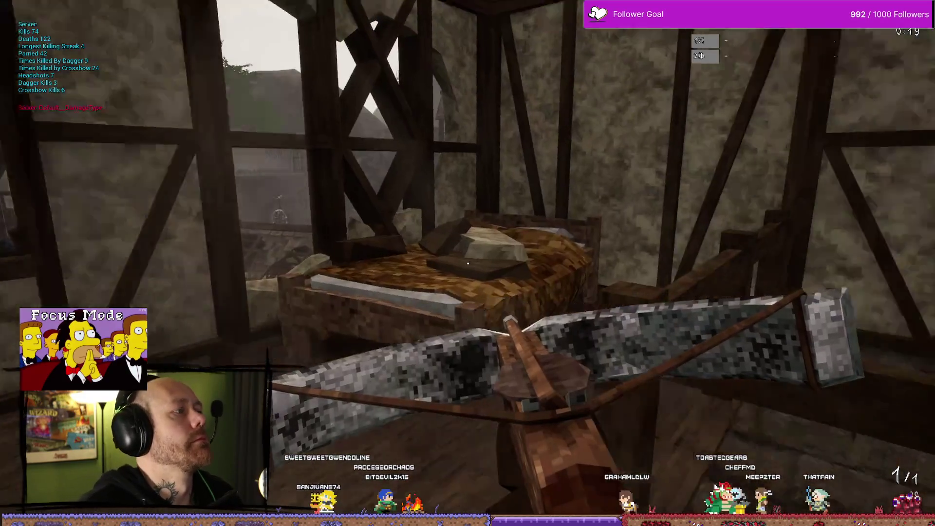
{"action": "key", "text": "Escape"}
{"action": "left_click", "coordinate": [193, 207]}
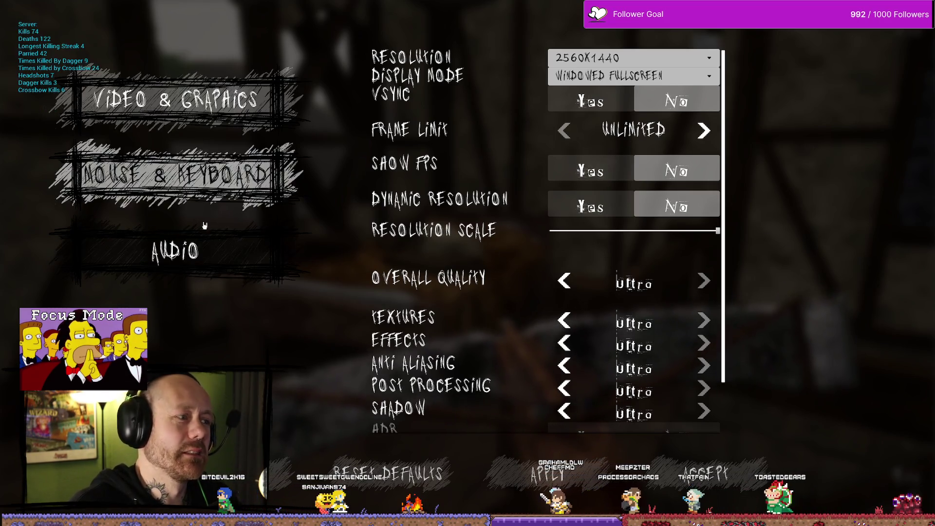
{"action": "key", "text": "Escape"}
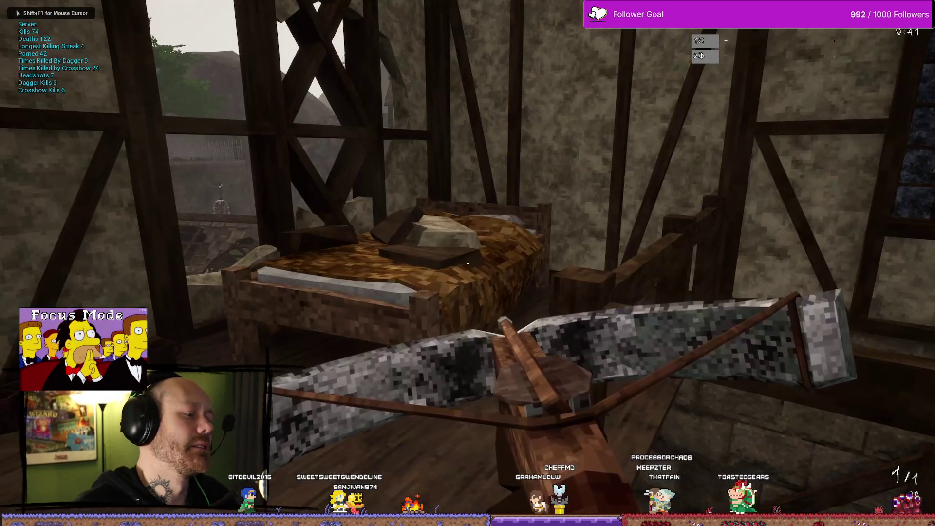
Walk the player across the courtyard toward the timber-framed houses and stairs.
{"action": "key", "text": "w"}
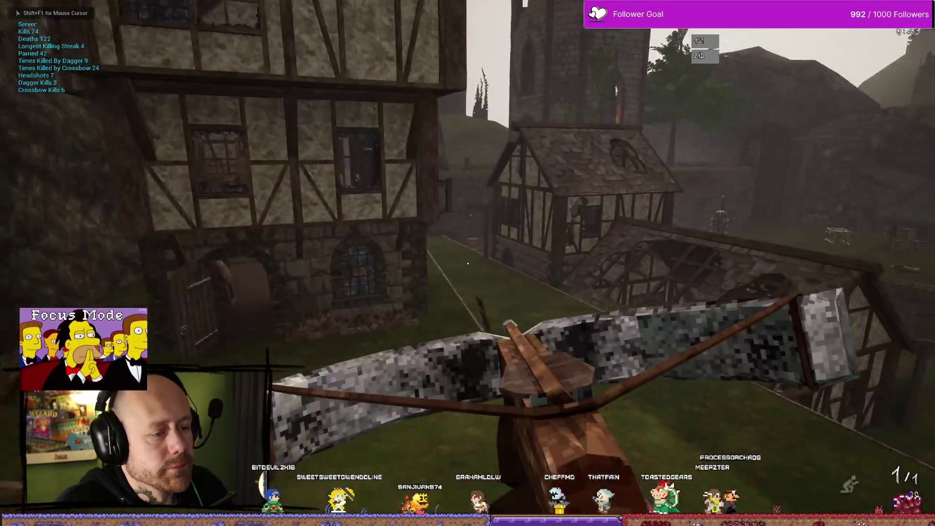
{"action": "key", "text": "w"}
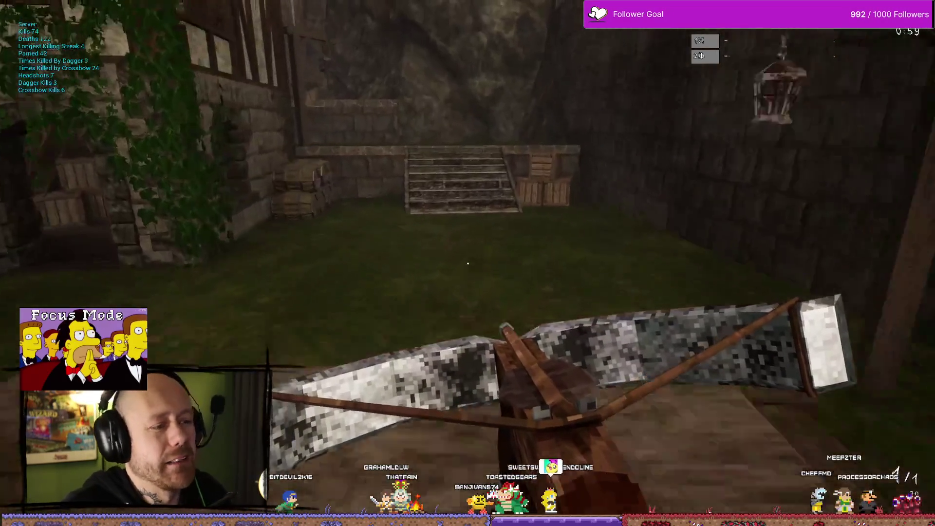
{"action": "key", "text": "w"}
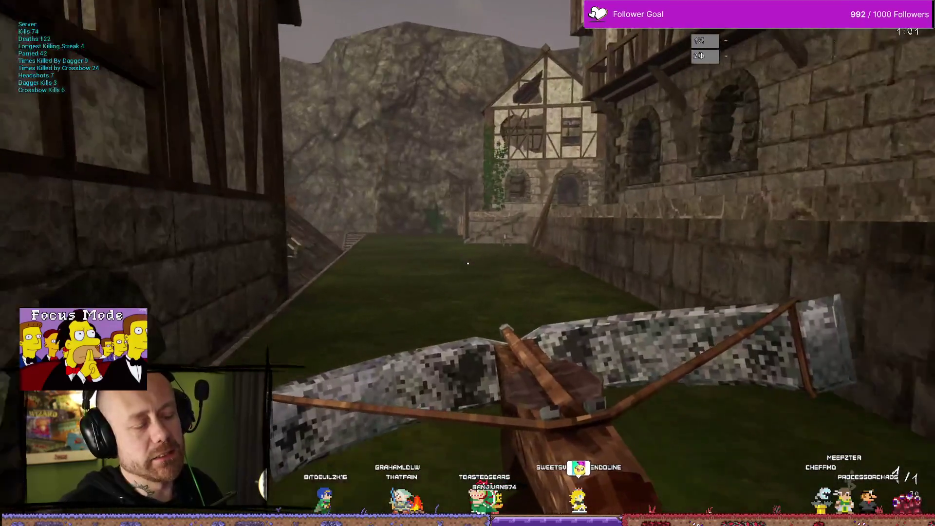
{"action": "key", "text": "w"}
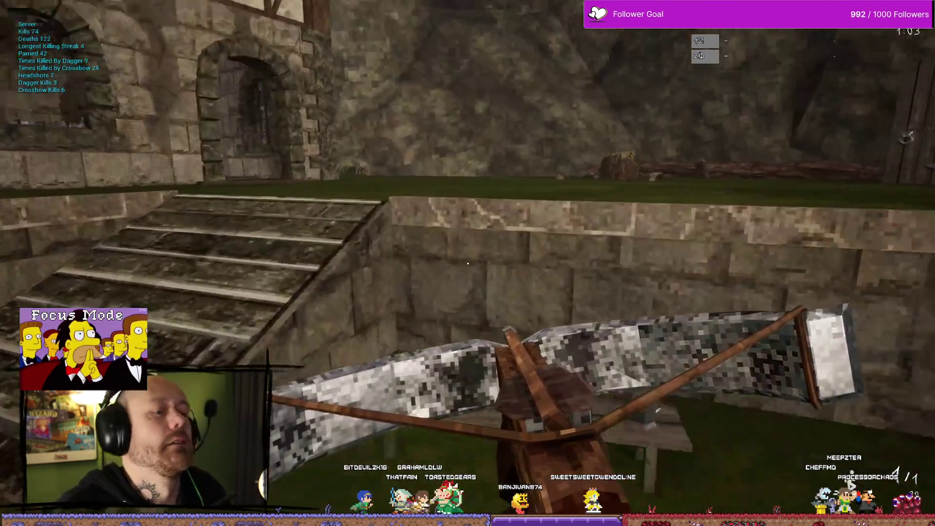
{"action": "key", "text": "w"}
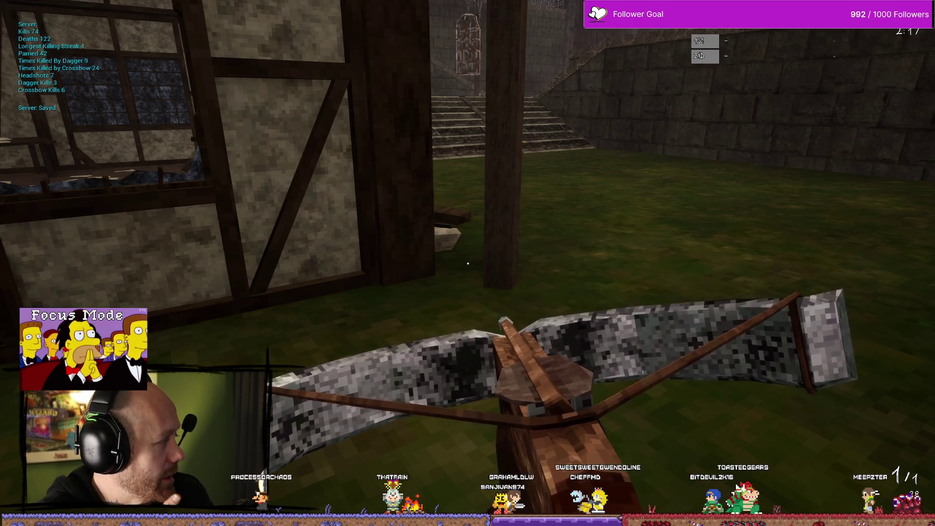
Stop the Play In Editor session with Escape.
{"action": "key", "text": "Escape"}
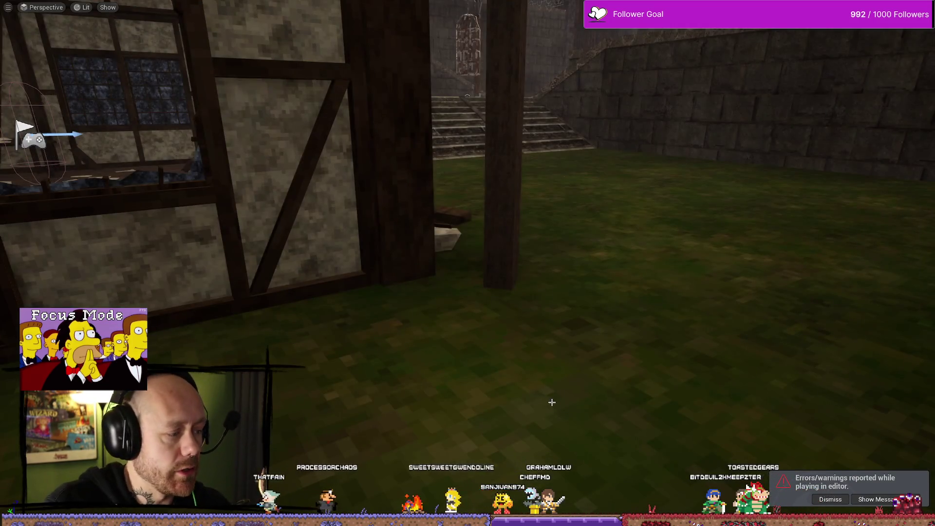
Exit immersive viewport with F11, turn the camera, and close the MenuButtonAccept.png preview.
{"action": "key", "text": "F11"}
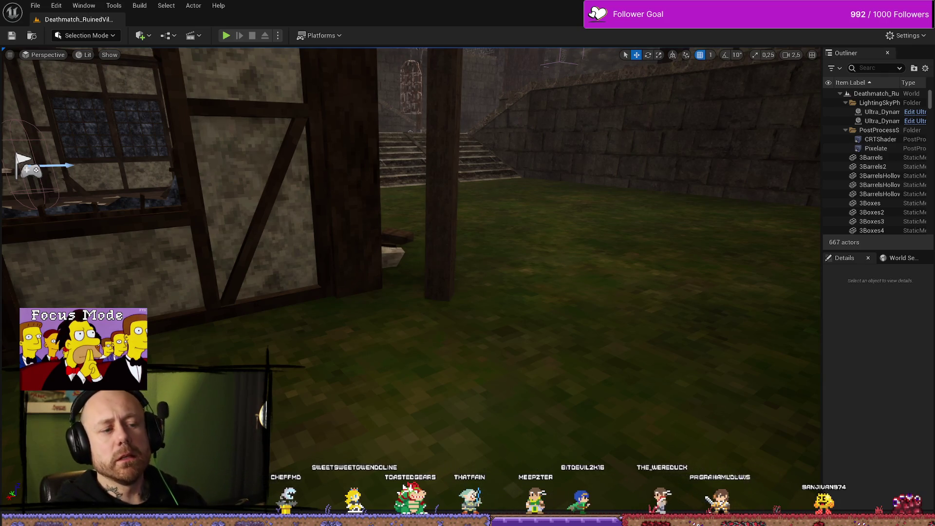
{"action": "left_click_drag", "start_coordinate": [354, 354], "coordinate": [313, 322]}
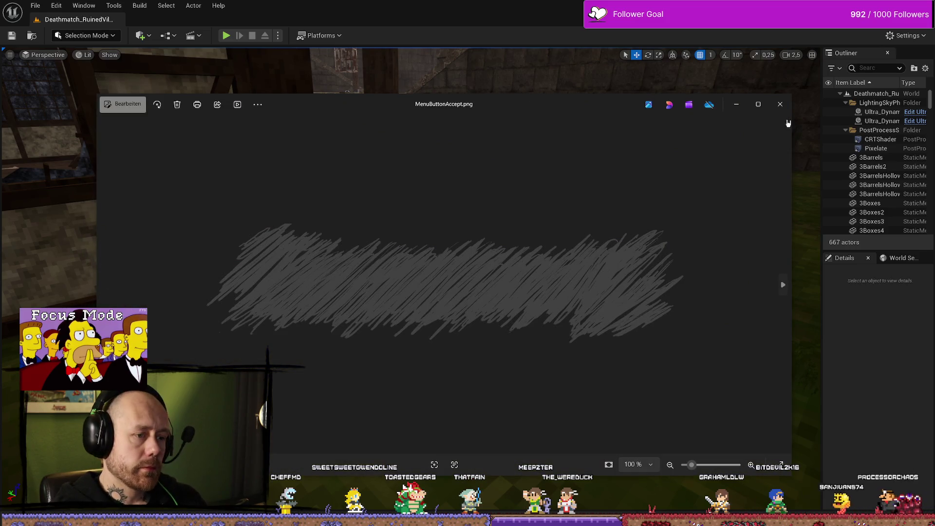
{"action": "left_click", "coordinate": [780, 104]}
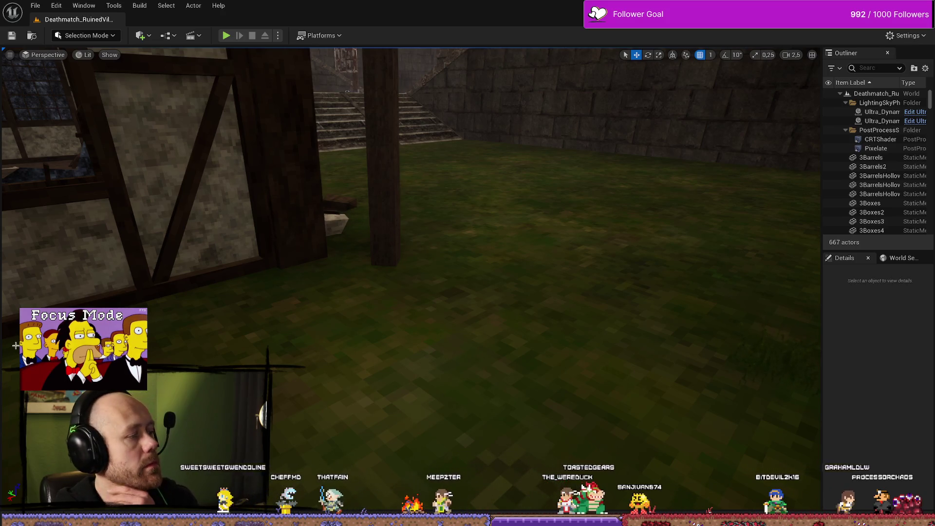
Close the Affinity Photo button documents, including ButtonQuite, without saving, and quit Affinity.
{"action": "key", "text": "alt+Tab"}
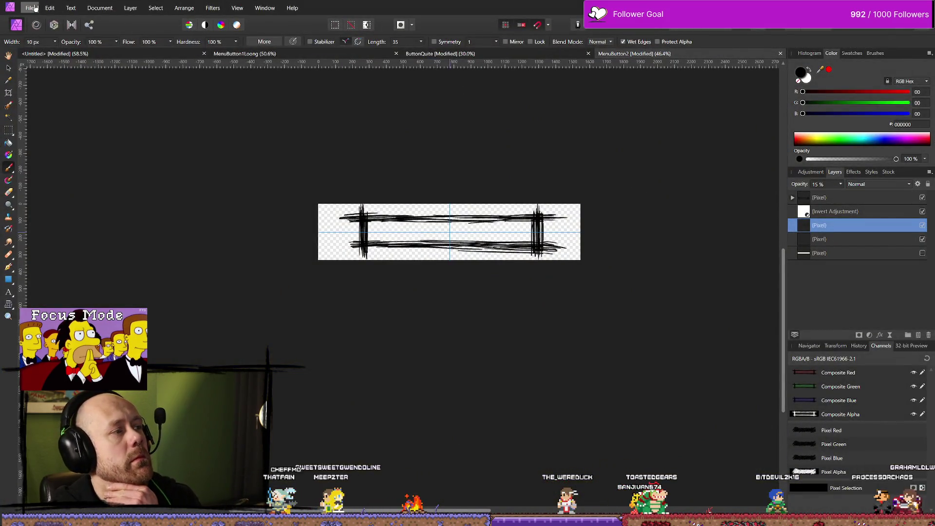
{"action": "left_click", "coordinate": [33, 7]}
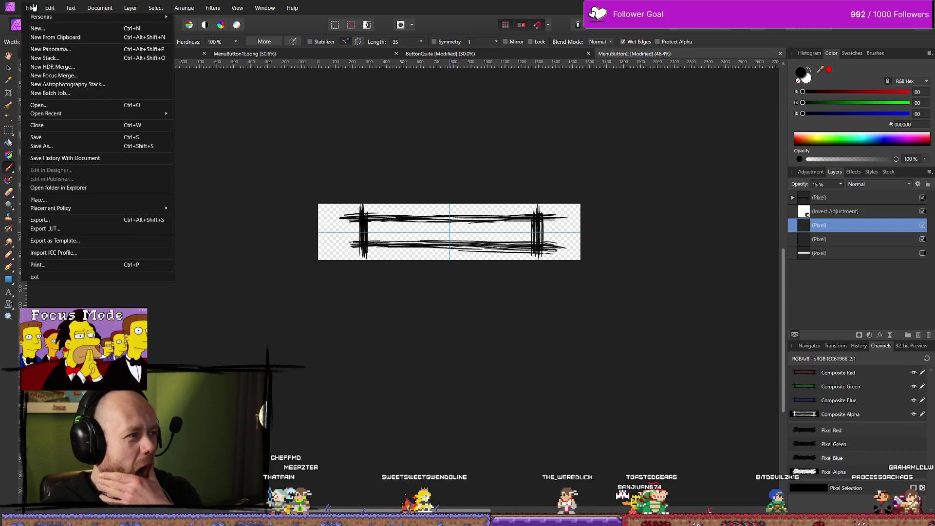
{"action": "left_click", "coordinate": [33, 7]}
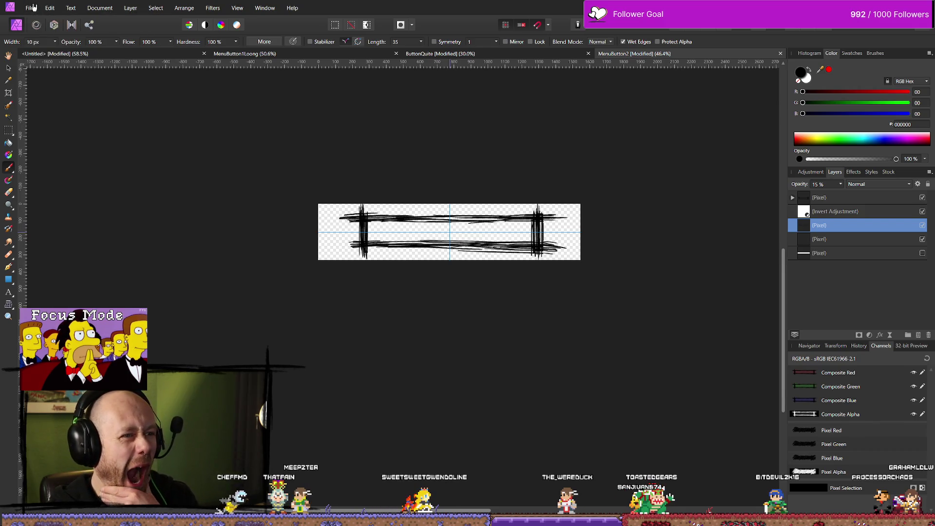
{"action": "left_click", "coordinate": [34, 7]}
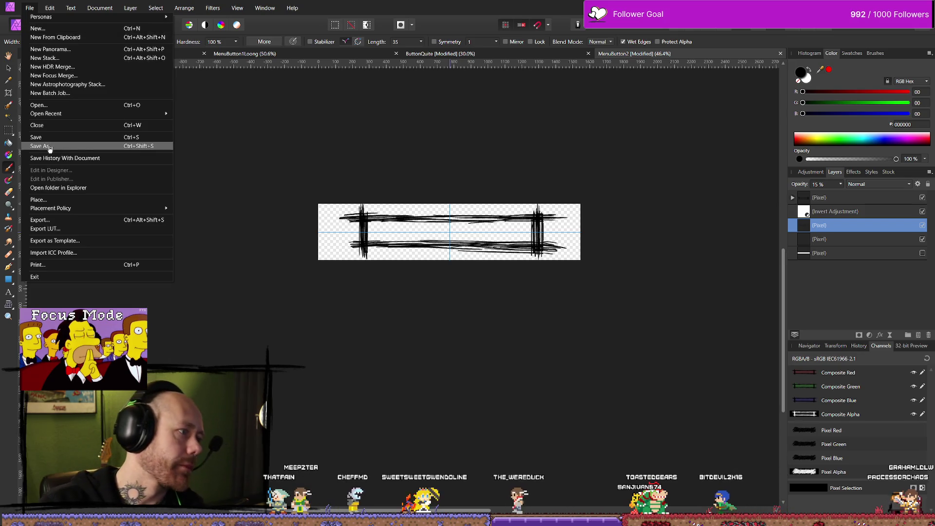
{"action": "left_click", "coordinate": [39, 137]}
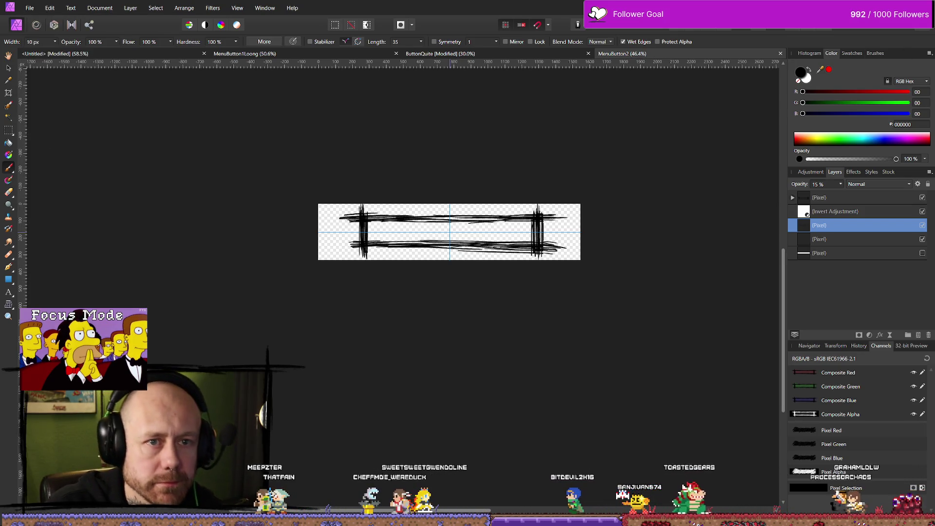
{"action": "key", "text": "ctrl+w"}
{"action": "key", "text": "ctrl+w"}
{"action": "left_click", "coordinate": [458, 277]}
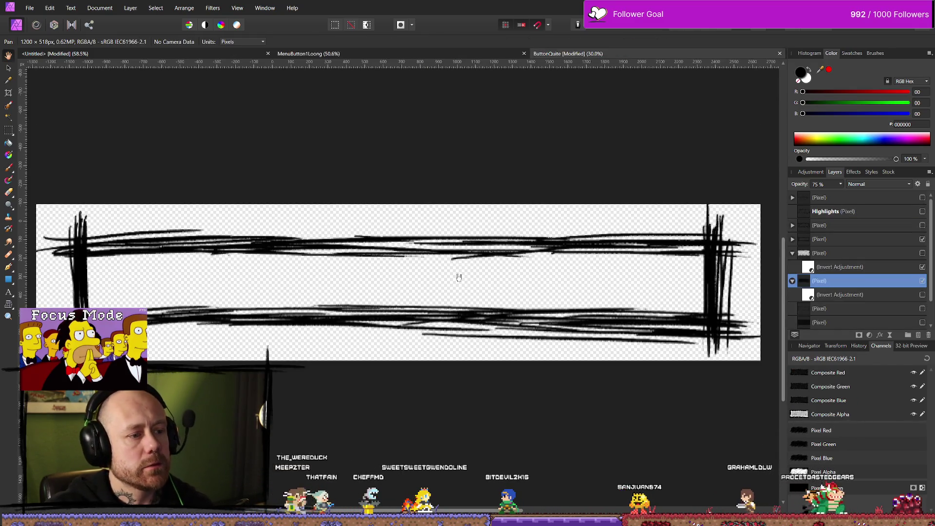
{"action": "left_click", "coordinate": [462, 273]}
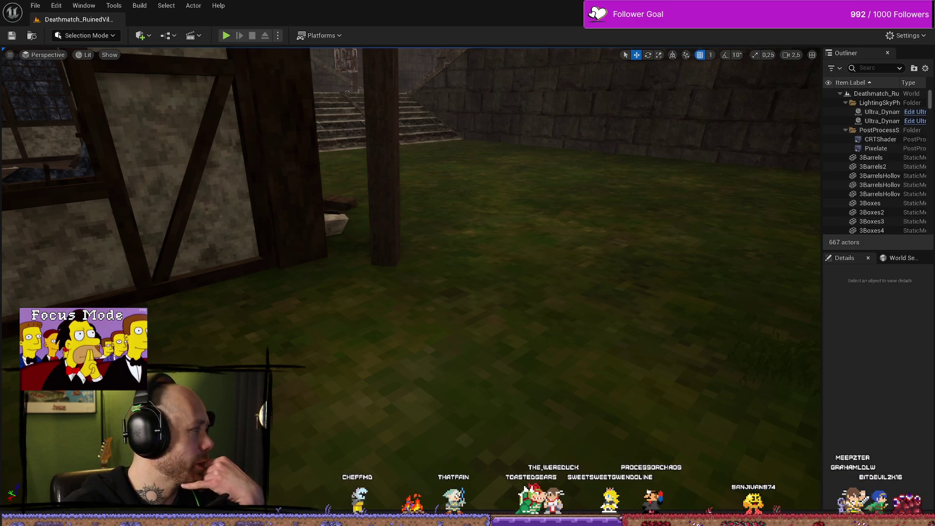
{"action": "key", "text": "alt+Tab"}
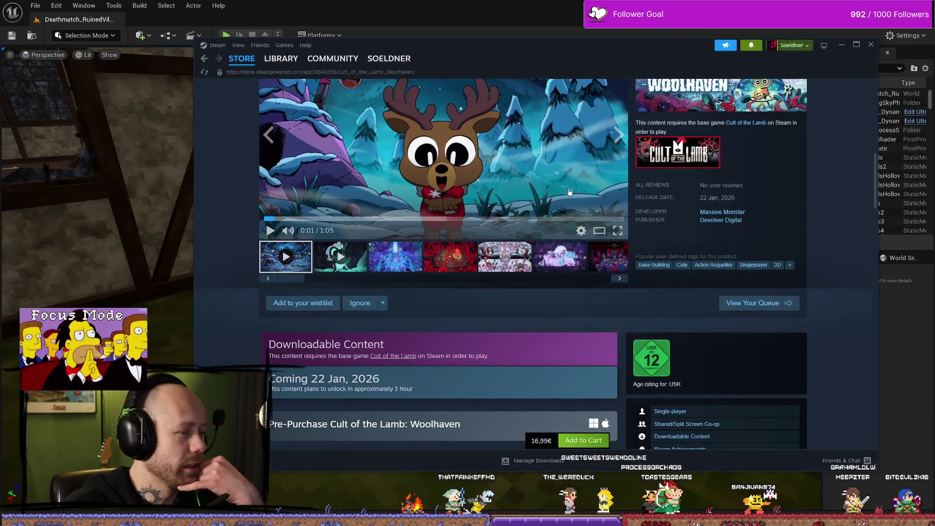
Scroll up and down the Cult of the Lamb: Woolhaven store page, clearing the price selection.
{"action": "scroll", "coordinate": [656, 210], "scroll_direction": "up", "scroll_amount": 3}
{"action": "scroll", "coordinate": [661, 211], "scroll_direction": "down", "scroll_amount": 5}
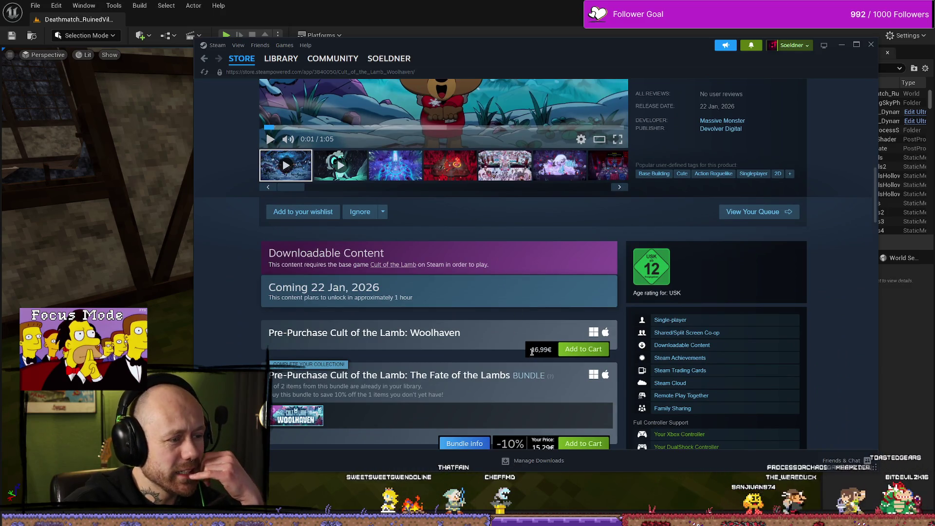
{"action": "scroll", "coordinate": [553, 352], "scroll_direction": "down", "scroll_amount": 2}
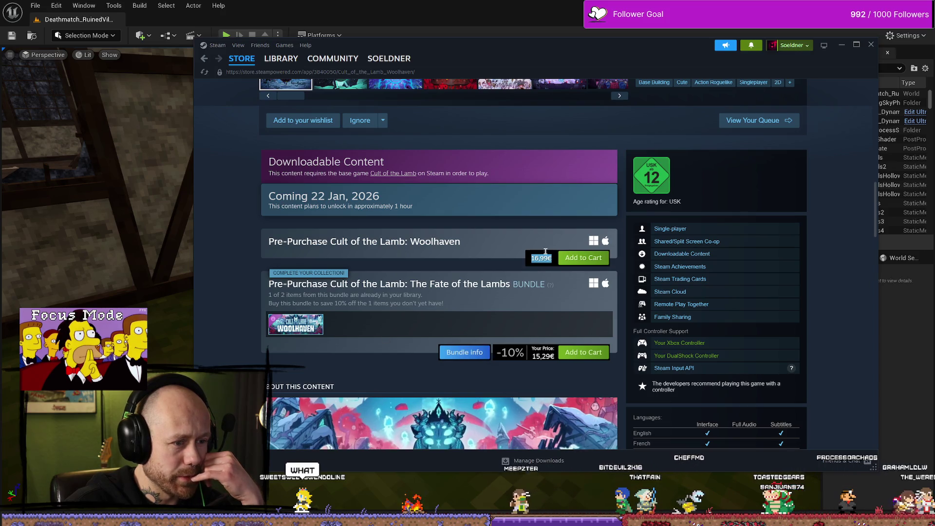
{"action": "left_click", "coordinate": [537, 266]}
{"action": "scroll", "coordinate": [497, 282], "scroll_direction": "up", "scroll_amount": 3}
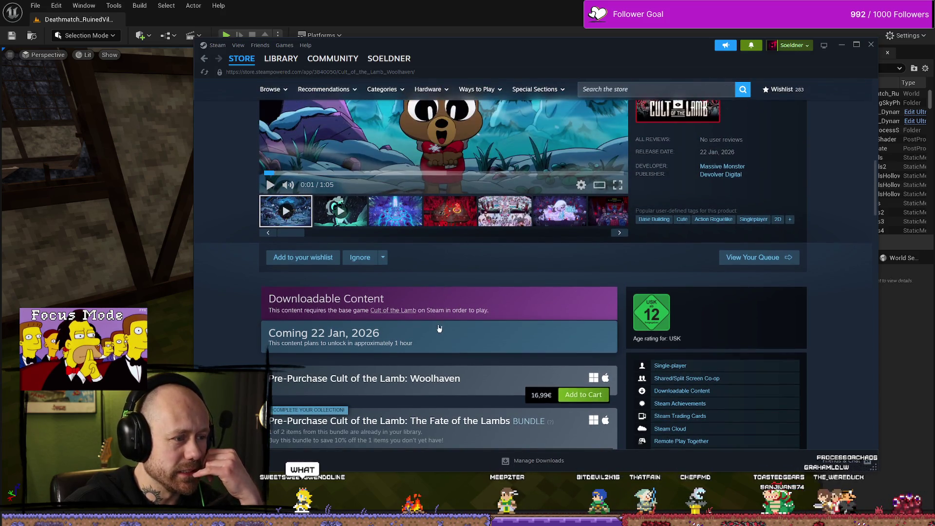
{"action": "scroll", "coordinate": [421, 342], "scroll_direction": "down", "scroll_amount": 1}
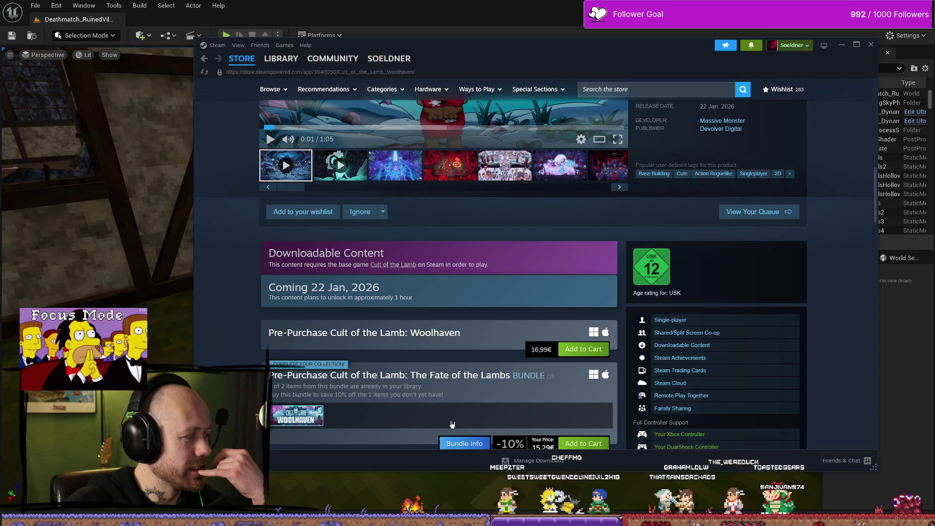
{"action": "scroll", "coordinate": [507, 328], "scroll_direction": "down", "scroll_amount": 2}
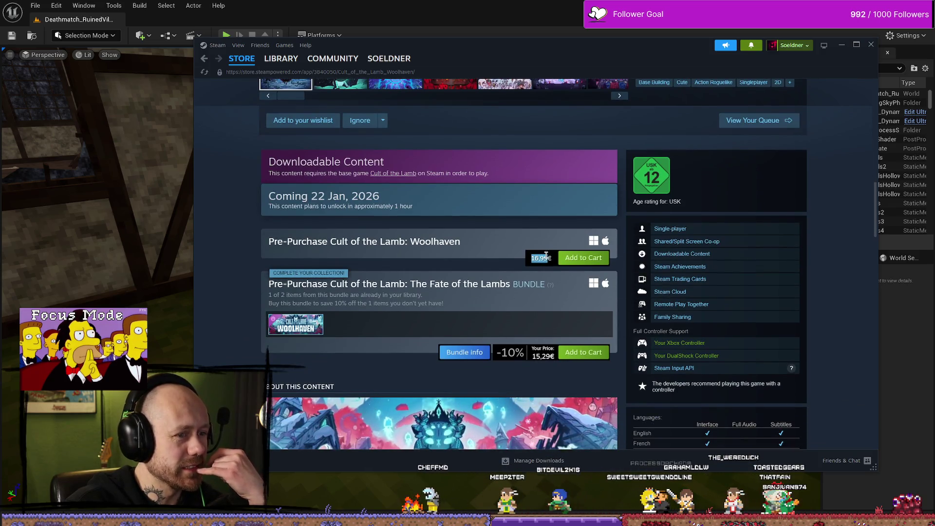
{"action": "scroll", "coordinate": [549, 266], "scroll_direction": "up", "scroll_amount": 4}
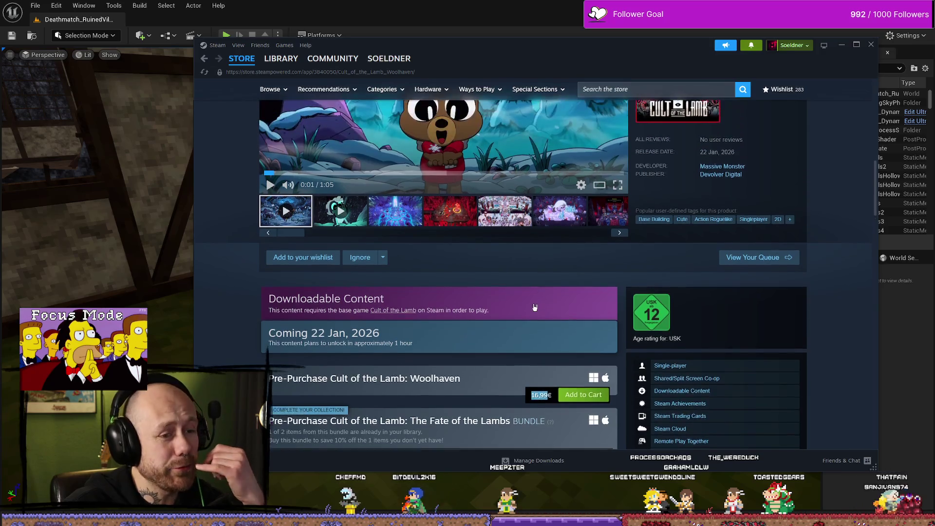
{"action": "scroll", "coordinate": [550, 294], "scroll_direction": "up", "scroll_amount": 2}
{"action": "scroll", "coordinate": [551, 273], "scroll_direction": "down", "scroll_amount": 5}
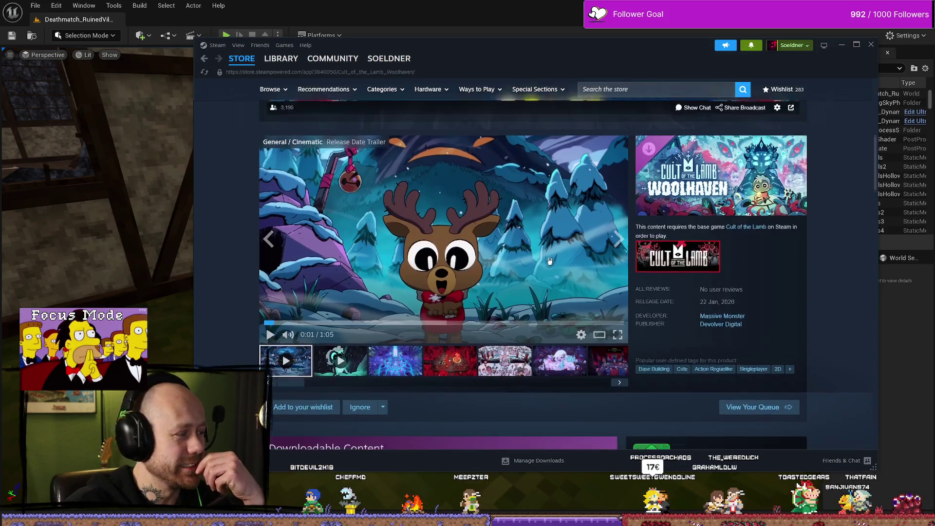
{"action": "scroll", "coordinate": [550, 261], "scroll_direction": "down", "scroll_amount": 12}
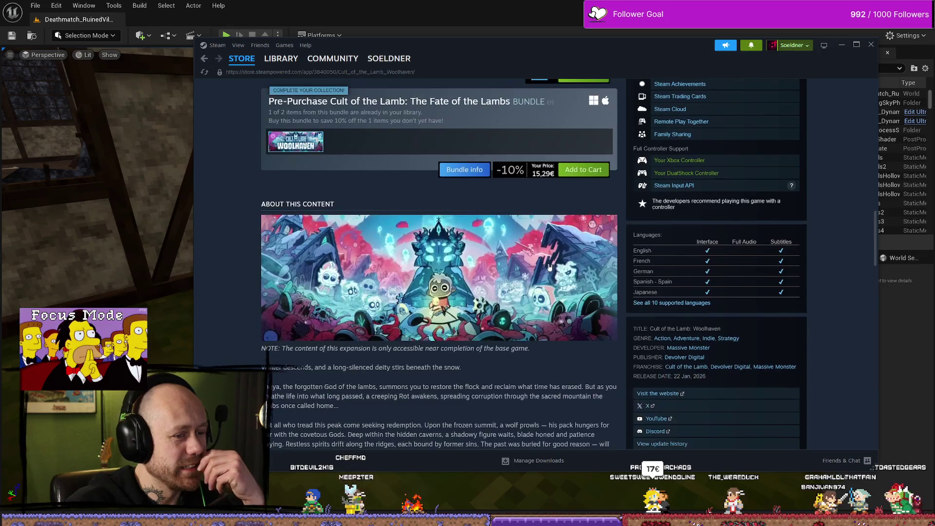
{"action": "scroll", "coordinate": [546, 265], "scroll_direction": "down", "scroll_amount": 2}
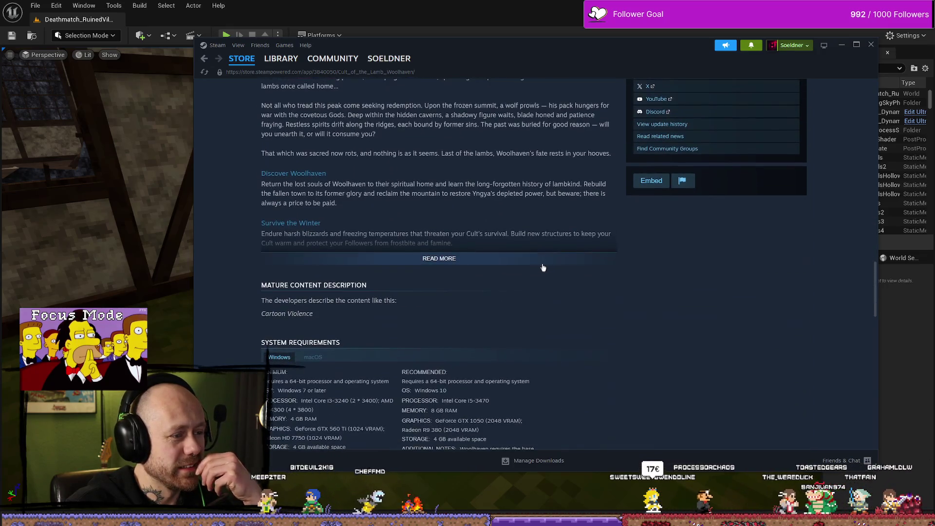
Expand the full game description with READ MORE and scroll through it.
{"action": "left_click", "coordinate": [430, 259]}
{"action": "scroll", "coordinate": [463, 254], "scroll_direction": "up", "scroll_amount": 2}
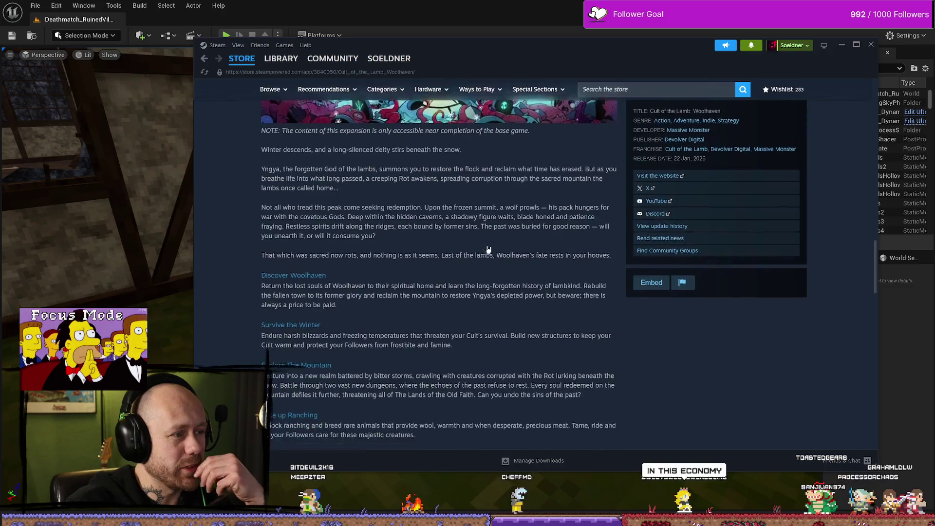
{"action": "scroll", "coordinate": [506, 247], "scroll_direction": "up", "scroll_amount": 10}
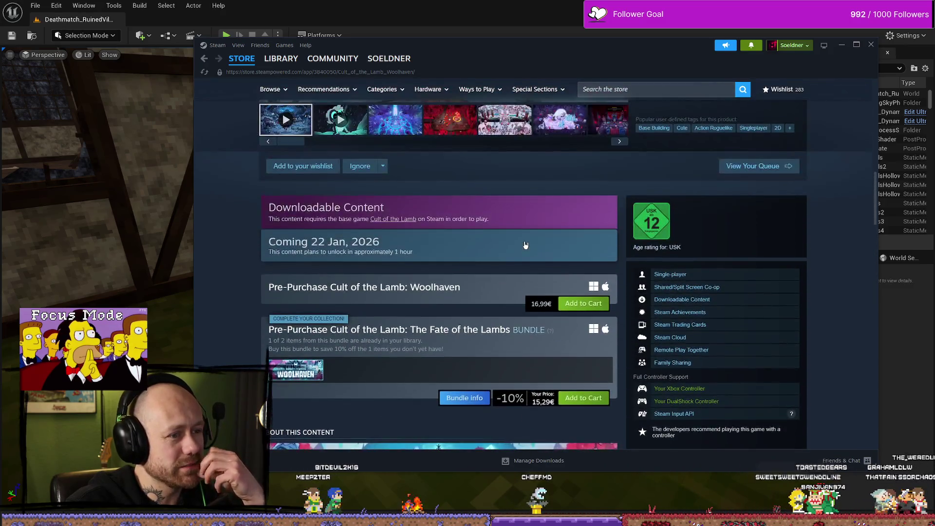
{"action": "scroll", "coordinate": [526, 245], "scroll_direction": "down", "scroll_amount": 6}
{"action": "scroll", "coordinate": [521, 251], "scroll_direction": "up", "scroll_amount": 4}
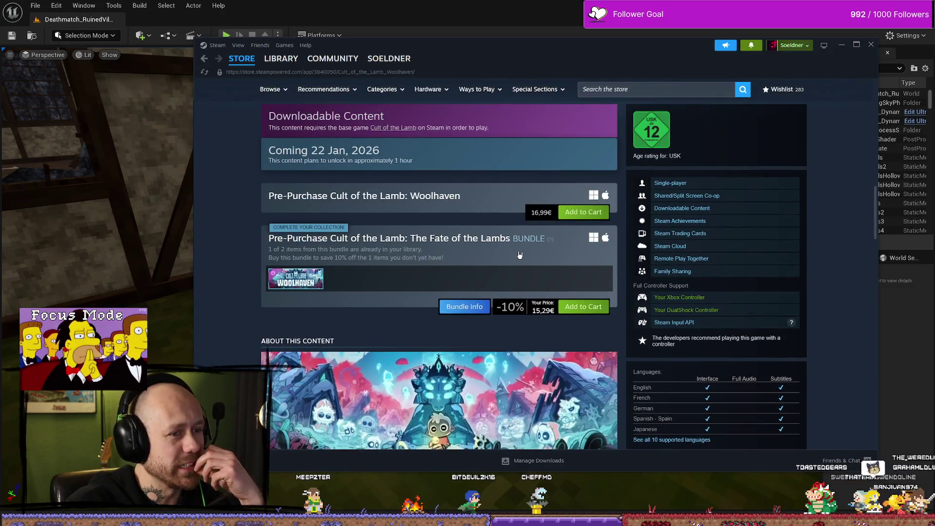
{"action": "scroll", "coordinate": [520, 254], "scroll_direction": "up", "scroll_amount": 3}
{"action": "scroll", "coordinate": [519, 255], "scroll_direction": "down", "scroll_amount": 6}
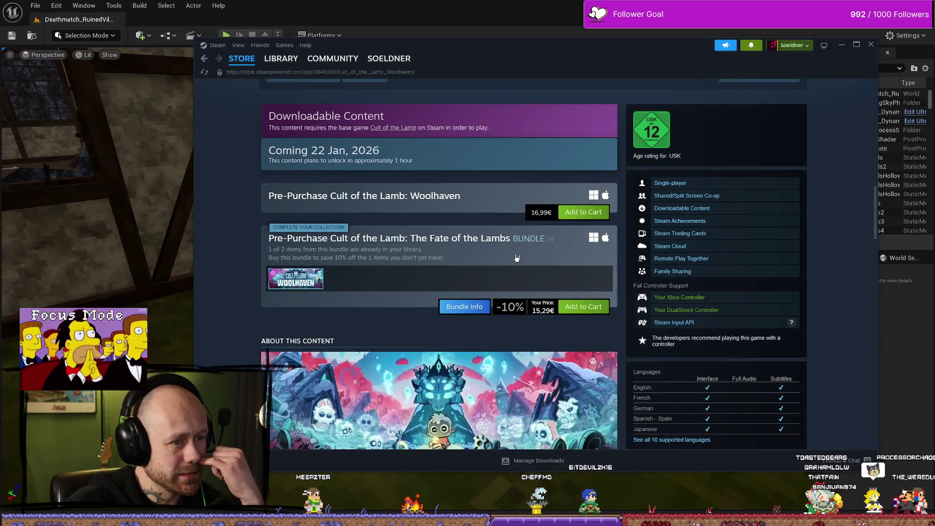
{"action": "scroll", "coordinate": [511, 261], "scroll_direction": "down", "scroll_amount": 3}
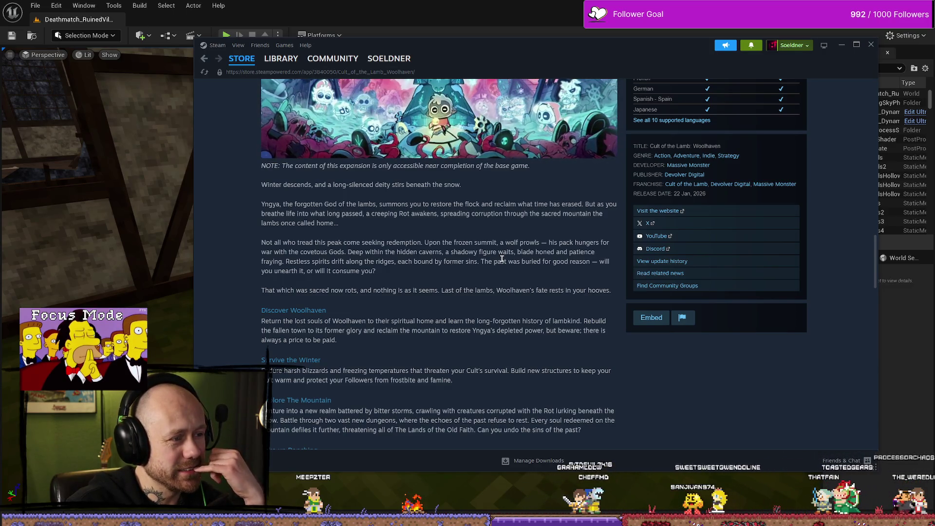
{"action": "scroll", "coordinate": [486, 260], "scroll_direction": "down", "scroll_amount": 2}
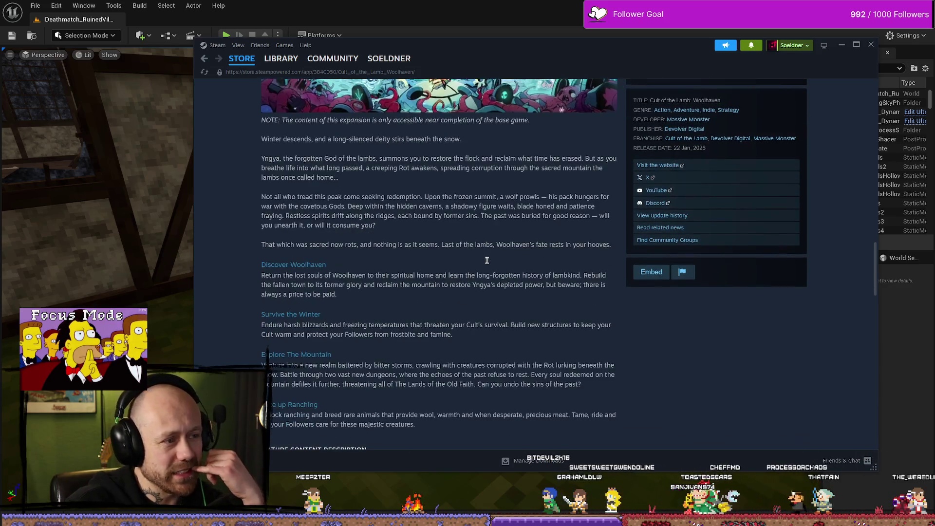
{"action": "scroll", "coordinate": [486, 260], "scroll_direction": "down", "scroll_amount": 2}
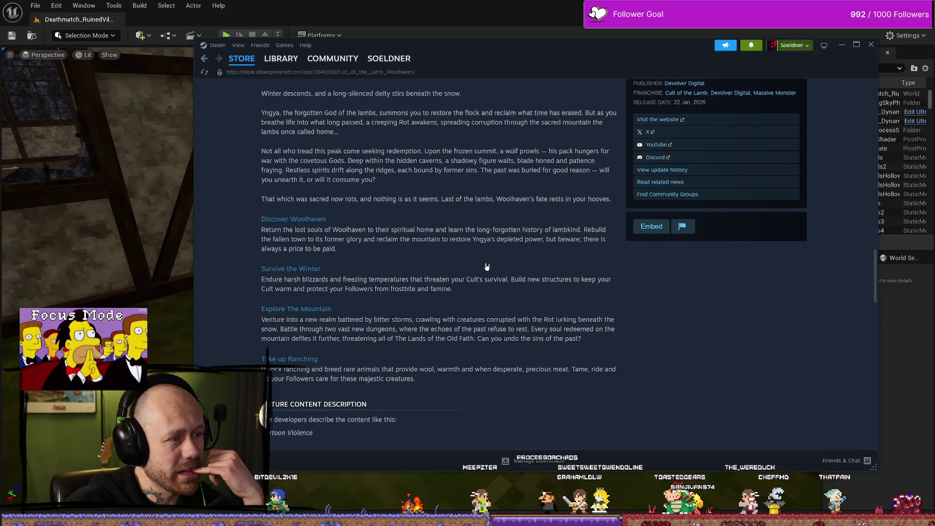
Highlight passages in the Discover Woolhaven and Explore The Mountain paragraphs, clearing each selection.
{"action": "left_click_drag", "start_coordinate": [307, 229], "coordinate": [386, 230]}
{"action": "left_click", "coordinate": [386, 230]}
{"action": "left_click_drag", "start_coordinate": [318, 229], "coordinate": [466, 230]}
{"action": "left_click", "coordinate": [416, 237]}
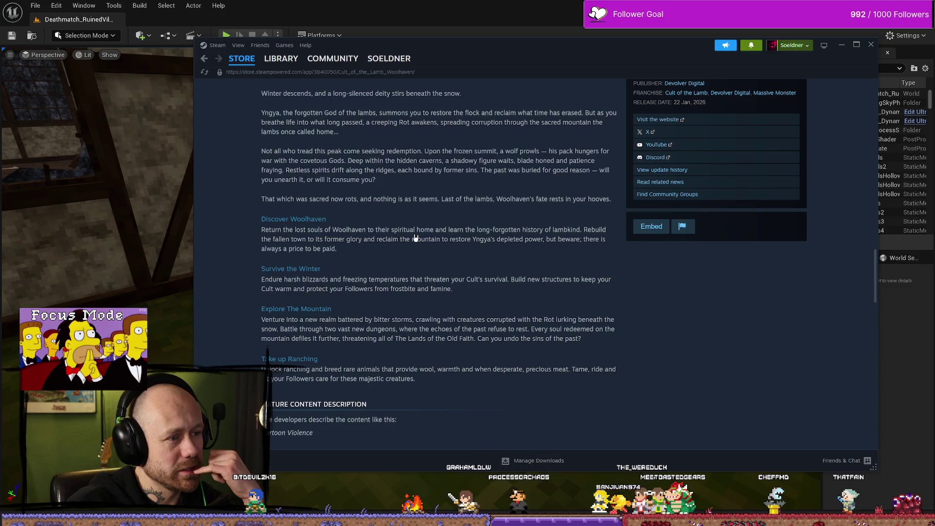
{"action": "left_click", "coordinate": [494, 233]}
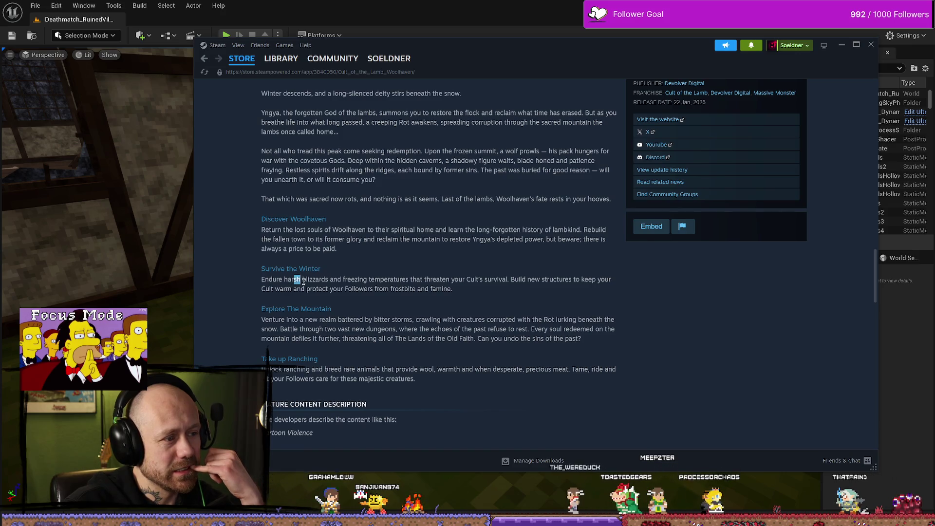
{"action": "left_click_drag", "start_coordinate": [287, 319], "coordinate": [484, 320]}
{"action": "left_click_drag", "start_coordinate": [552, 320], "coordinate": [465, 330]}
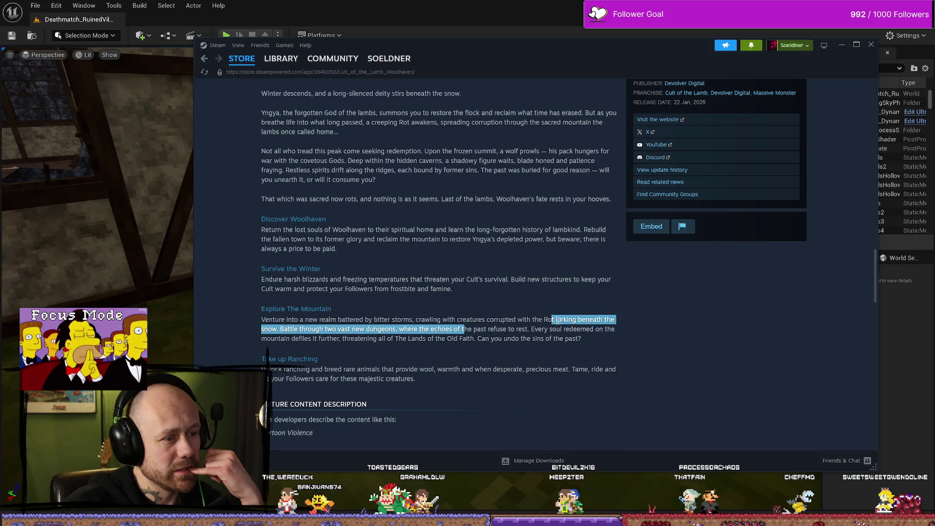
{"action": "left_click", "coordinate": [560, 320]}
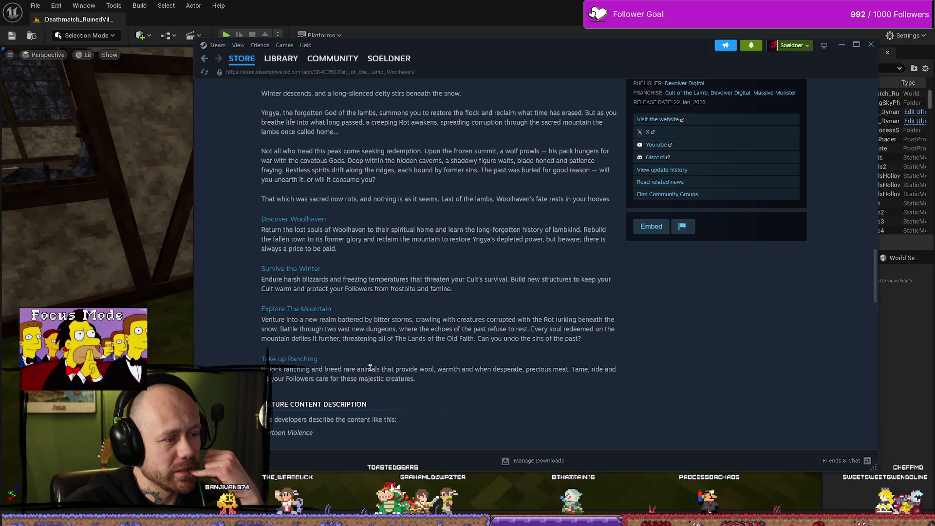
Scroll back and forth through the rest of the expanded description.
{"action": "scroll", "coordinate": [420, 343], "scroll_direction": "down", "scroll_amount": 2}
{"action": "scroll", "coordinate": [423, 336], "scroll_direction": "down", "scroll_amount": 8}
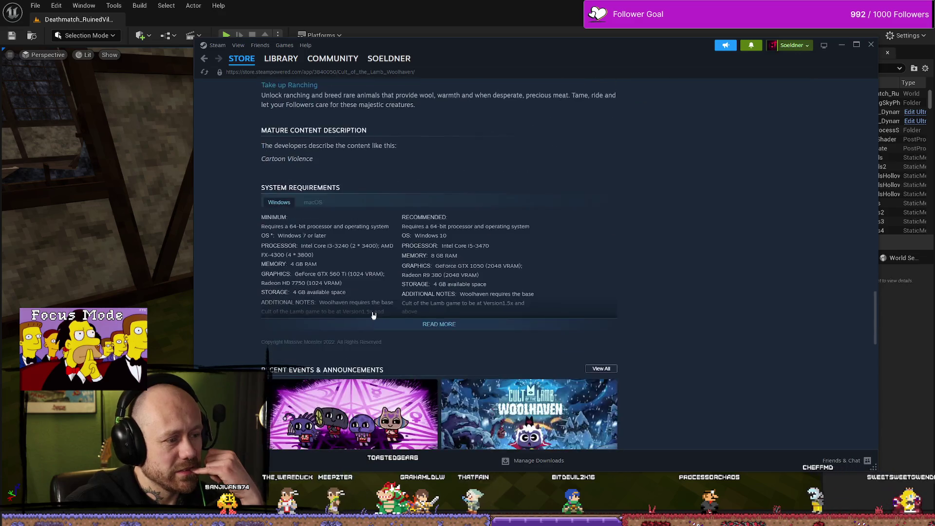
{"action": "scroll", "coordinate": [407, 268], "scroll_direction": "up", "scroll_amount": 5}
{"action": "scroll", "coordinate": [407, 267], "scroll_direction": "up", "scroll_amount": 10}
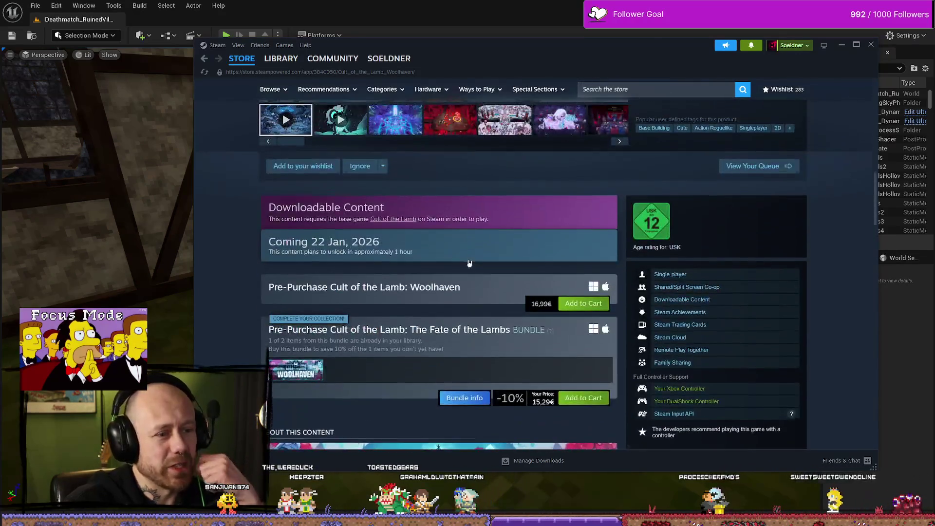
{"action": "scroll", "coordinate": [480, 244], "scroll_direction": "down", "scroll_amount": 3}
{"action": "scroll", "coordinate": [468, 205], "scroll_direction": "down", "scroll_amount": 4}
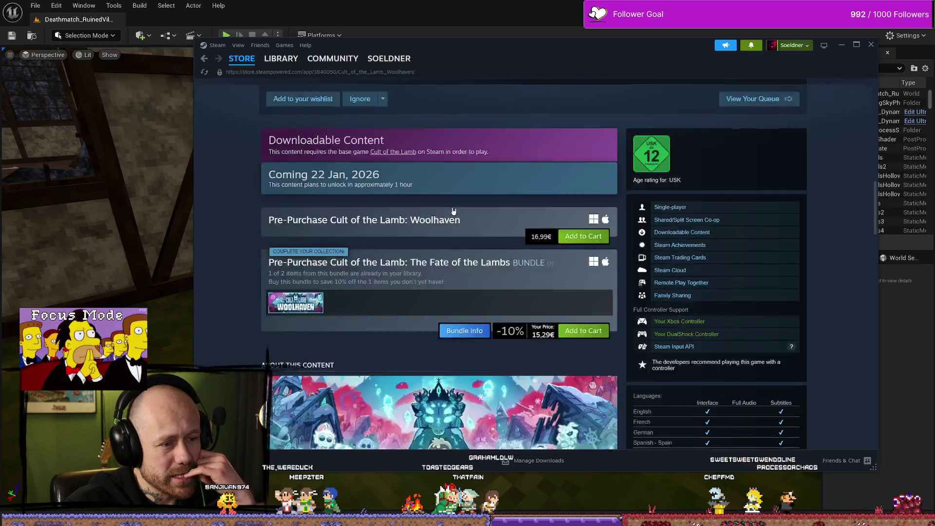
{"action": "scroll", "coordinate": [505, 229], "scroll_direction": "up", "scroll_amount": 10}
{"action": "scroll", "coordinate": [505, 229], "scroll_direction": "up", "scroll_amount": 2}
{"action": "scroll", "coordinate": [503, 273], "scroll_direction": "down", "scroll_amount": 4}
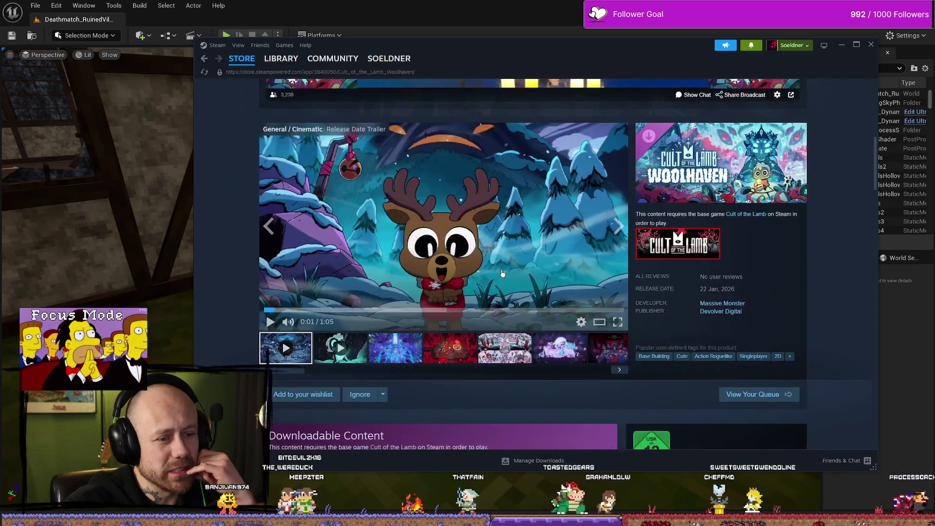
{"action": "scroll", "coordinate": [678, 237], "scroll_direction": "up", "scroll_amount": 3}
{"action": "scroll", "coordinate": [449, 335], "scroll_direction": "down", "scroll_amount": 7}
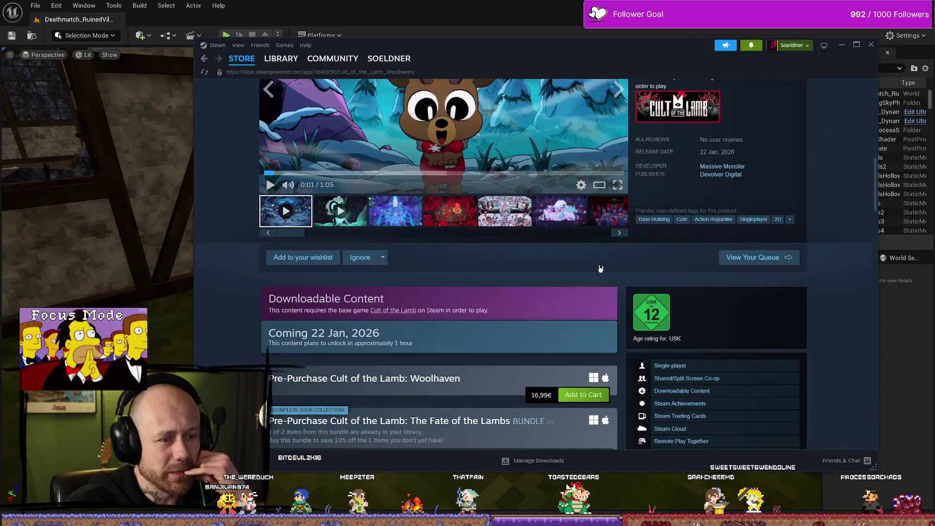
{"action": "scroll", "coordinate": [449, 335], "scroll_direction": "down", "scroll_amount": 2}
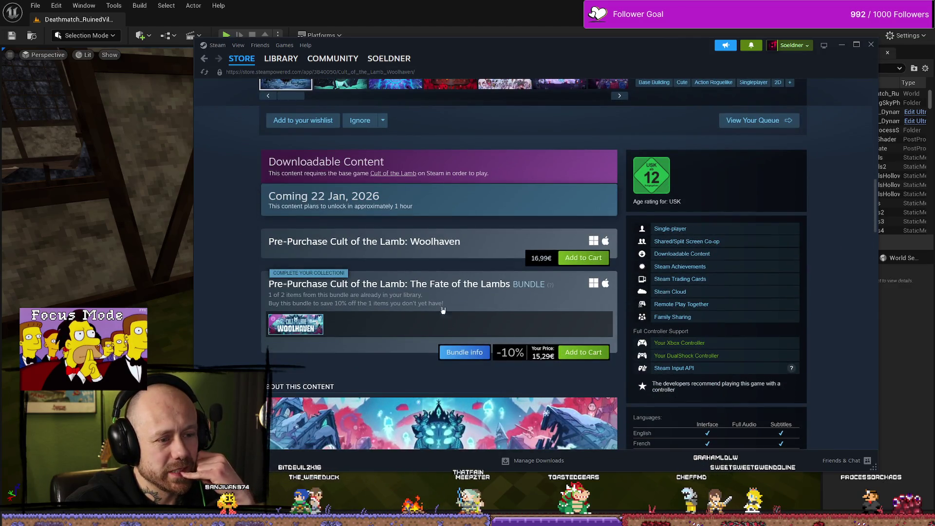
{"action": "scroll", "coordinate": [542, 257], "scroll_direction": "up", "scroll_amount": 10}
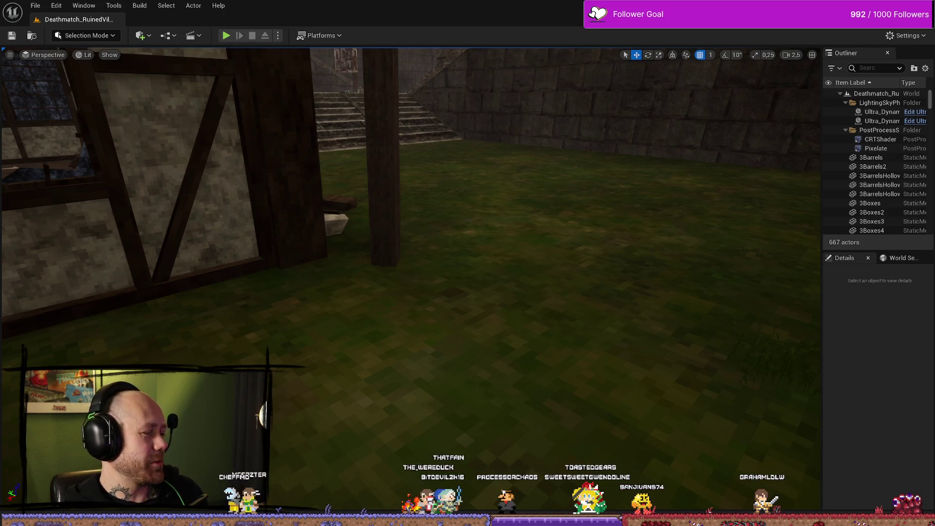
Fly the level viewport camera toward the village wall and stairs.
{"action": "mouse_move", "coordinate": [509, 246]}
{"action": "left_mouse_down"}
{"action": "mouse_move", "coordinate": [536, 274]}
{"action": "mouse_move", "coordinate": [530, 279]}
{"action": "left_mouse_up"}
Play-test the level and open the scribbled pause menu's Settings, then its Audio page.
{"action": "left_click", "coordinate": [226, 36]}
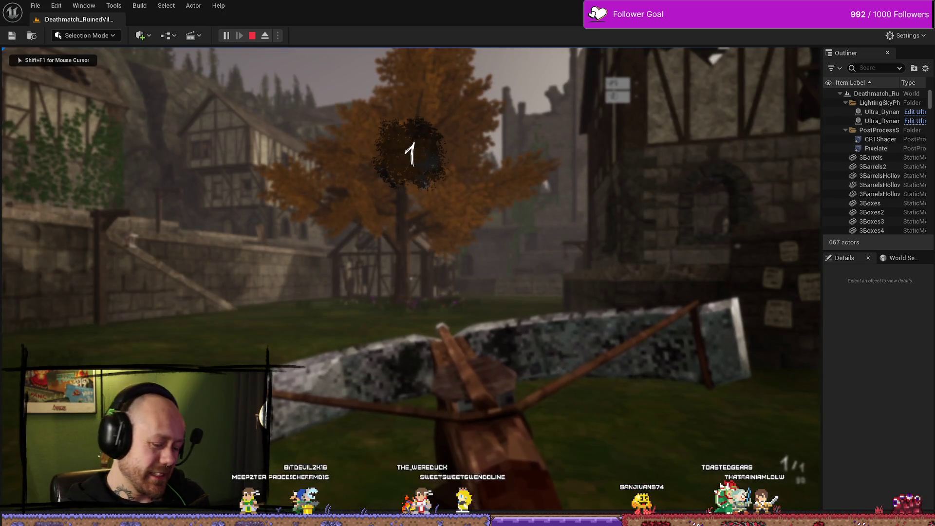
{"action": "key", "text": "Escape"}
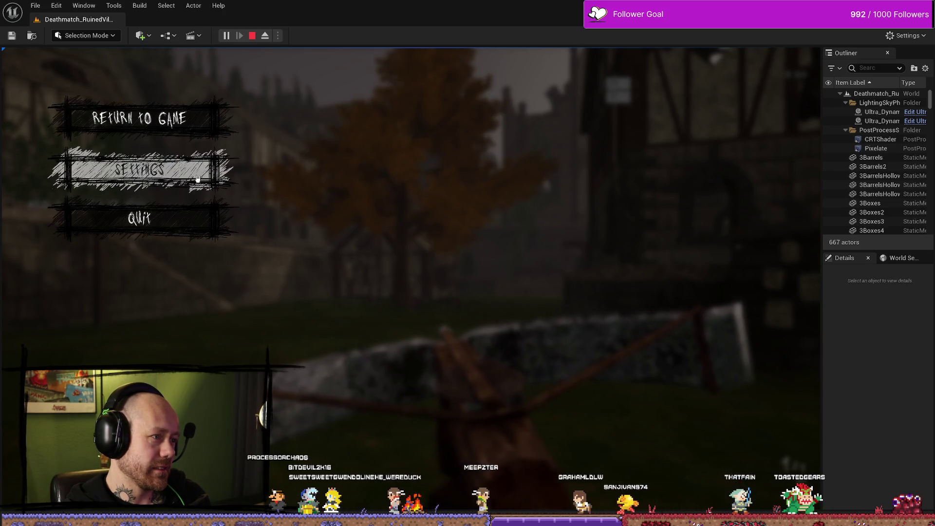
{"action": "left_click", "coordinate": [139, 170]}
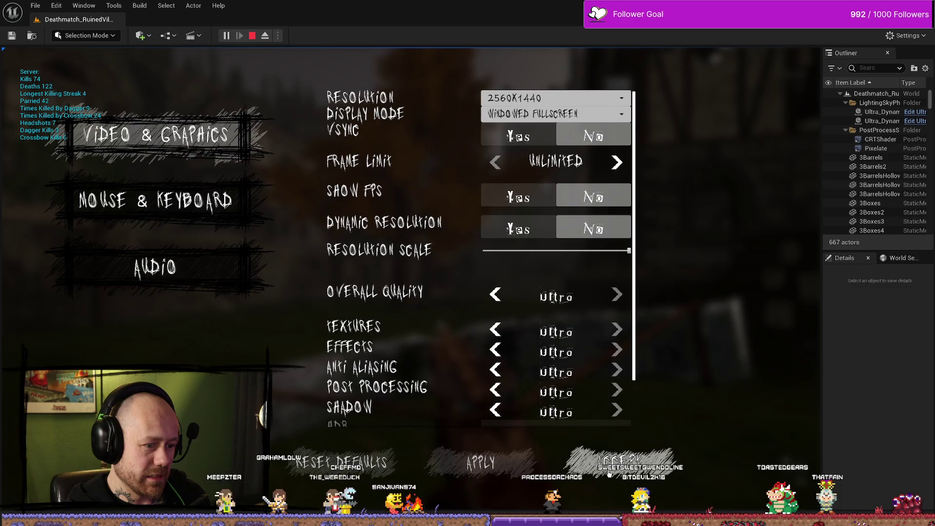
{"action": "left_click", "coordinate": [155, 267]}
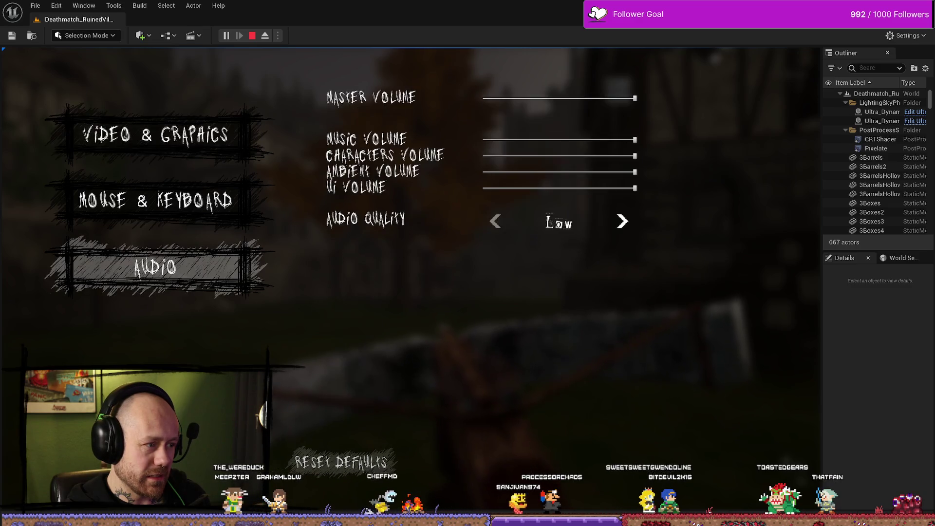
Stop the play session and look from the posters house back to the courtyard tree.
{"action": "left_click", "coordinate": [252, 36]}
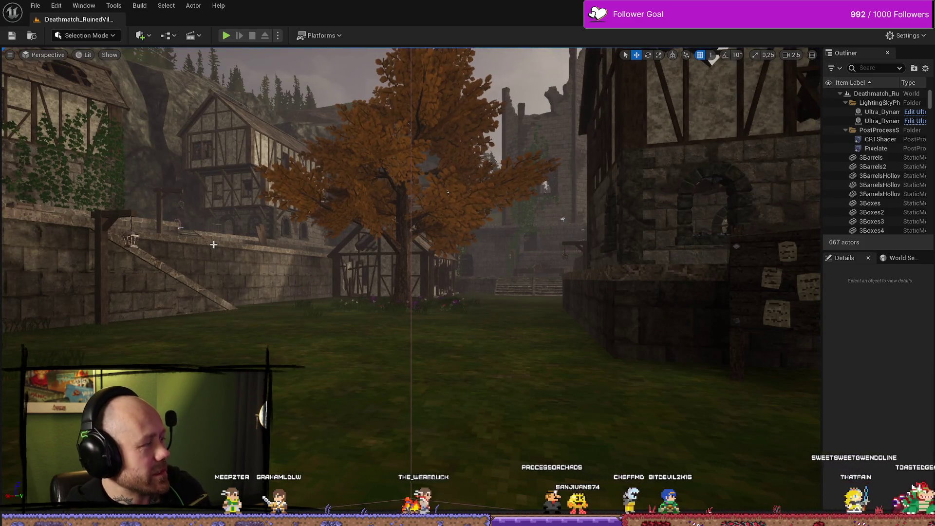
{"action": "left_click_drag", "start_coordinate": [162, 128], "coordinate": [316, 132]}
{"action": "left_click_drag", "start_coordinate": [151, 289], "coordinate": [88, 291]}
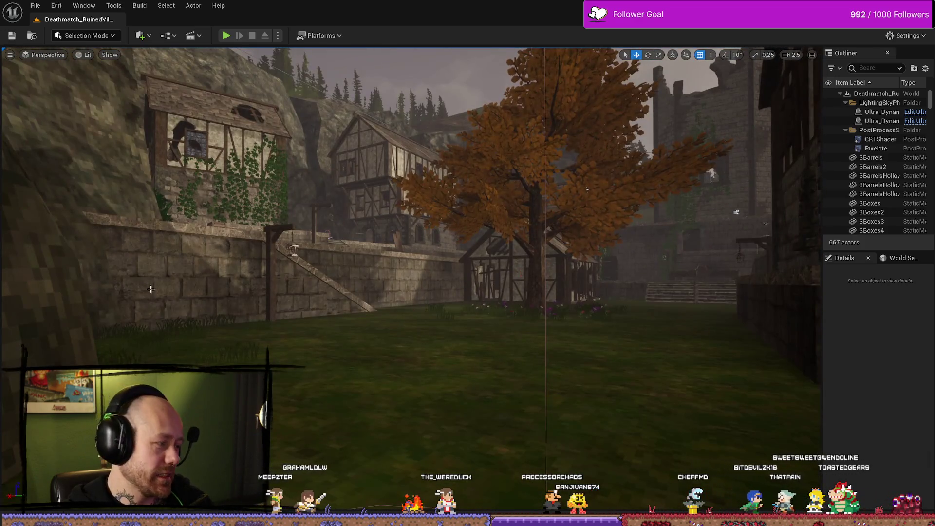